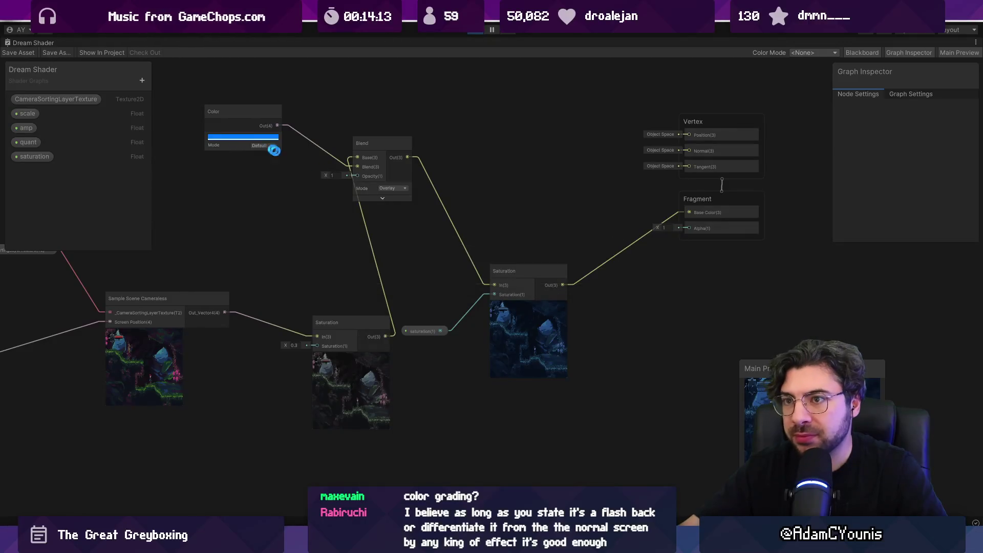
- Move the Blend node, set its Opacity to 0.64, and save the Dream Shader graph
{"action": "left_click", "coordinate": [26, 50]}
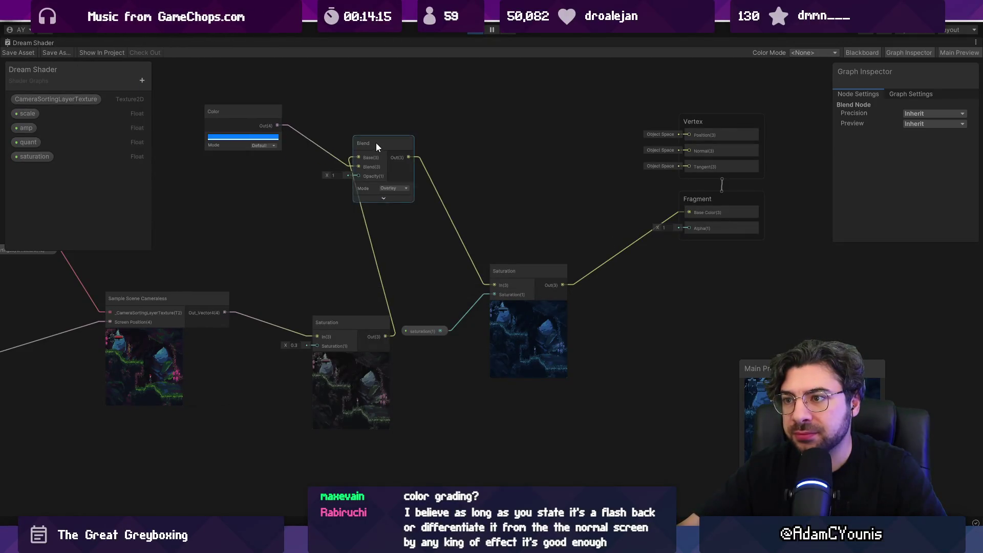
{"action": "left_click_drag", "start_coordinate": [376, 143], "coordinate": [455, 203]}
{"action": "left_click_drag", "start_coordinate": [400, 236], "coordinate": [377, 233]}
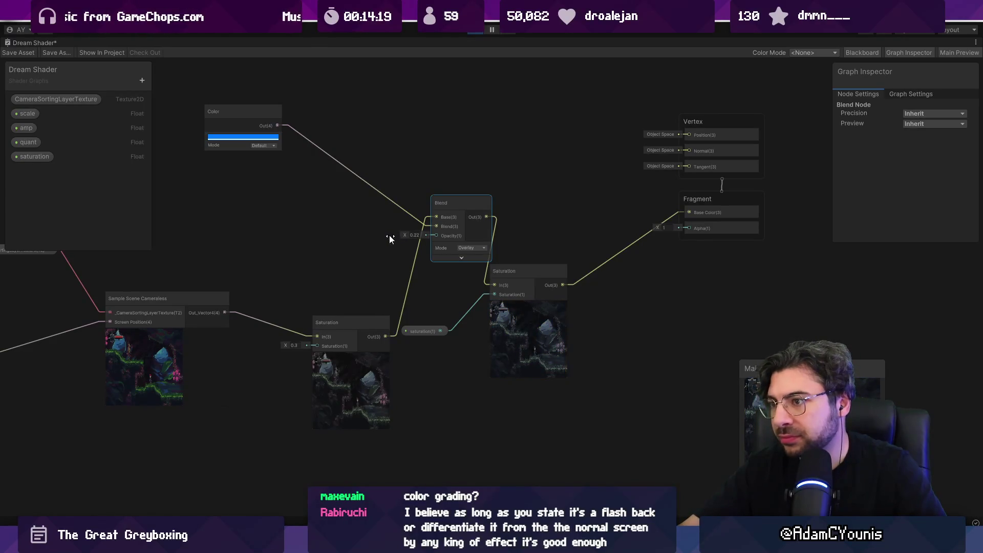
{"action": "left_click", "coordinate": [26, 51]}
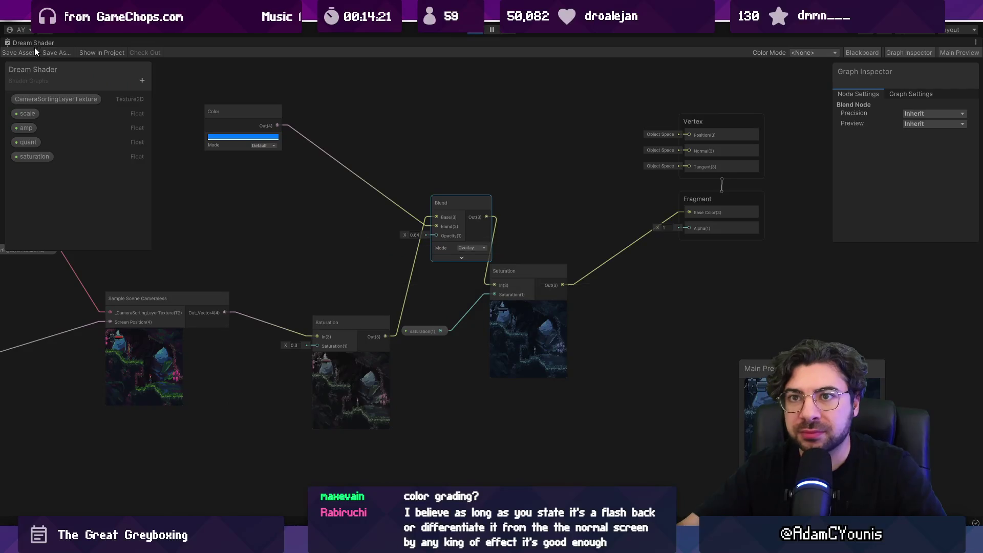
{"action": "double_click", "coordinate": [29, 43]}
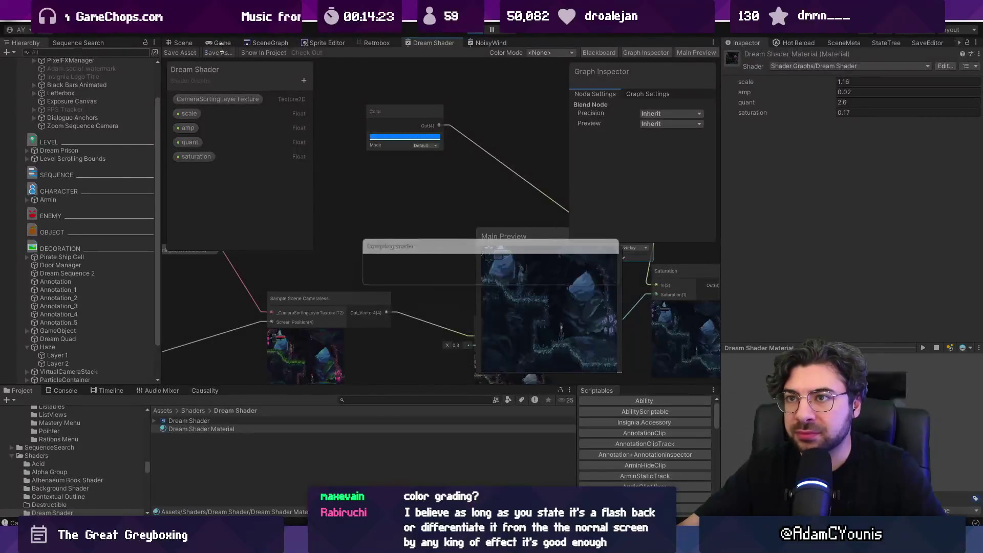
- Nudge the Dream Shader Material's saturation up and preview it in the full-screen Game view
{"action": "left_click", "coordinate": [222, 42]}
{"action": "left_click_drag", "start_coordinate": [794, 114], "coordinate": [809, 119]}
{"action": "left_click", "coordinate": [312, 280]}
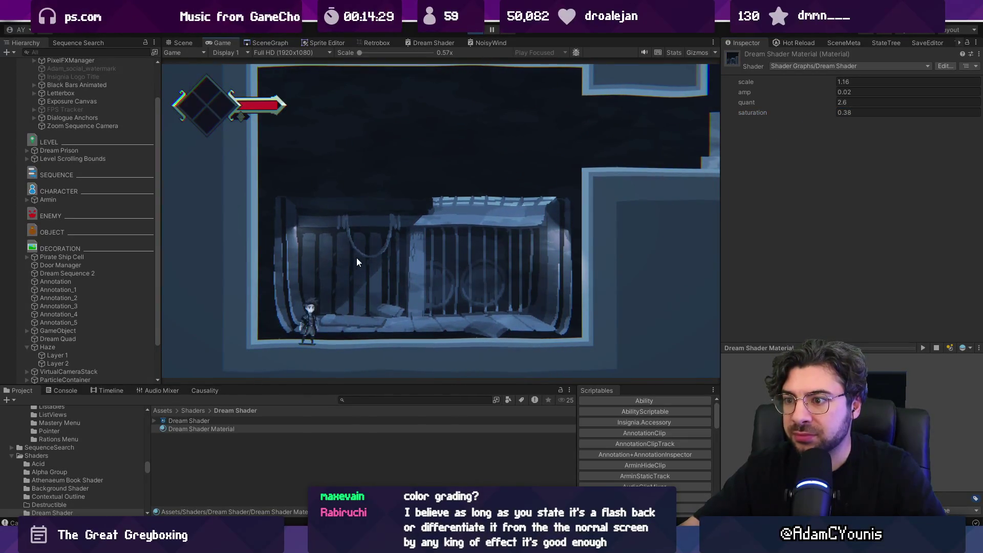
{"action": "key", "text": "shift+space"}
{"action": "key", "text": "Right"}
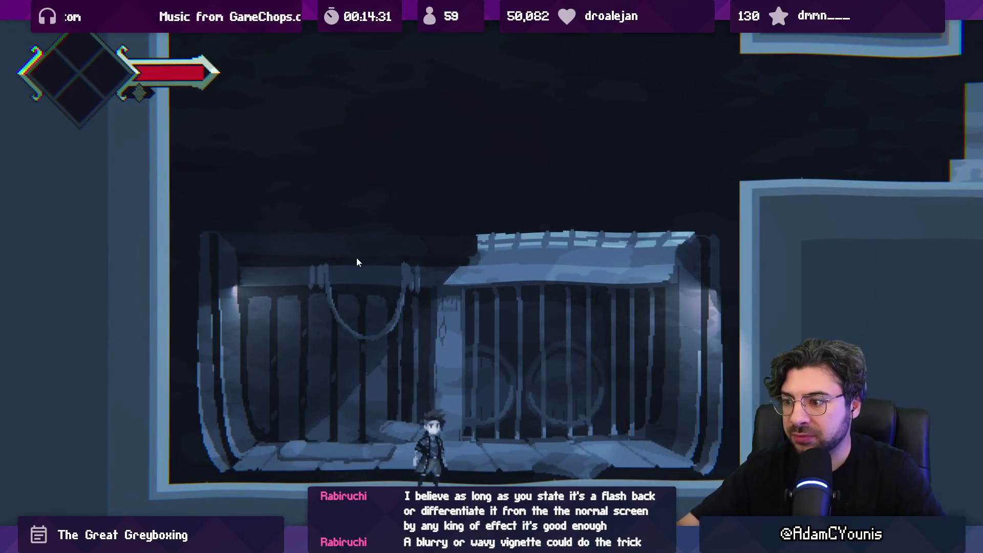
{"action": "key", "text": "shift+space"}
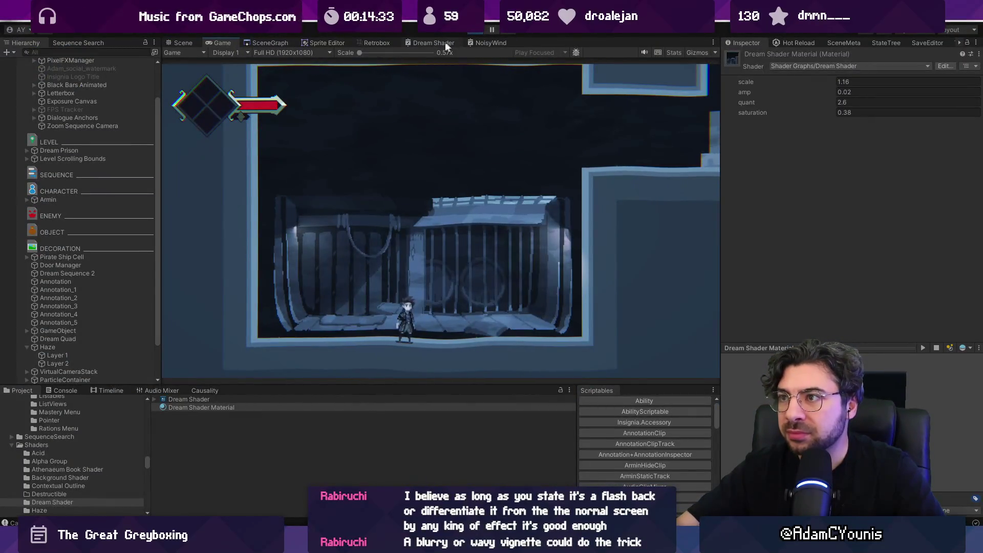
- Lower the Dream Shader graph's Blend opacity to 0.31 and save the graph
{"action": "left_click", "coordinate": [445, 46]}
{"action": "scroll", "coordinate": [417, 143], "scroll_direction": "up", "scroll_amount": 5}
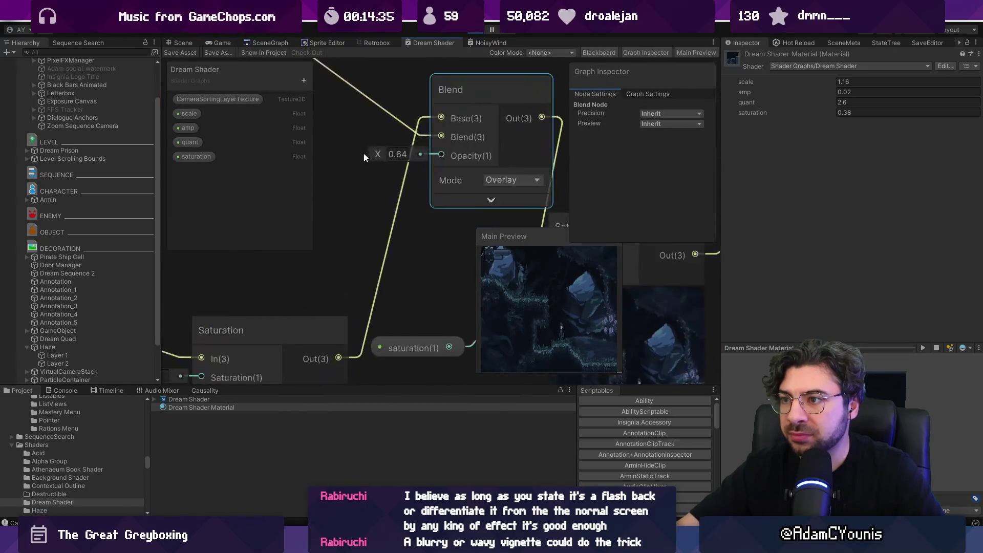
{"action": "left_click_drag", "start_coordinate": [373, 152], "coordinate": [373, 150]}
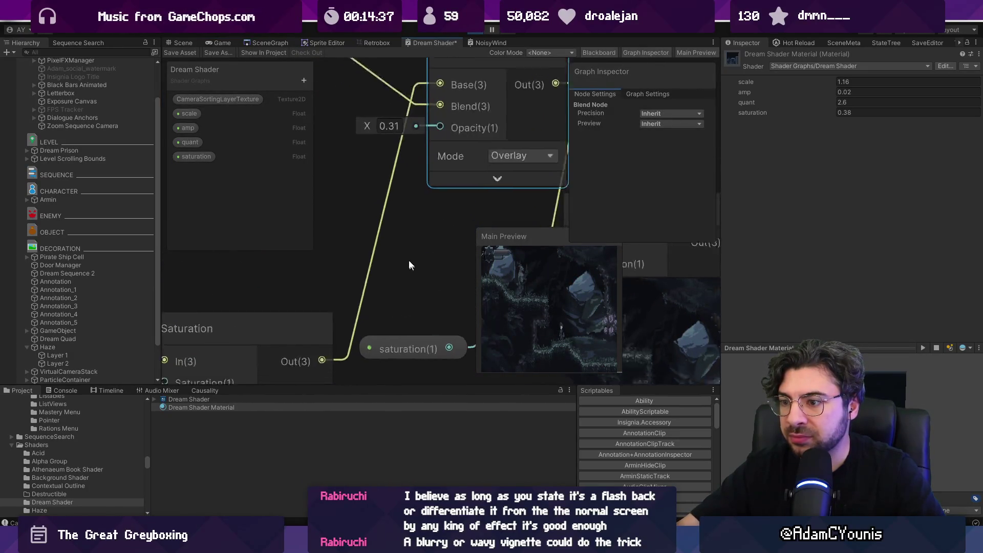
{"action": "scroll", "coordinate": [409, 260], "scroll_direction": "down", "scroll_amount": 2}
{"action": "scroll", "coordinate": [387, 195], "scroll_direction": "down", "scroll_amount": 4}
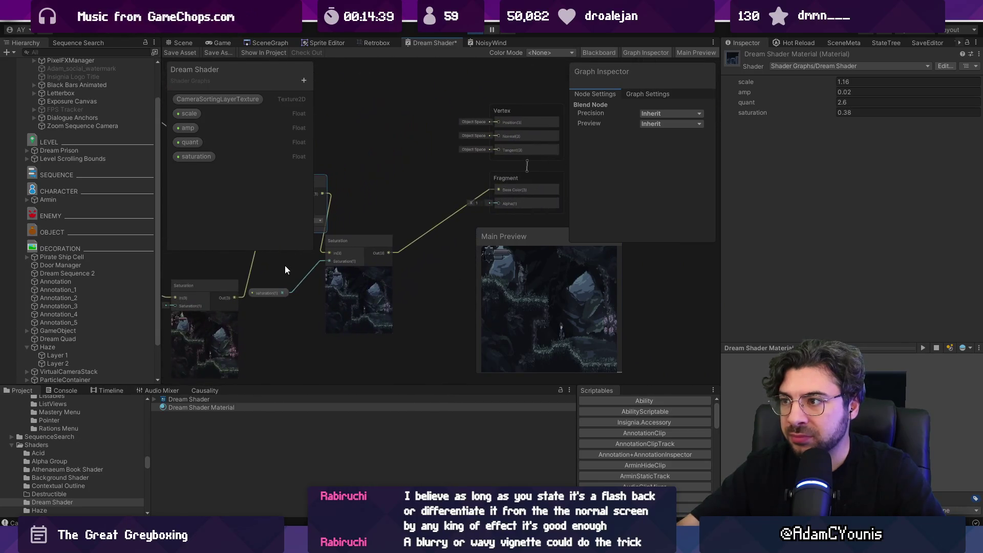
{"action": "scroll", "coordinate": [440, 225], "scroll_direction": "up", "scroll_amount": 3}
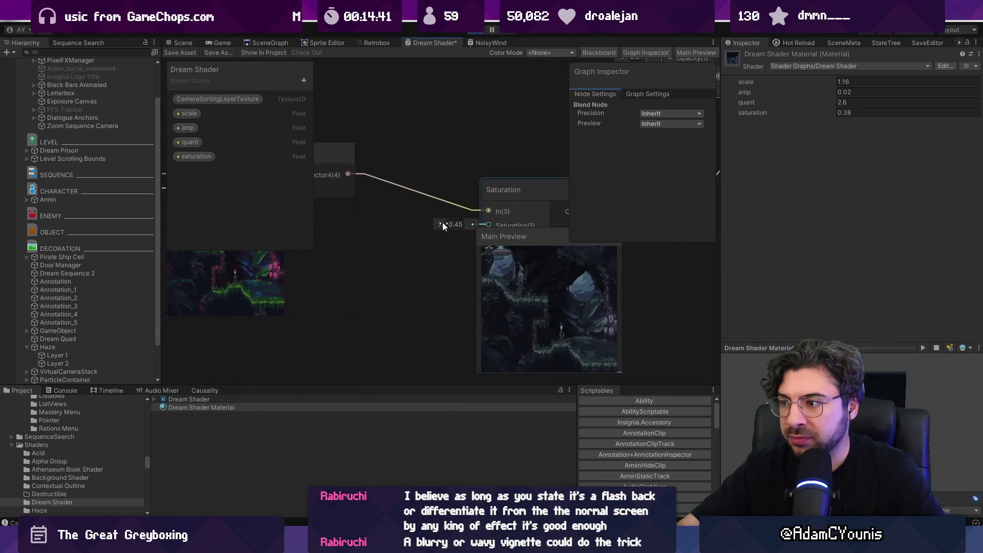
{"action": "left_click", "coordinate": [224, 43]}
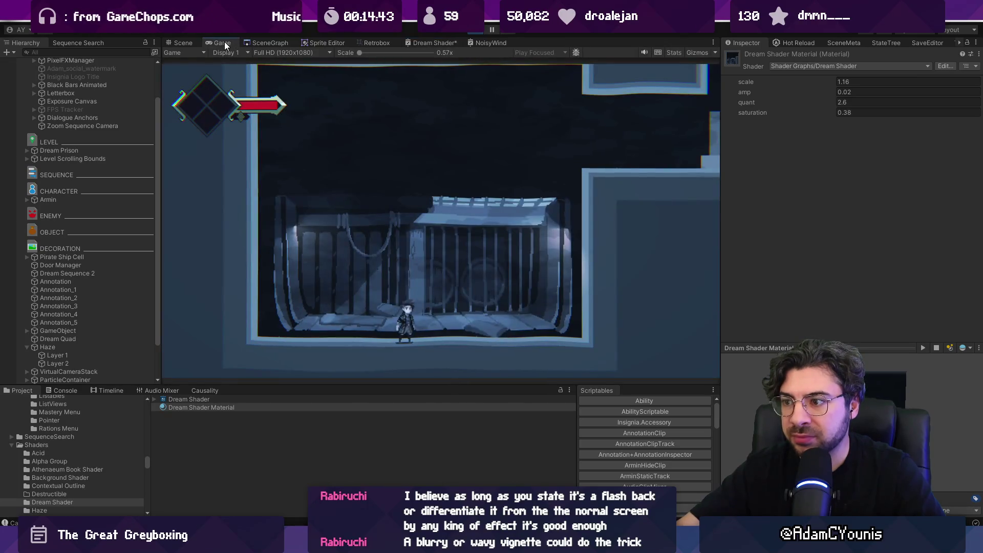
{"action": "key", "text": "ctrl+s"}
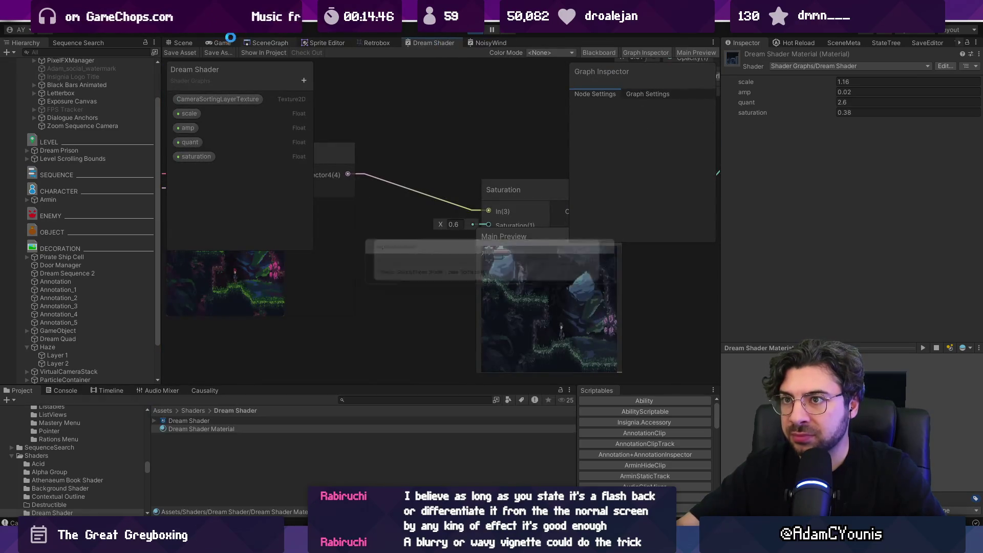
- Set material saturation to 0.59 and playtest, moving the character onto the upper-right platform
{"action": "left_click_drag", "start_coordinate": [788, 112], "coordinate": [787, 110]}
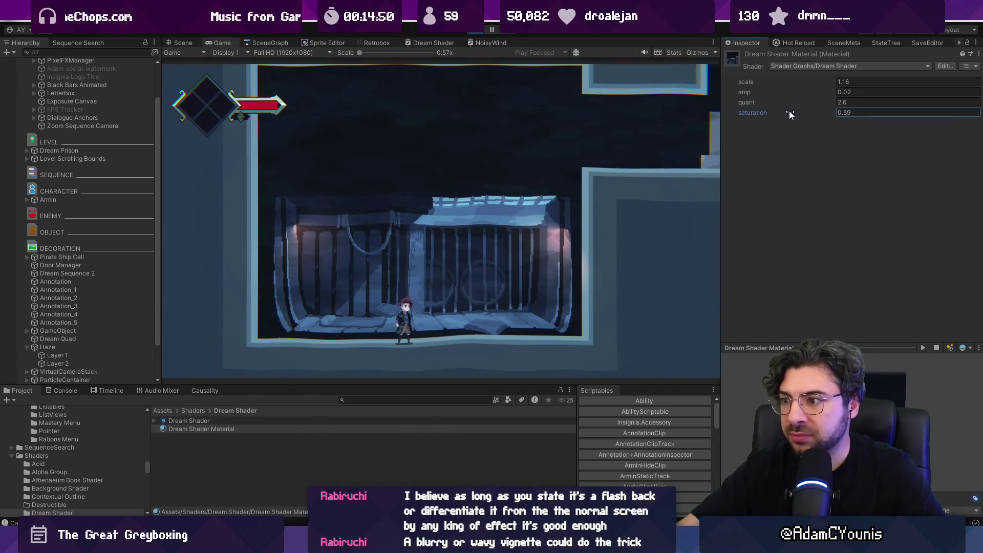
{"action": "key", "text": "Left"}
{"action": "key", "text": "Right"}
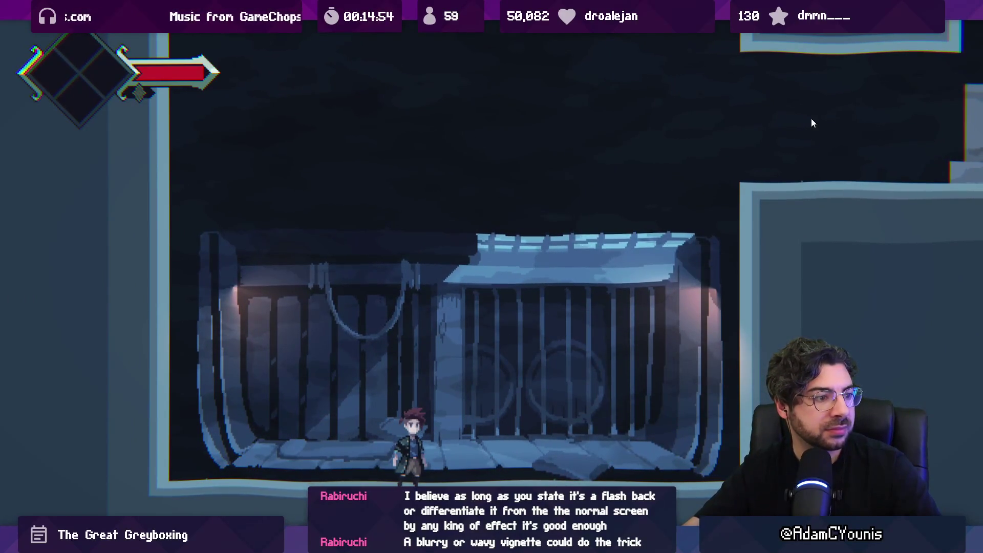
{"action": "left_click", "coordinate": [810, 149]}
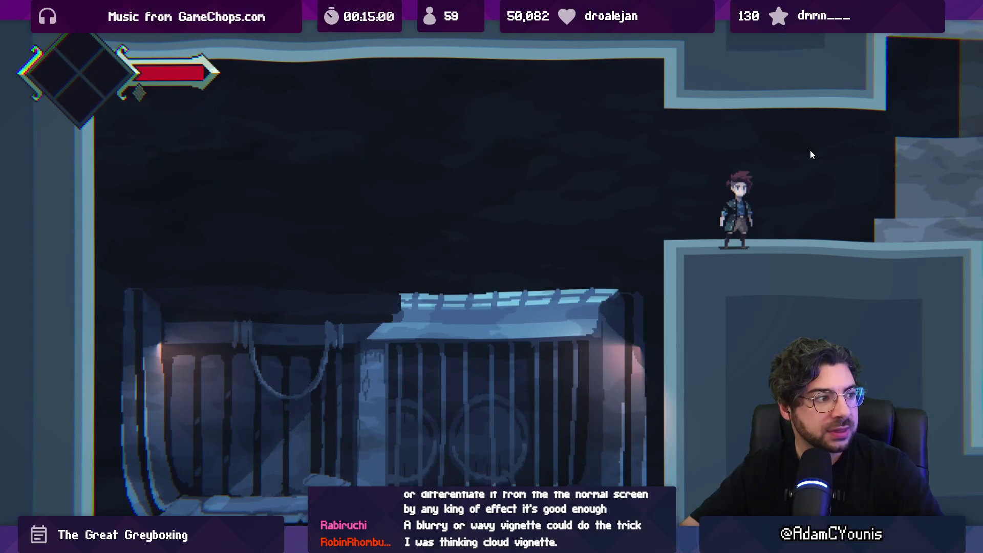
{"action": "key", "text": "Left"}
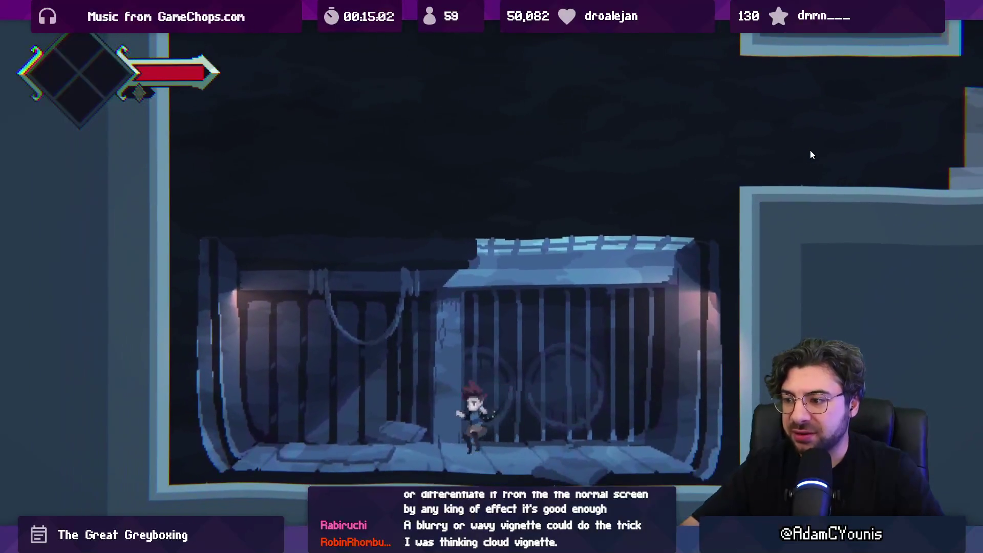
{"action": "key", "text": "shift+space"}
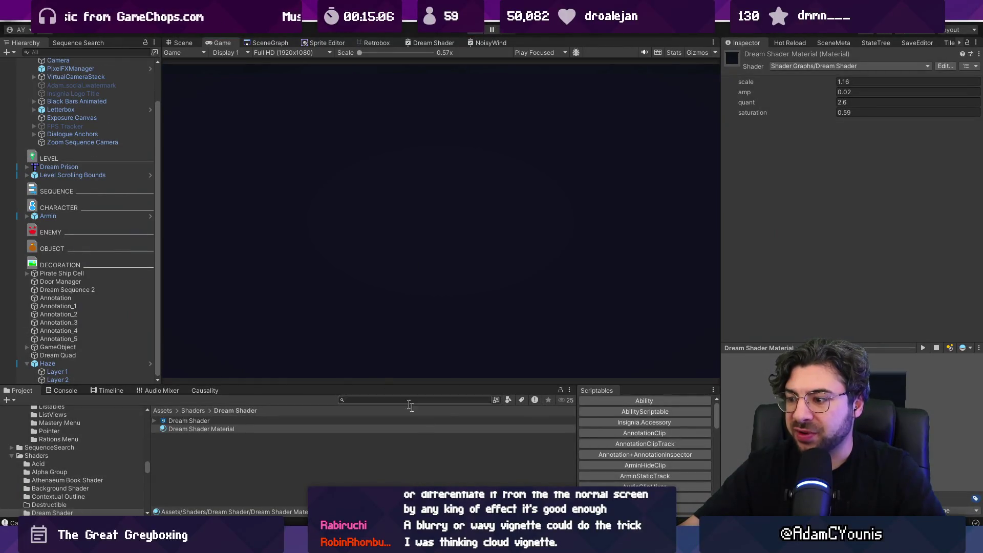
- Select the main Camera and browse its Volume profile options
{"action": "scroll", "coordinate": [85, 165], "scroll_direction": "up", "scroll_amount": 3}
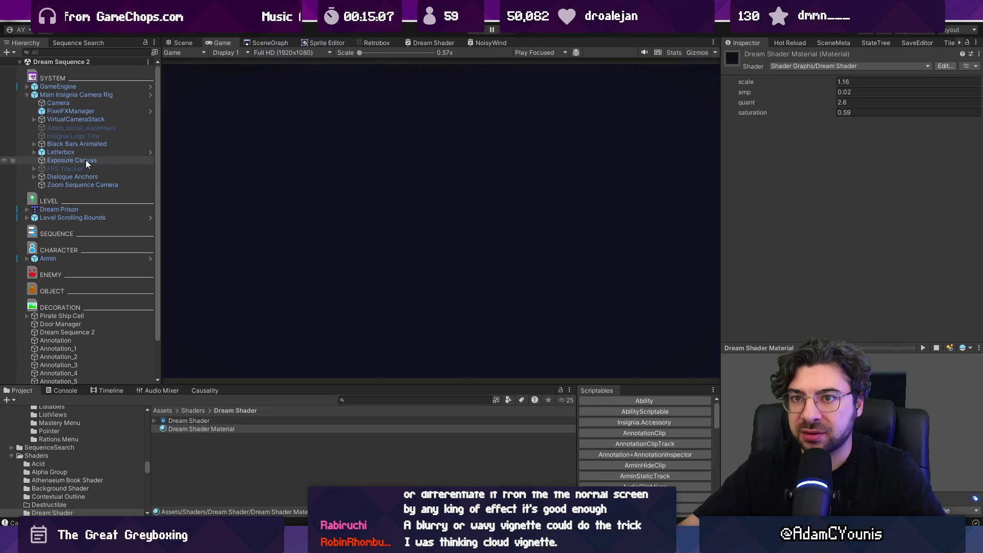
{"action": "left_click", "coordinate": [77, 104]}
{"action": "scroll", "coordinate": [941, 331], "scroll_direction": "down", "scroll_amount": 2}
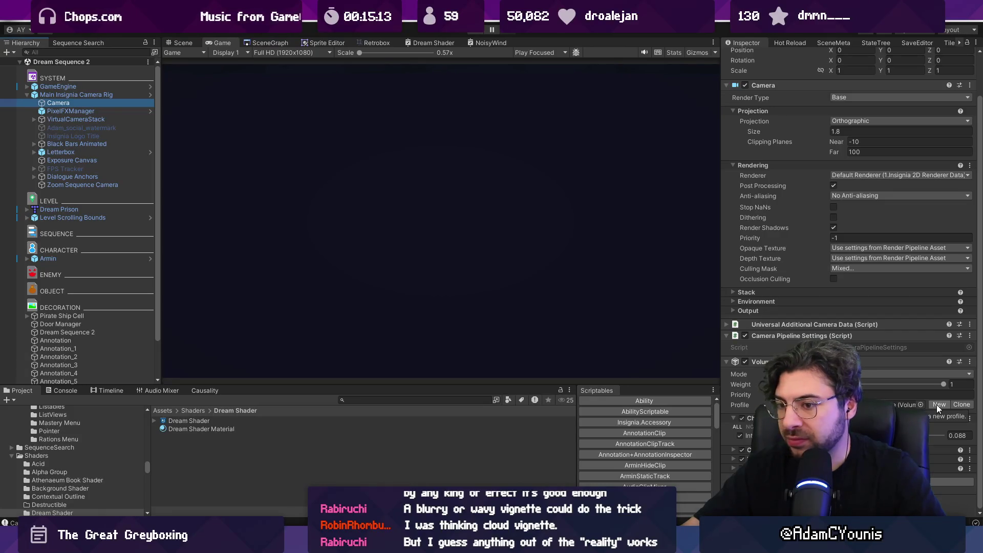
{"action": "left_click", "coordinate": [920, 404]}
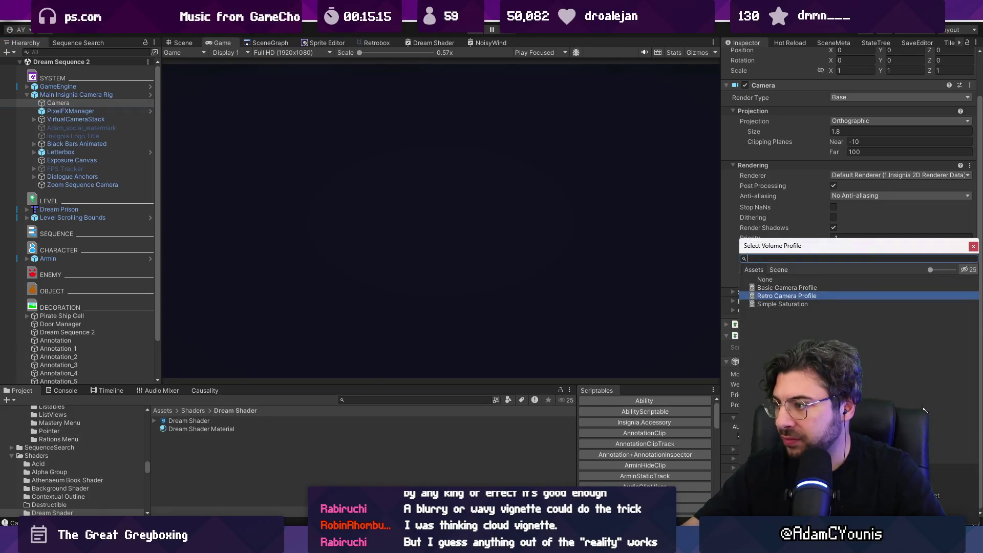
{"action": "key", "text": "Escape"}
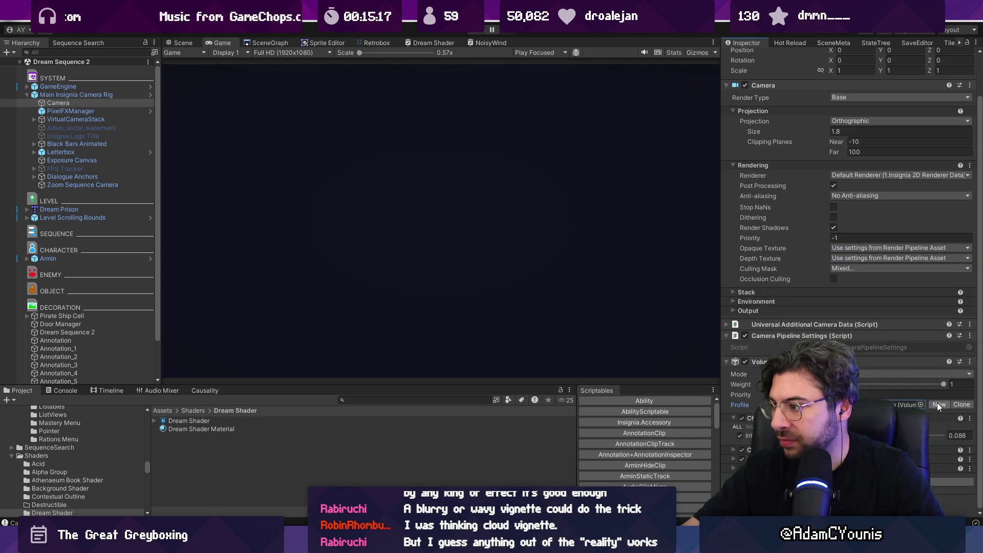
- Add a new override to the camera's Volume profile
{"action": "scroll", "coordinate": [937, 402], "scroll_direction": "up", "scroll_amount": 2}
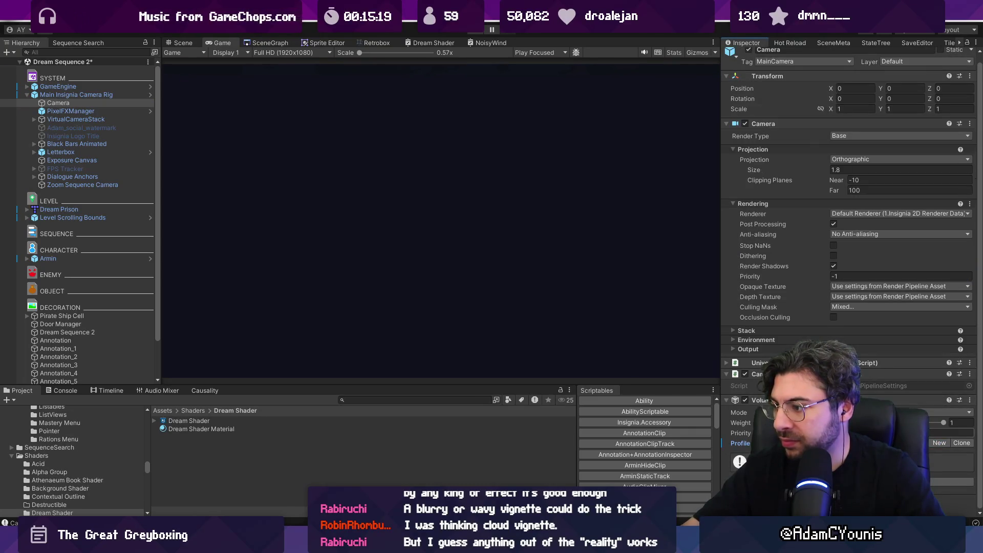
{"action": "key", "text": "ctrl+1"}
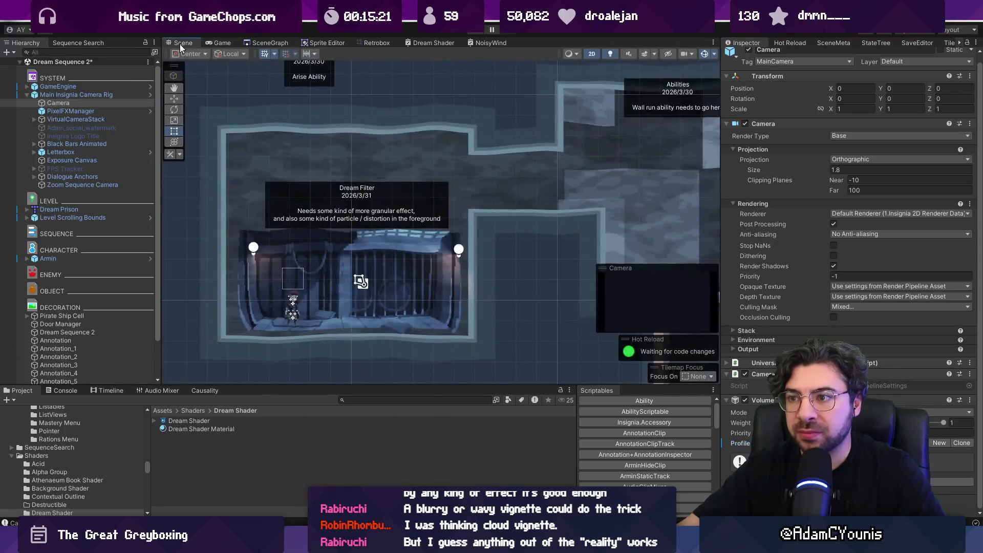
{"action": "left_click", "coordinate": [849, 482]}
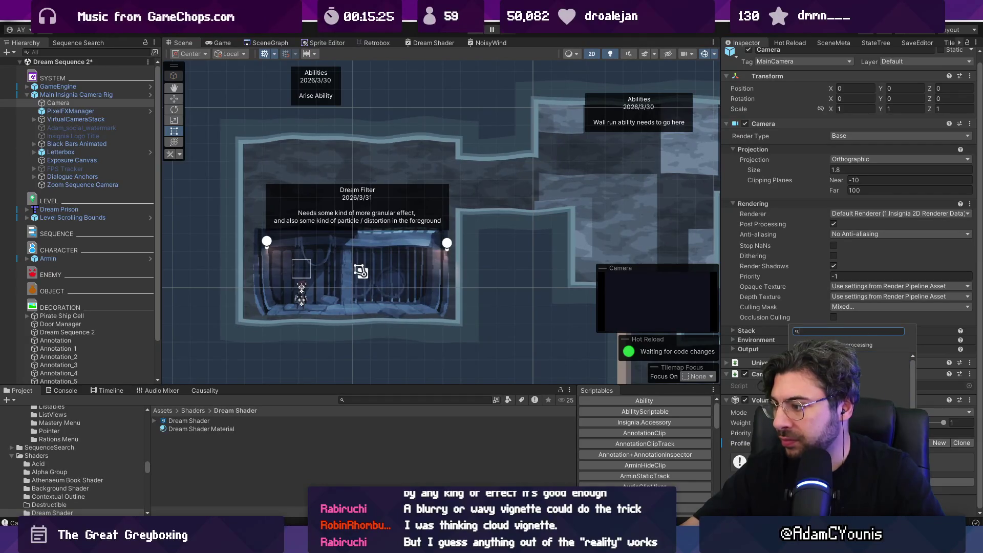
{"action": "key", "text": "Return"}
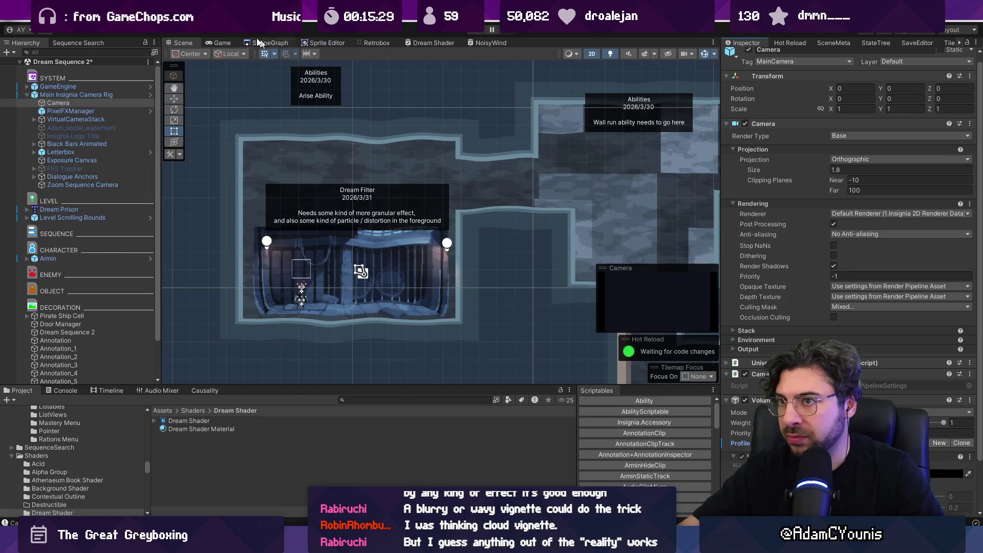
{"action": "left_click", "coordinate": [236, 45]}
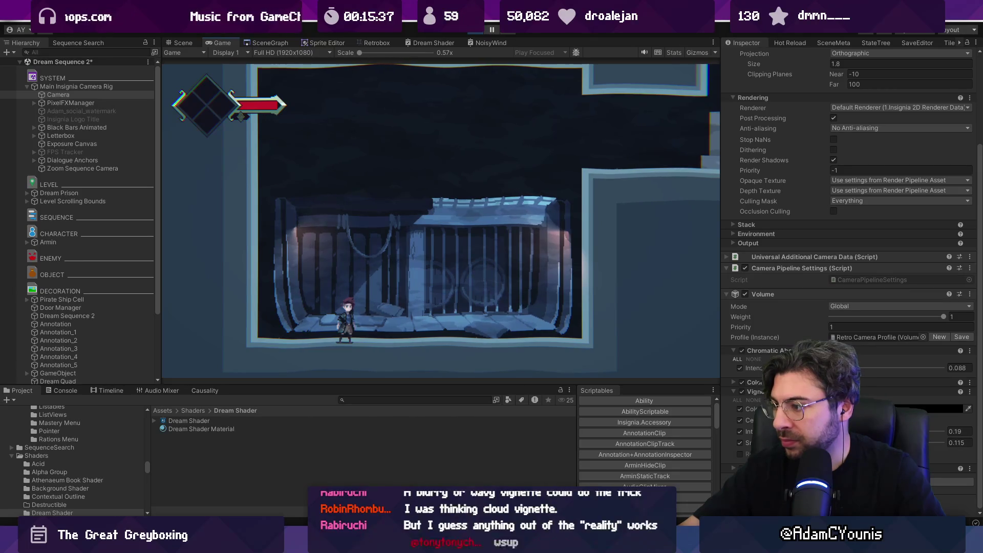
- Try a vignette intensity of 0.462 and check it while walking the character
{"action": "type", "text": "0.462"}
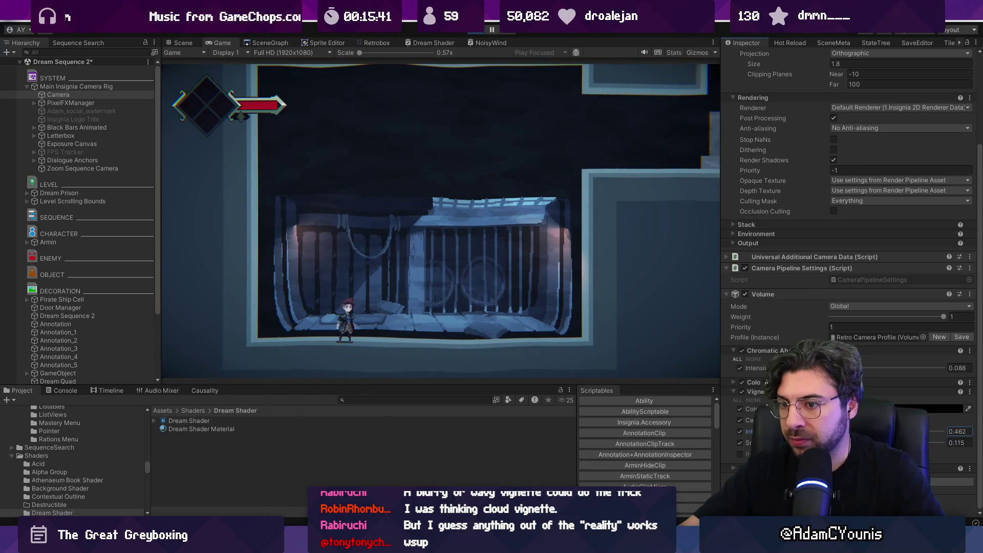
{"action": "key", "text": "Right"}
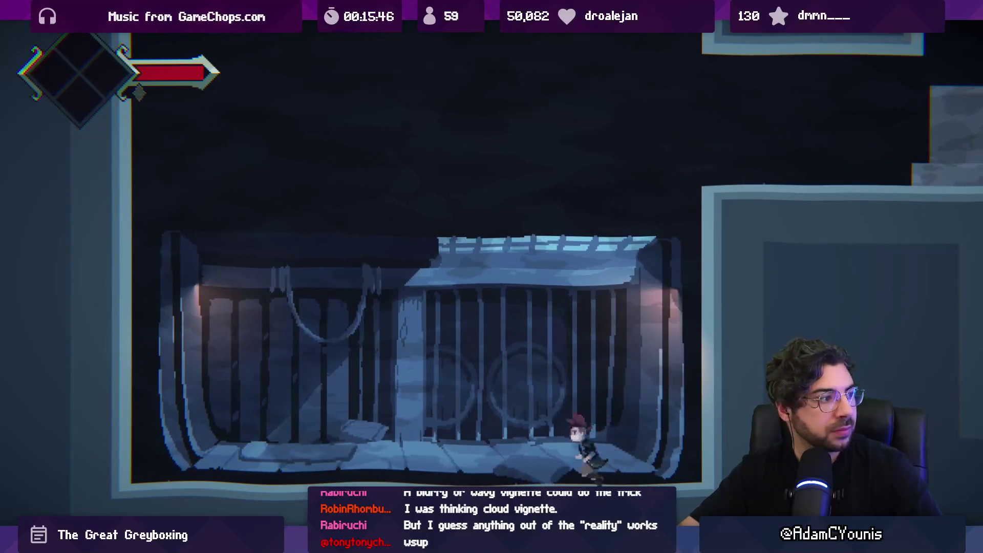
{"action": "key", "text": "Left"}
{"action": "key", "text": "Left"}
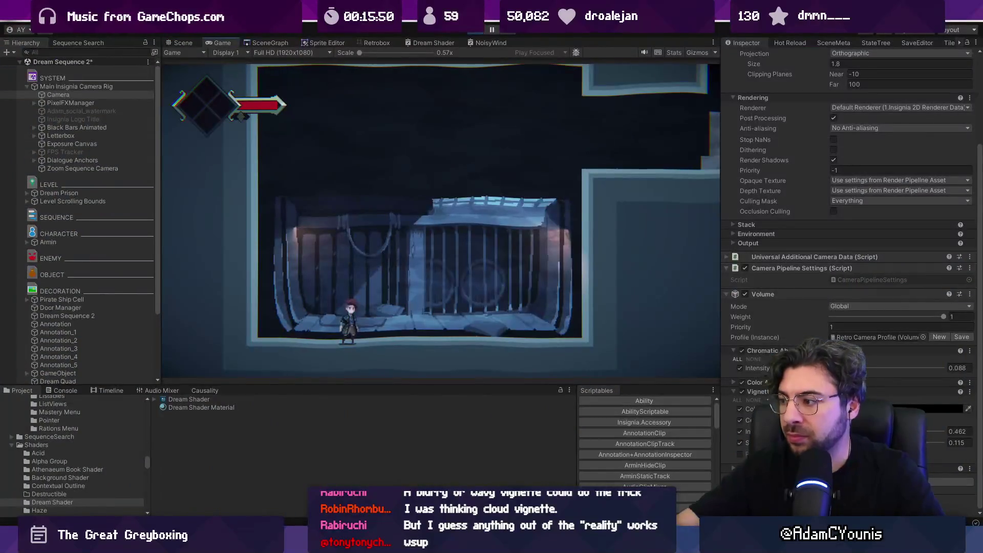
- Settle the Vignette override on intensity 0.222 and smoothness 0.814
{"action": "type", "text": "0.656"}
{"action": "key", "text": "Tab"}
{"action": "type", "text": "0.814"}
{"action": "key", "text": "shift+Tab"}
{"action": "type", "text": "0.194"}
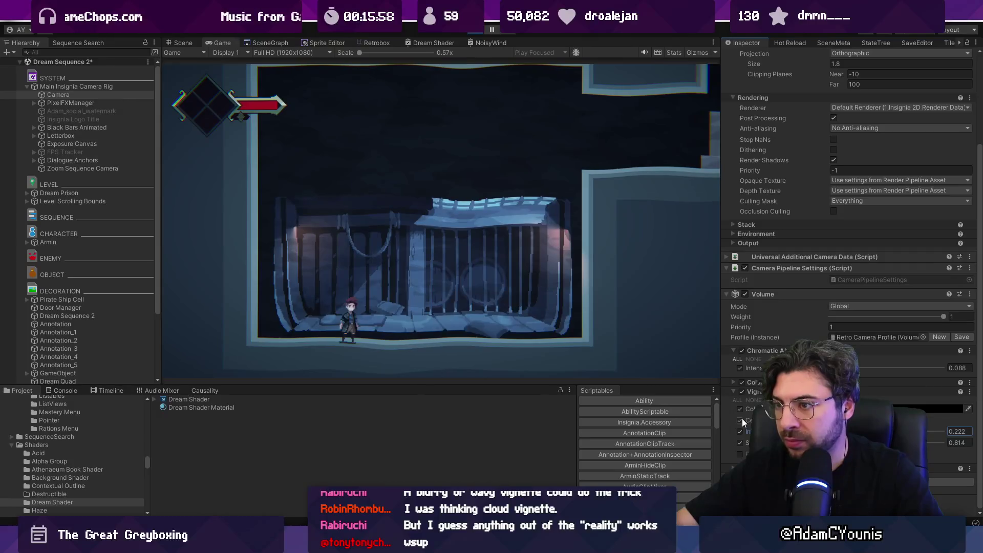
{"action": "left_click", "coordinate": [917, 409]}
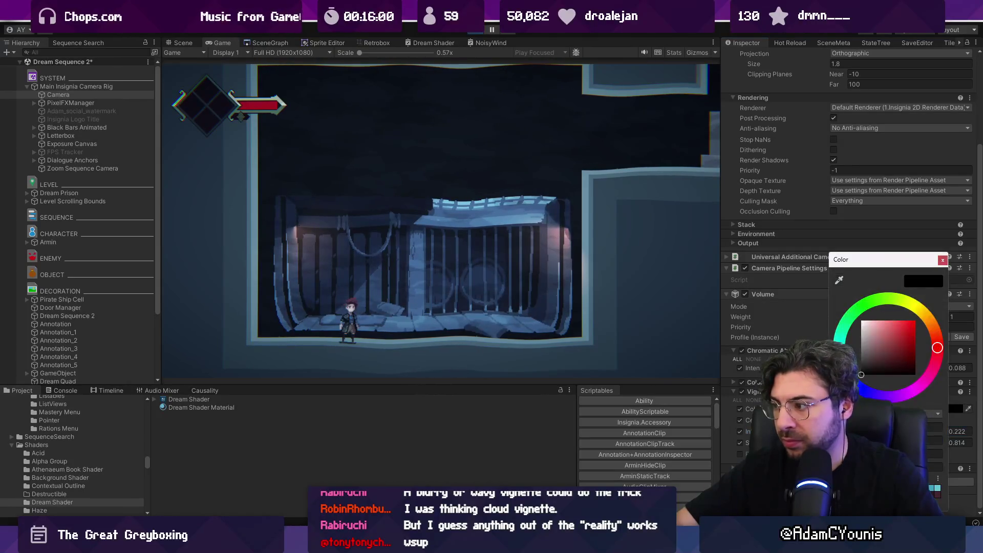
- Try blue, purple, magenta, red and green vignette tints, then set the colour back to black
{"action": "left_click", "coordinate": [871, 393]}
{"action": "left_click", "coordinate": [902, 333]}
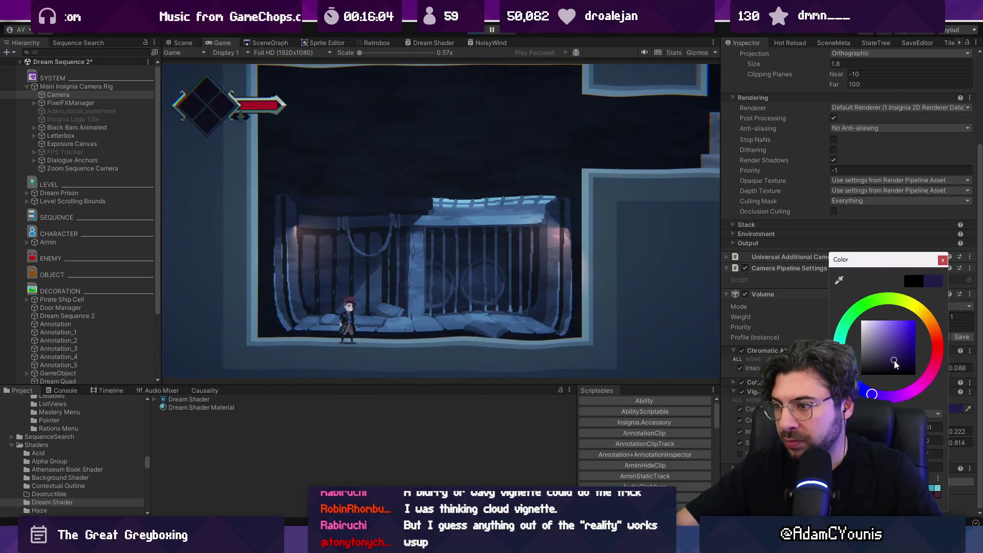
{"action": "left_click", "coordinate": [910, 392]}
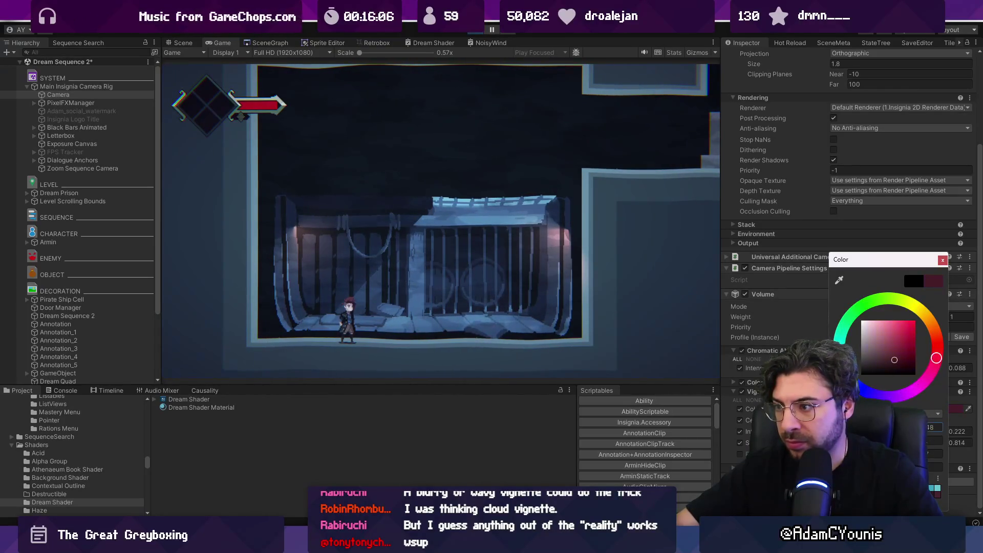
{"action": "left_click", "coordinate": [936, 363]}
{"action": "left_click", "coordinate": [902, 355]}
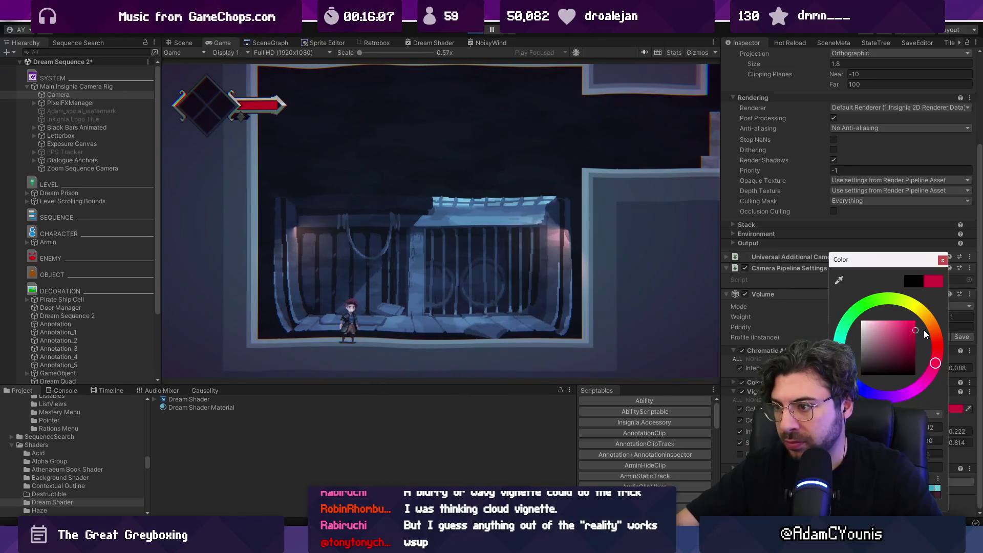
{"action": "left_click", "coordinate": [881, 356]}
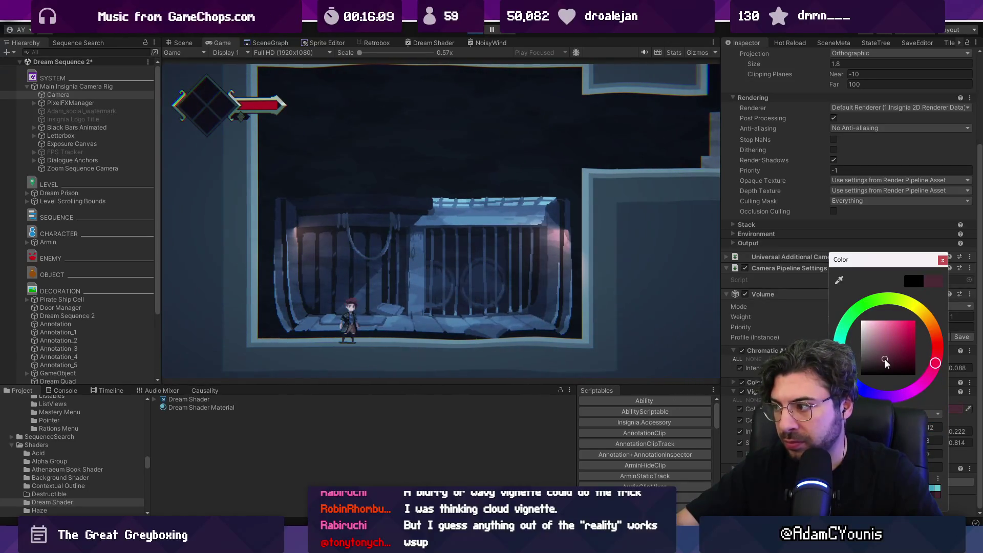
{"action": "left_click", "coordinate": [843, 330]}
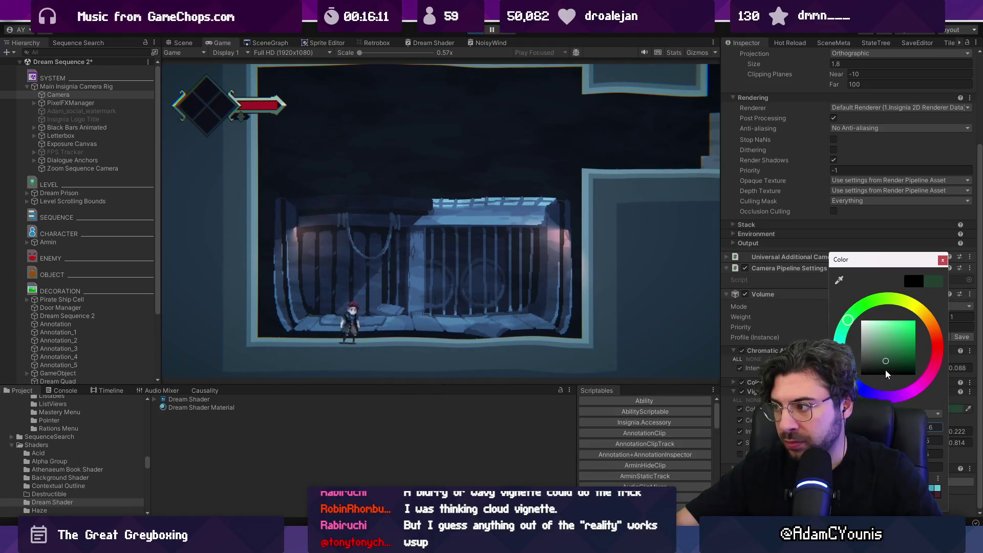
{"action": "left_click", "coordinate": [902, 350]}
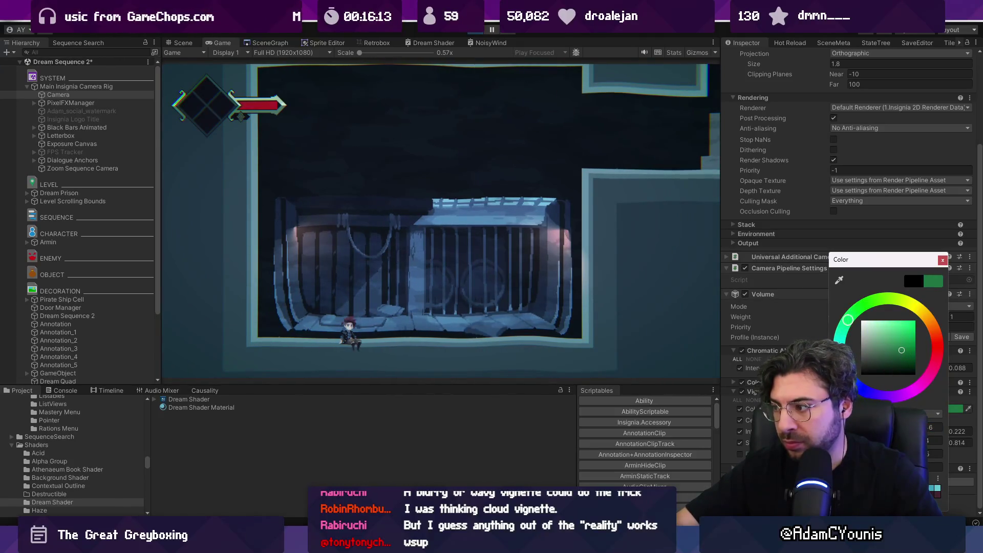
{"action": "left_click_drag", "start_coordinate": [902, 350], "coordinate": [902, 374]}
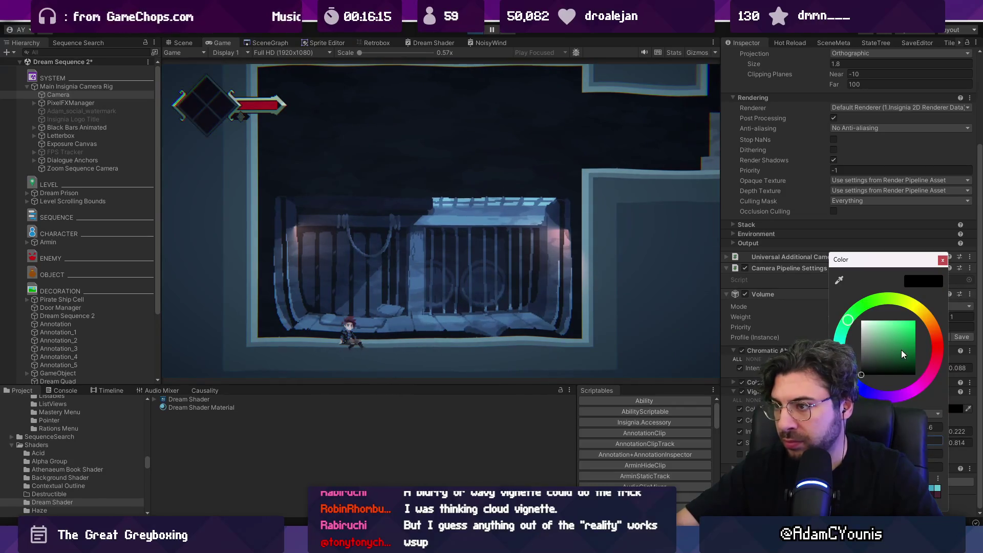
{"action": "left_click", "coordinate": [943, 259]}
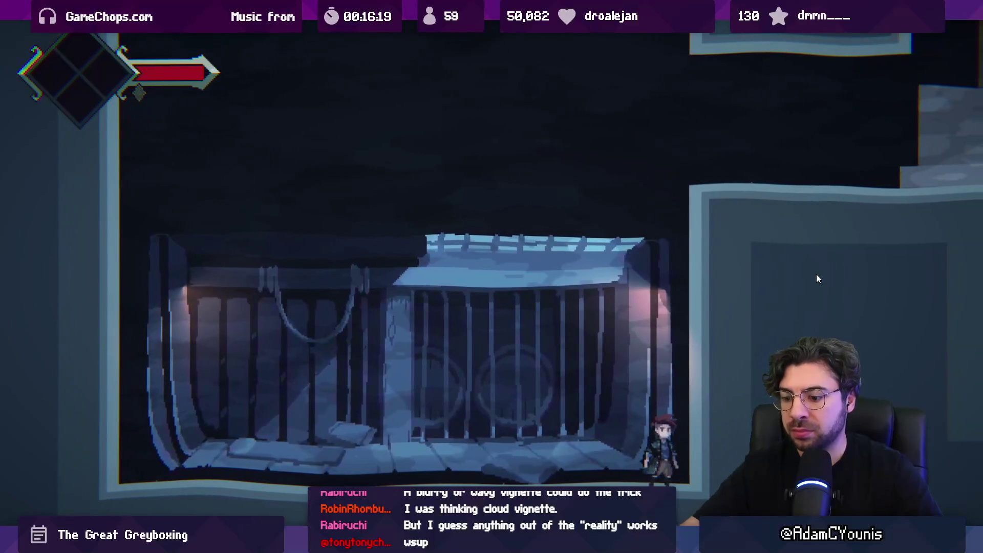
- Raise the vignette intensity to 0.347
{"action": "key", "text": "ctrl+1"}
{"action": "key", "text": "ctrl+2"}
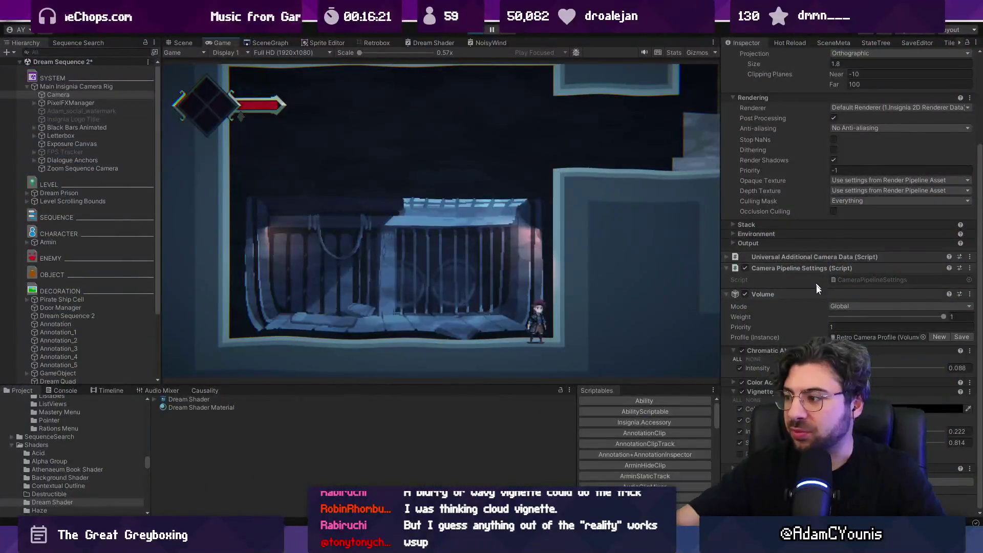
{"action": "left_click_drag", "start_coordinate": [856, 431], "coordinate": [870, 431]}
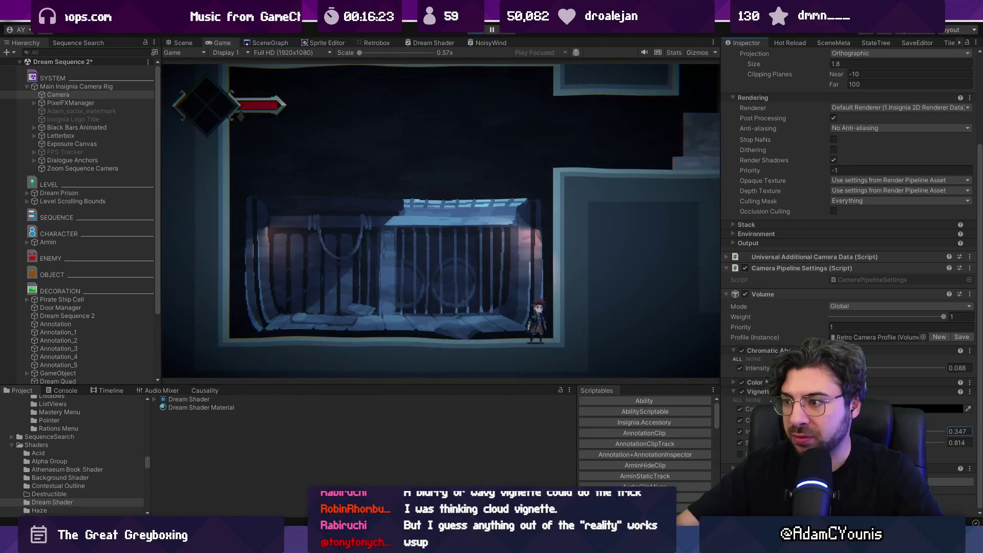
{"action": "key", "text": "ctrl+2"}
{"action": "key", "text": "m"}
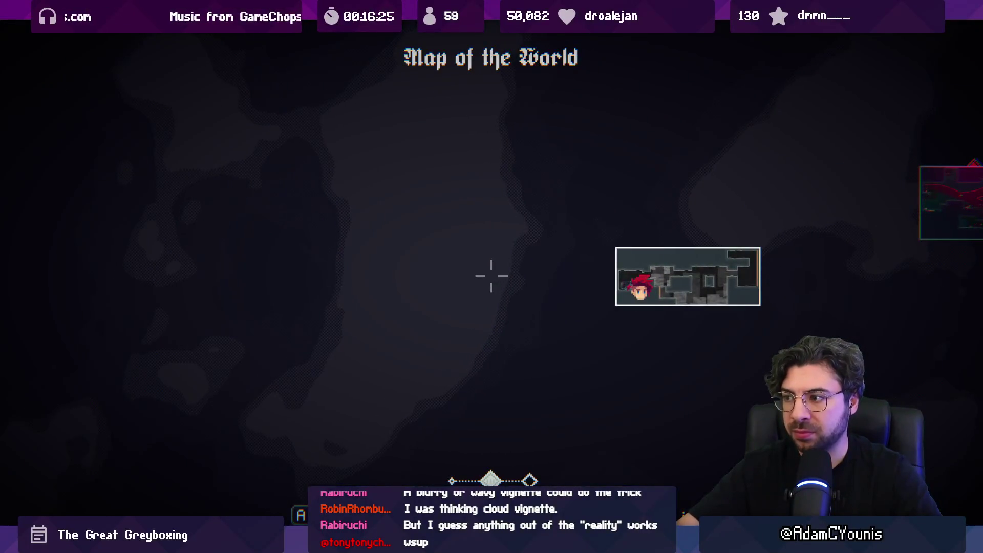
{"action": "key", "text": "m"}
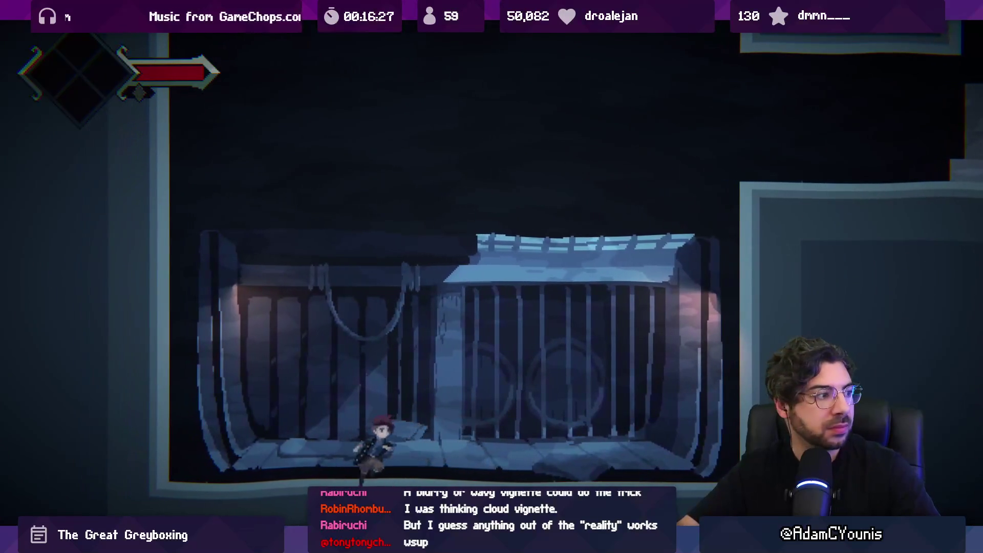
{"action": "key", "text": "Right"}
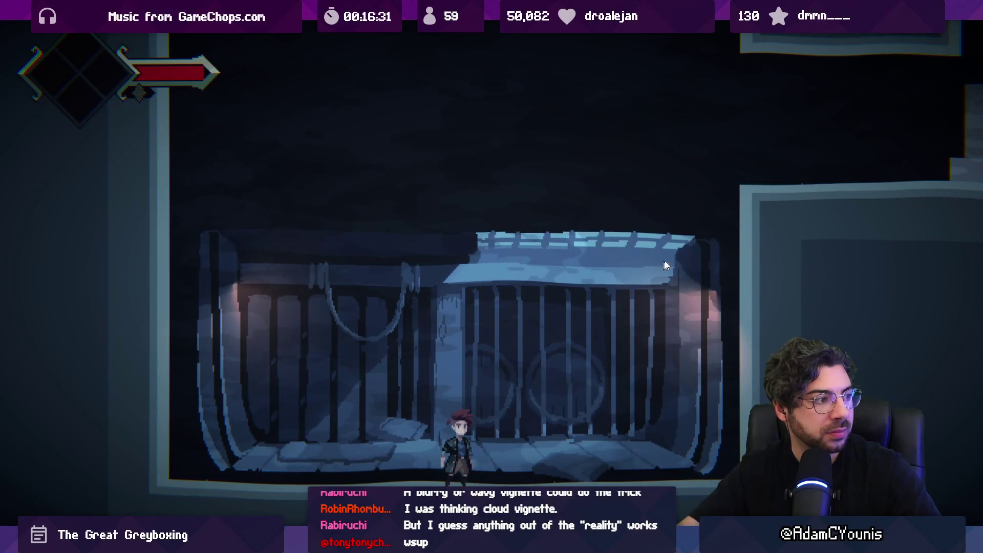
{"action": "key", "text": "space"}
{"action": "key", "text": "Right"}
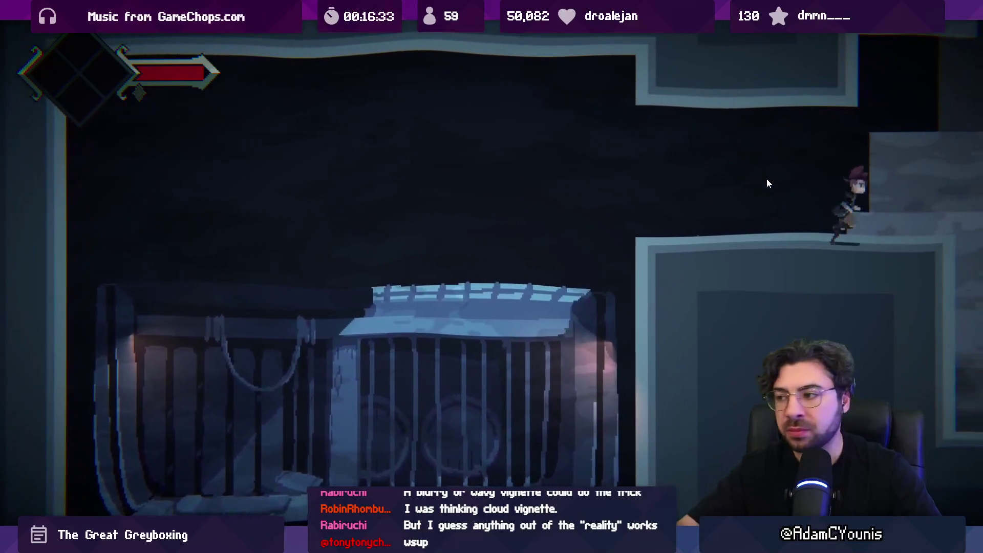
{"action": "key", "text": "Left"}
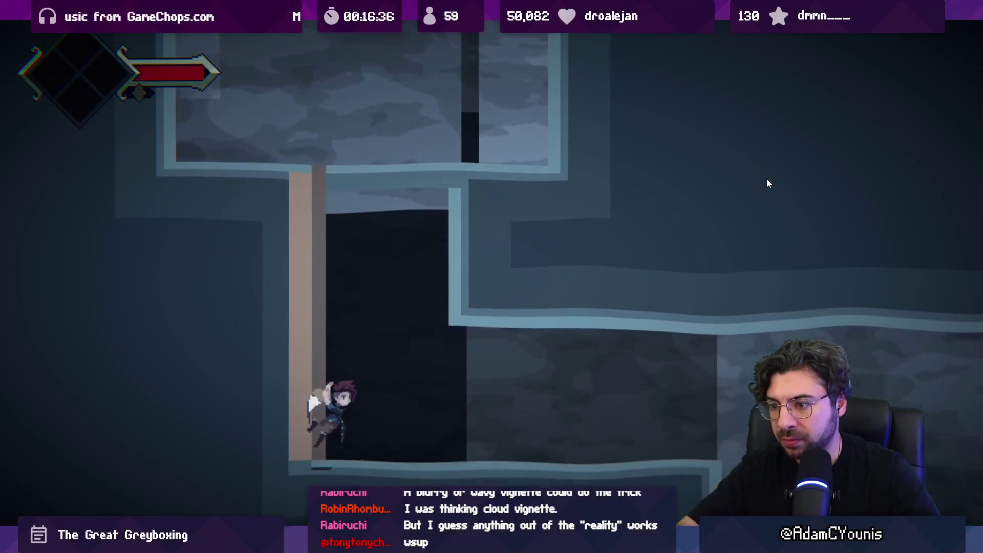
{"action": "key", "text": "Right"}
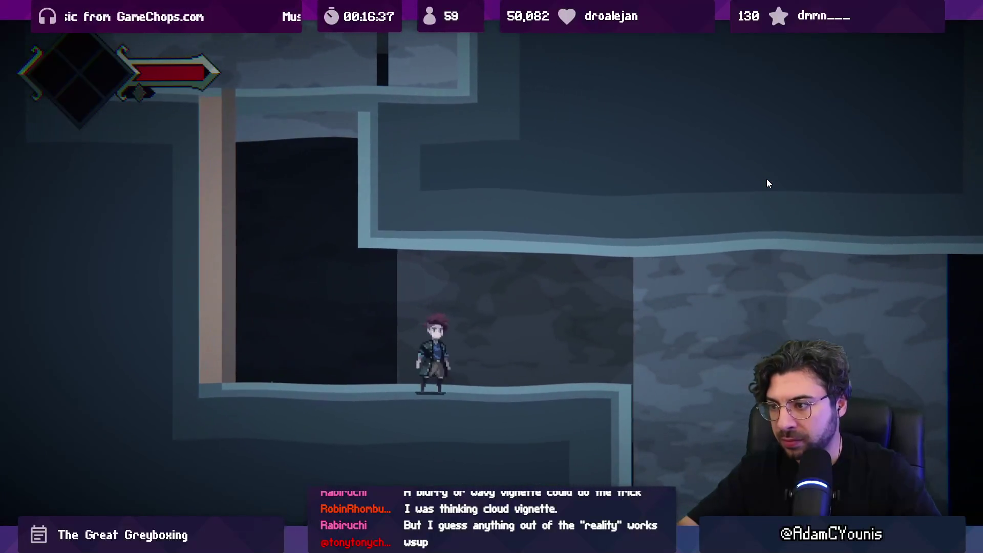
{"action": "key", "text": "Right"}
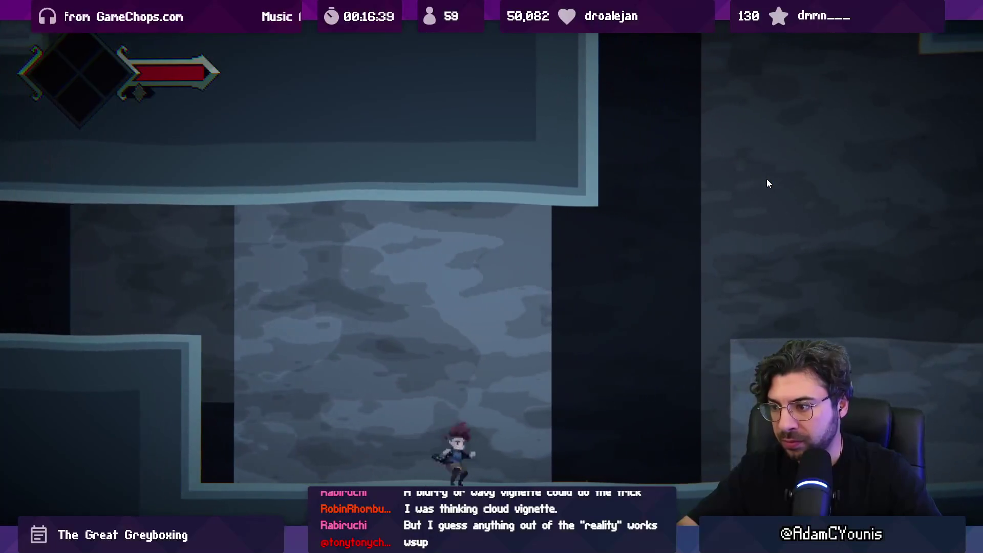
{"action": "key", "text": "Right"}
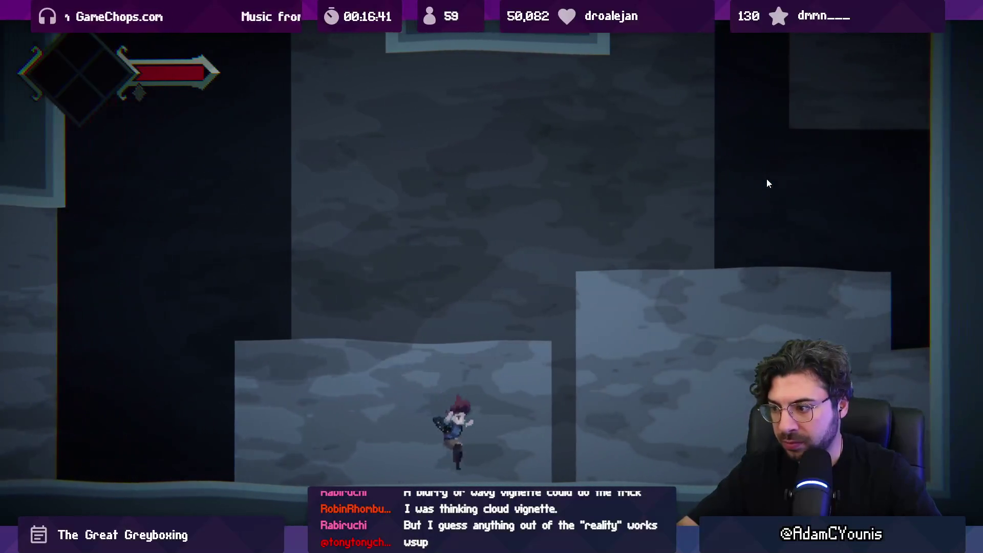
{"action": "key", "text": "Right"}
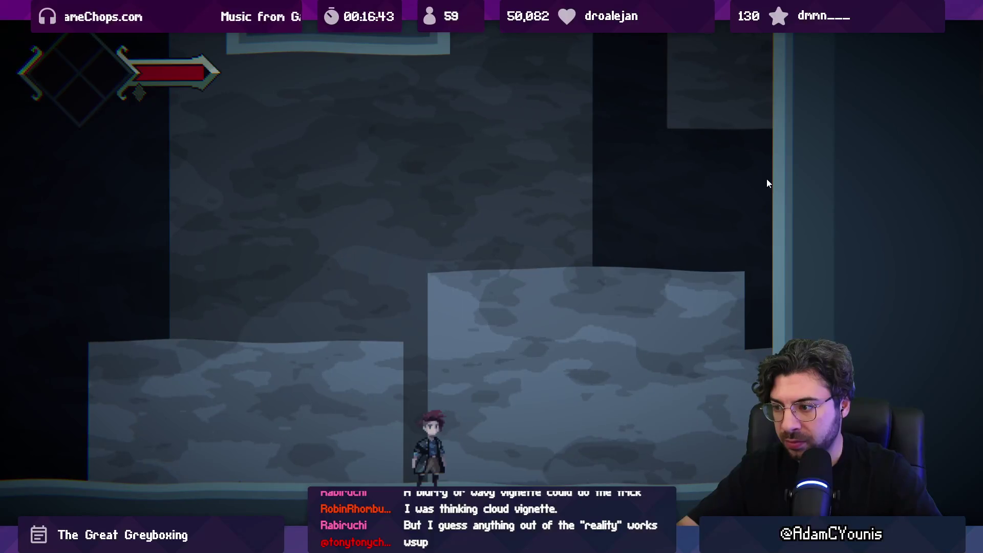
{"action": "key", "text": "Left"}
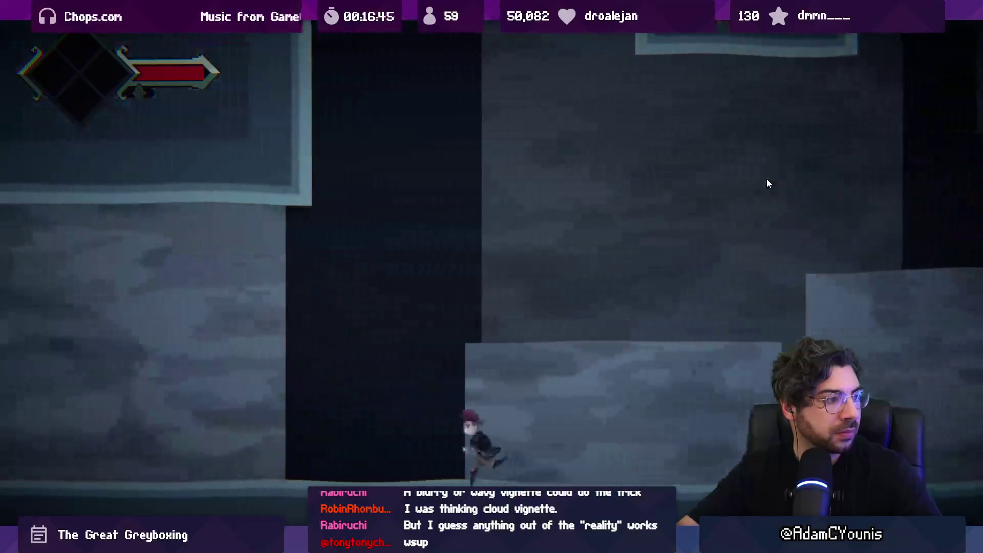
{"action": "key", "text": "Left"}
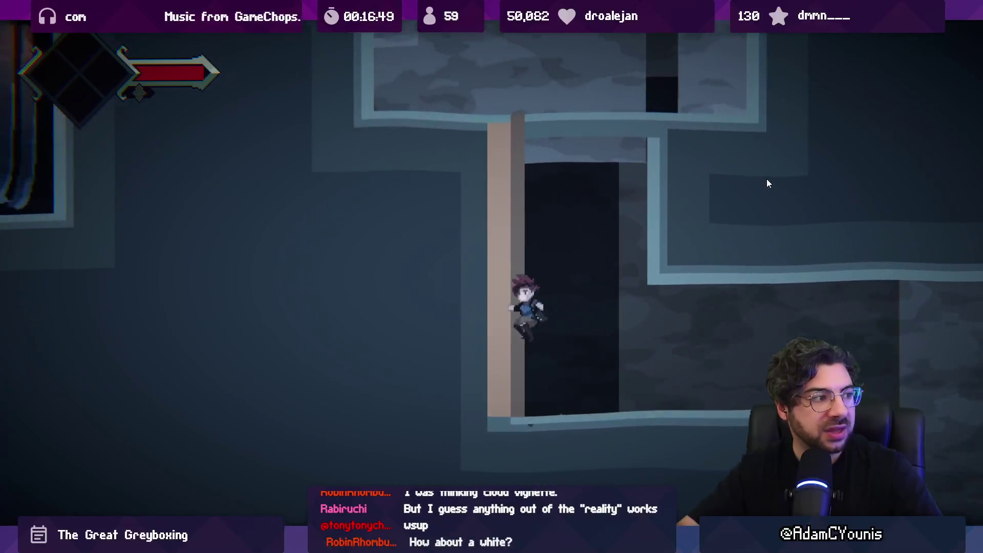
{"action": "key", "text": "Right"}
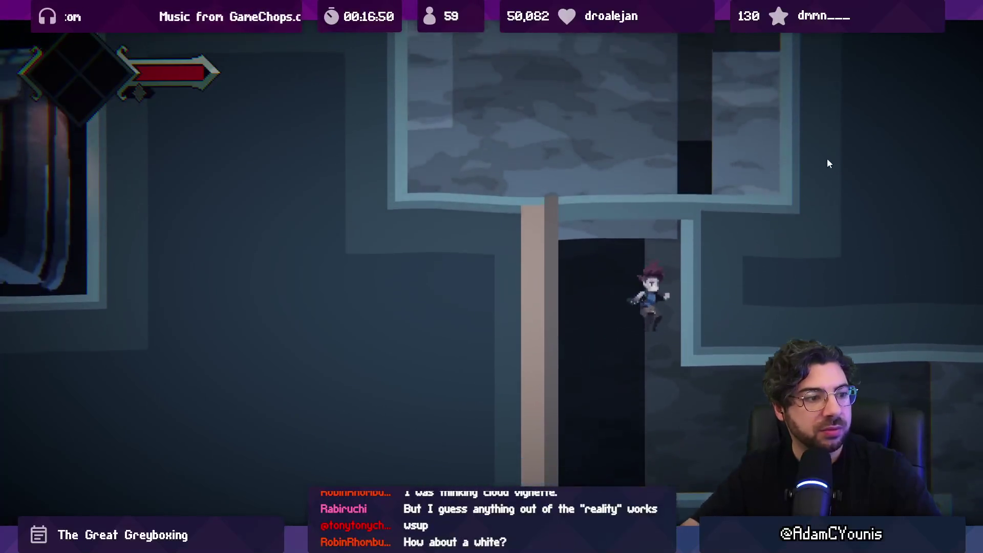
{"action": "key", "text": "Right"}
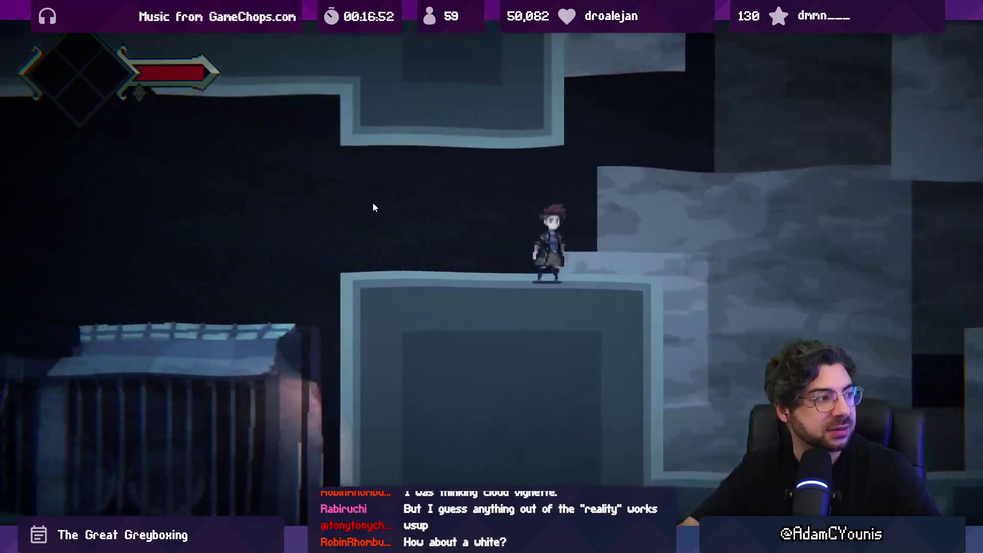
{"action": "key", "text": "Left"}
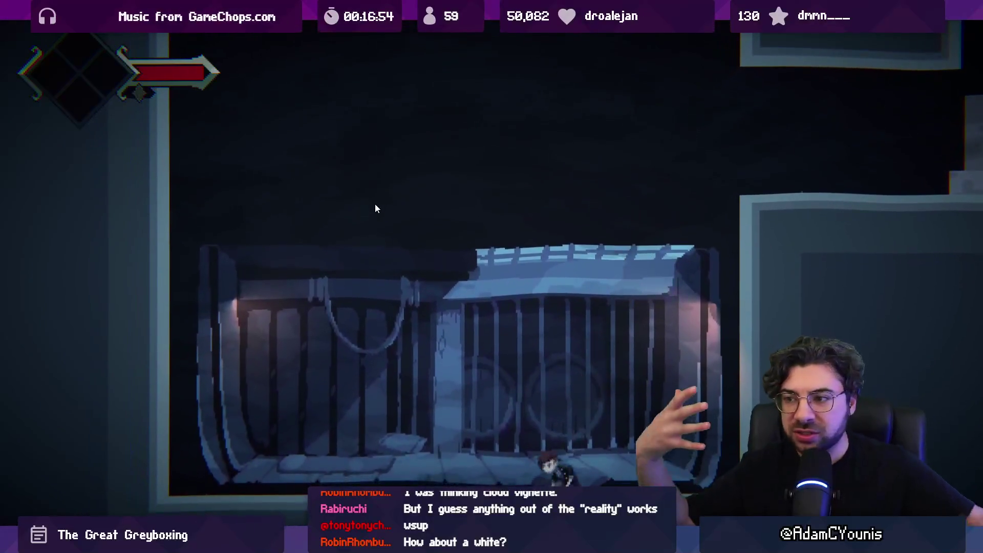
{"action": "key", "text": "shift+space"}
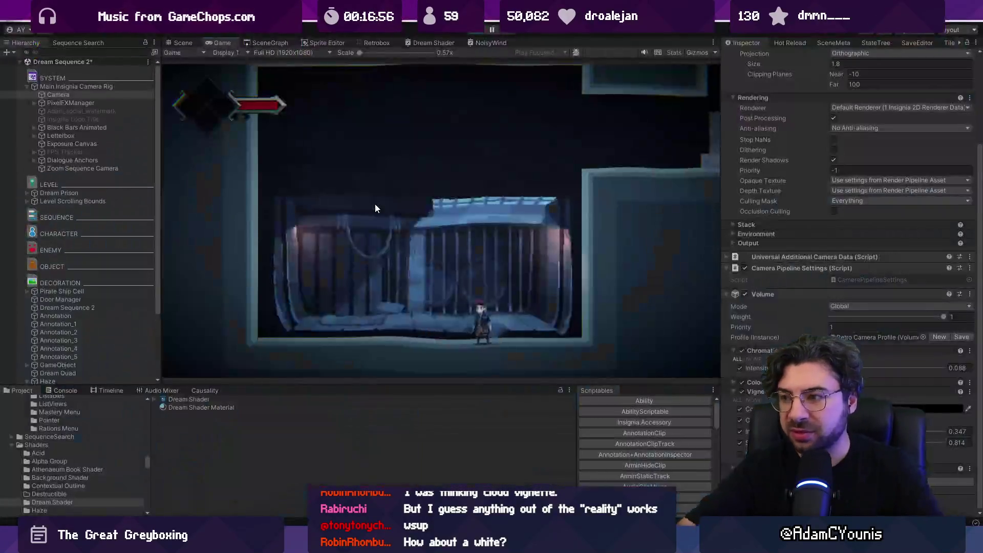
- Select Haze Layer 1 and move it forward to Position Z -1.5
{"action": "scroll", "coordinate": [103, 327], "scroll_direction": "down", "scroll_amount": 4}
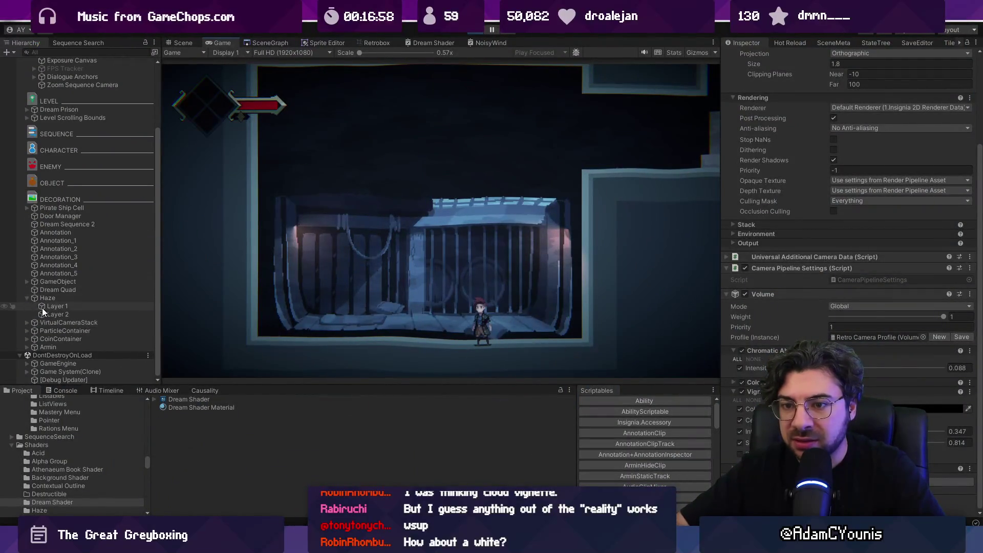
{"action": "left_click", "coordinate": [43, 312]}
{"action": "left_click", "coordinate": [180, 43]}
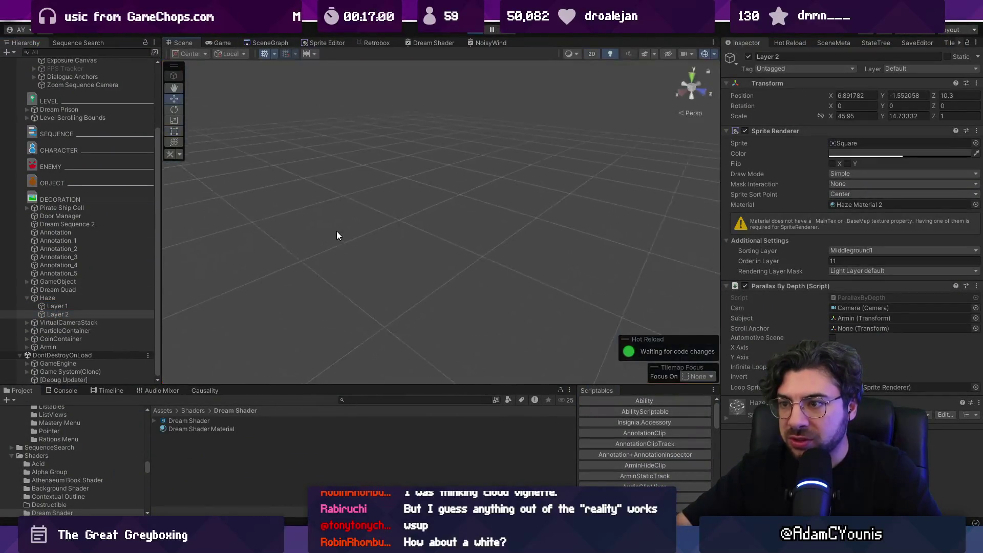
{"action": "key", "text": "f"}
{"action": "left_click", "coordinate": [100, 307]}
{"action": "mouse_move", "coordinate": [271, 274]}
{"action": "left_mouse_down"}
{"action": "mouse_move", "coordinate": [356, 276]}
{"action": "mouse_move", "coordinate": [542, 233]}
{"action": "mouse_move", "coordinate": [459, 205]}
{"action": "left_mouse_up"}
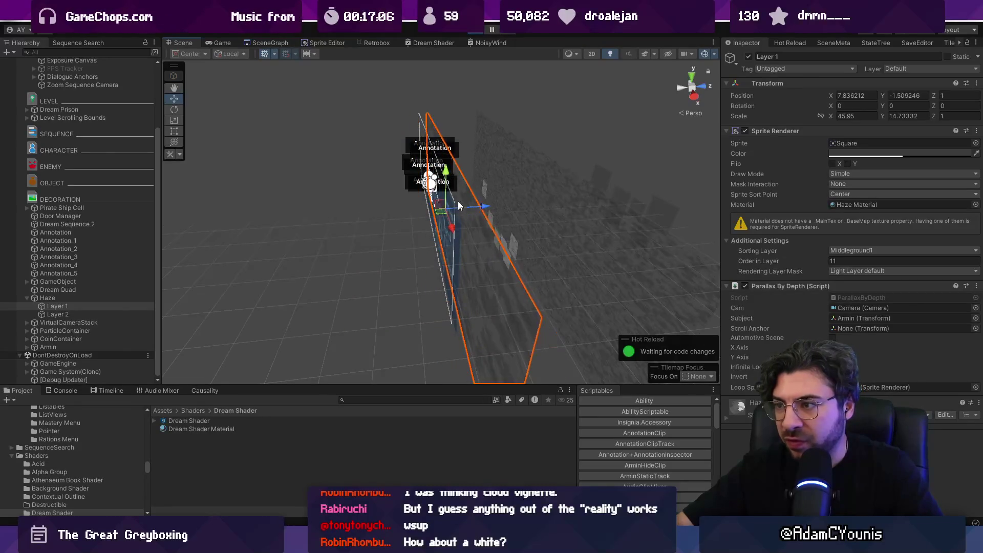
{"action": "key", "text": "ctrl+p"}
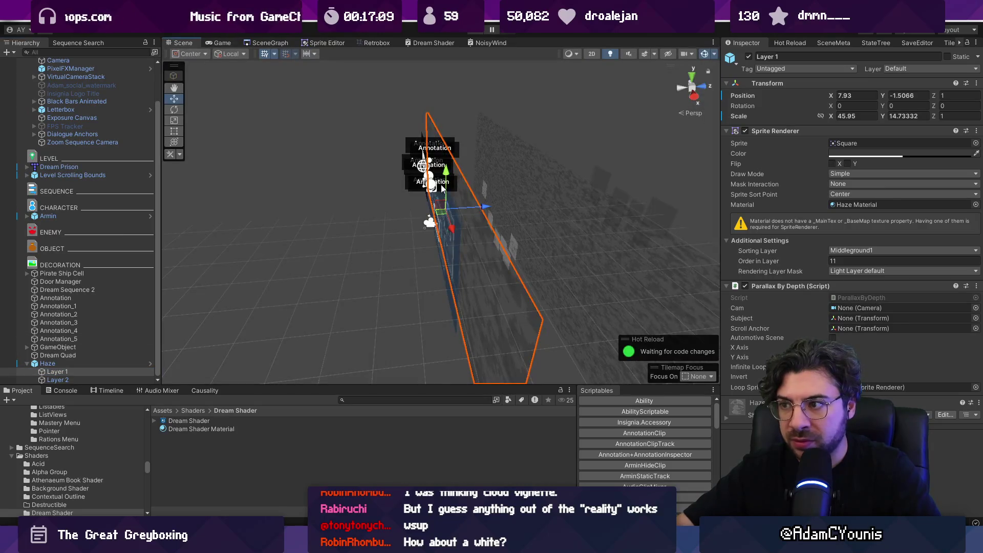
{"action": "left_click_drag", "start_coordinate": [478, 208], "coordinate": [454, 222]}
- Put Layer 1 on the Foreground1 sorting layer and playtest the haze
{"action": "left_click", "coordinate": [859, 251]}
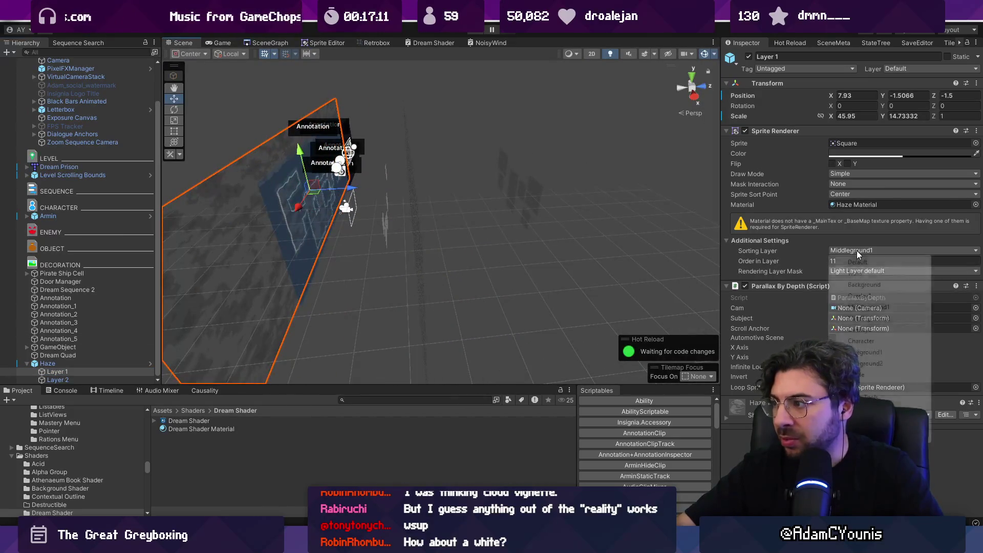
{"action": "left_click", "coordinate": [867, 352]}
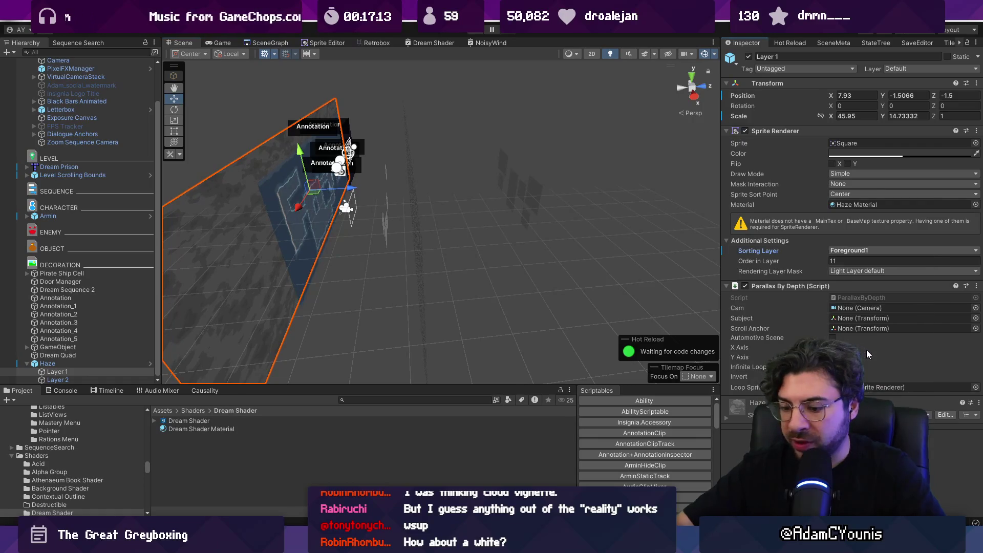
{"action": "key", "text": "ctrl+p"}
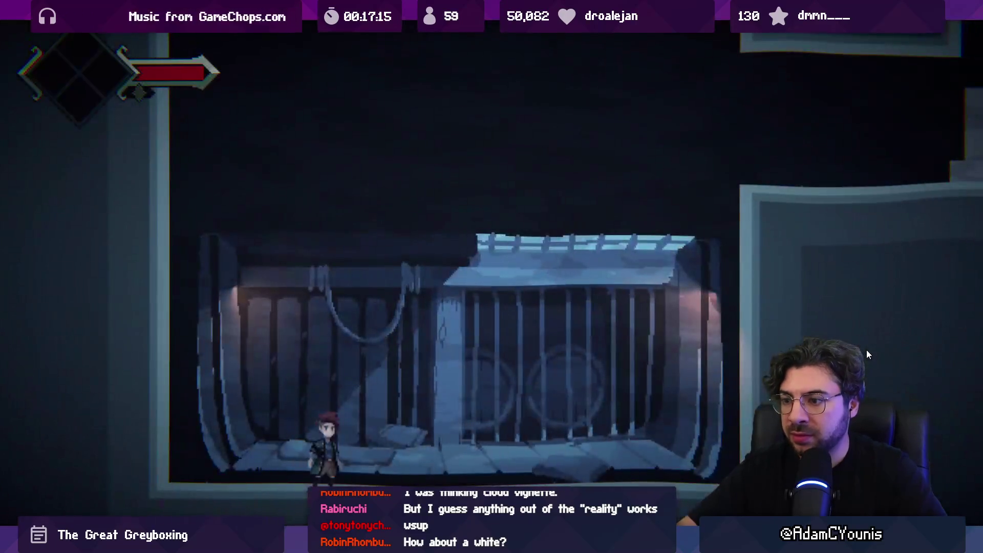
{"action": "key", "text": "Right"}
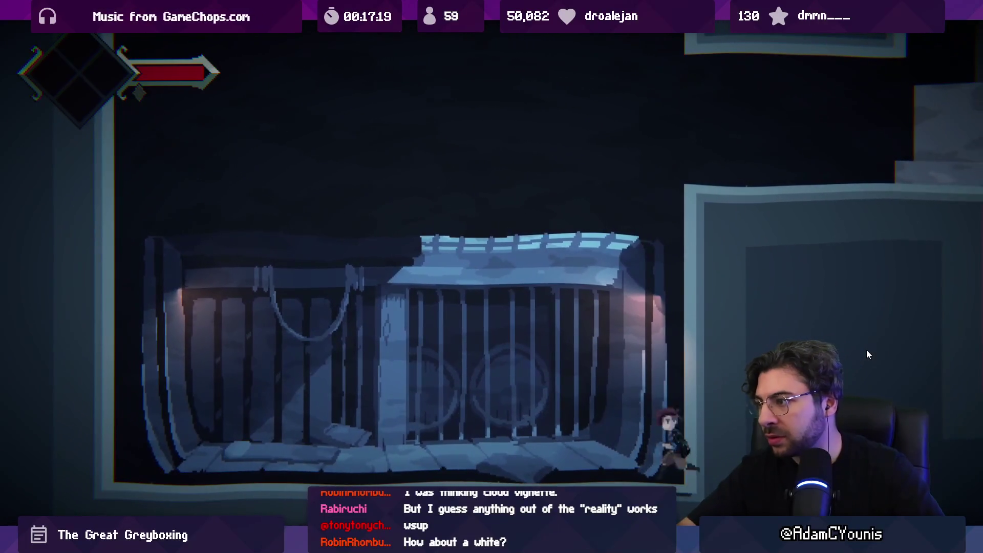
{"action": "key", "text": "ctrl+shift+F7"}
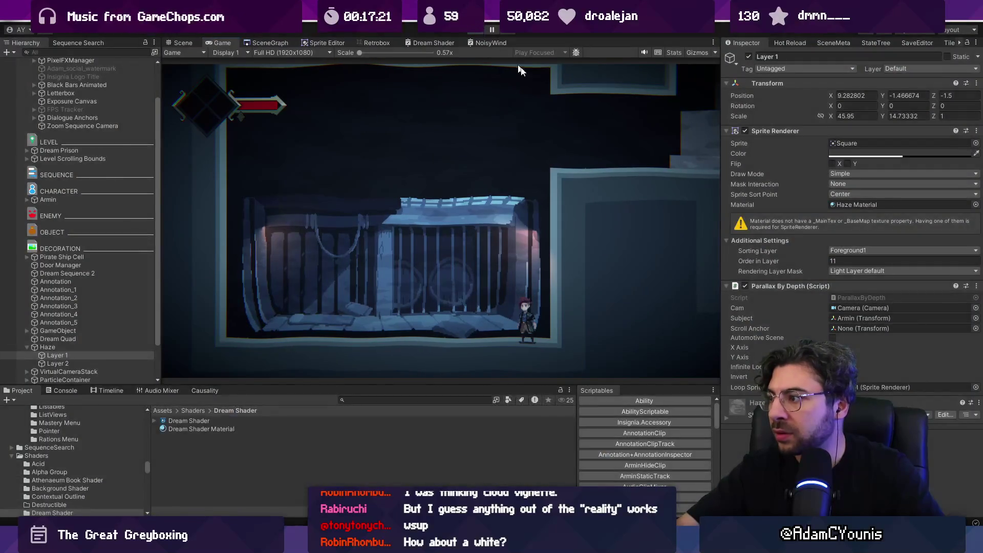
- Switch Layer 1 to Foreground2, playtest it, then try the Shade sorting layer
{"action": "left_click", "coordinate": [850, 246]}
{"action": "left_click", "coordinate": [871, 348]}
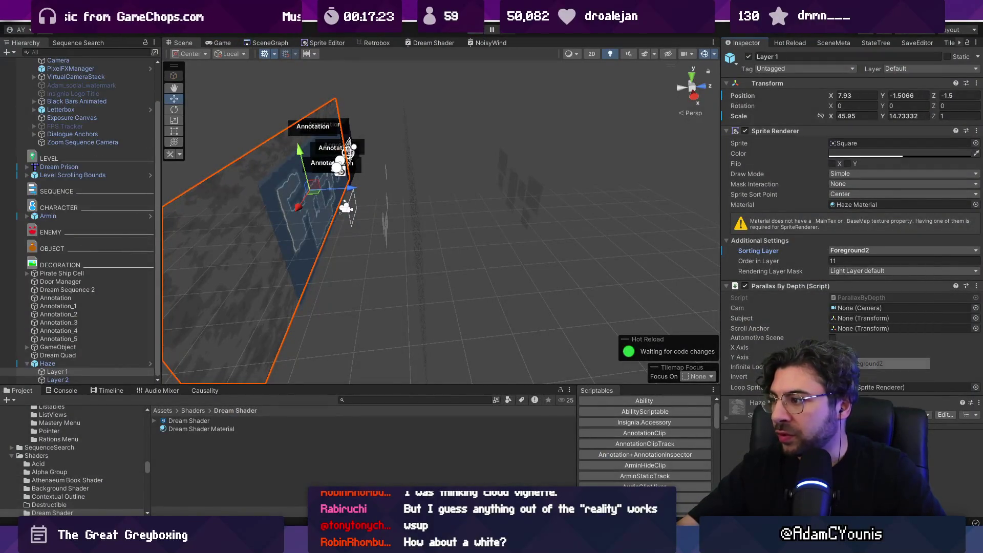
{"action": "key", "text": "ctrl+p"}
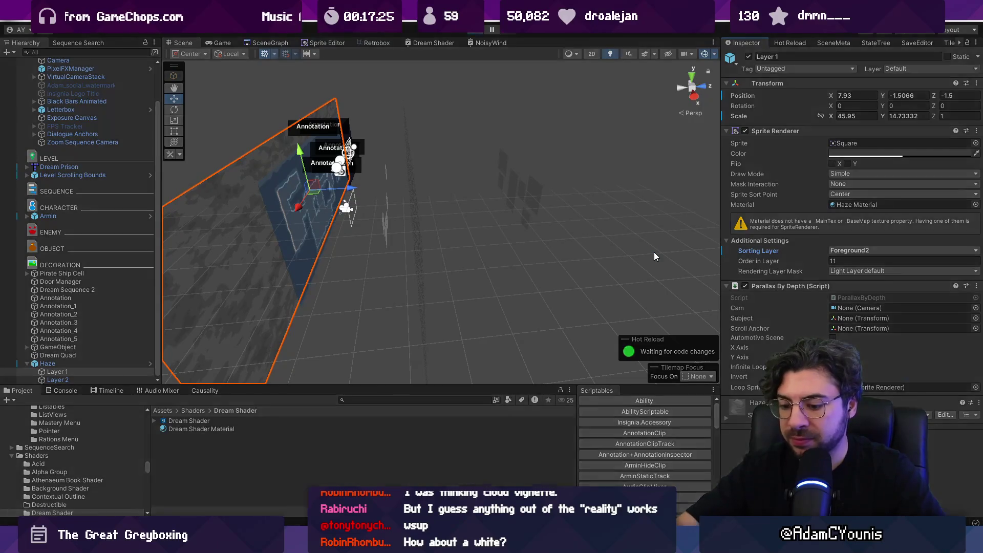
{"action": "key", "text": "Right"}
{"action": "key", "text": "shift+space"}
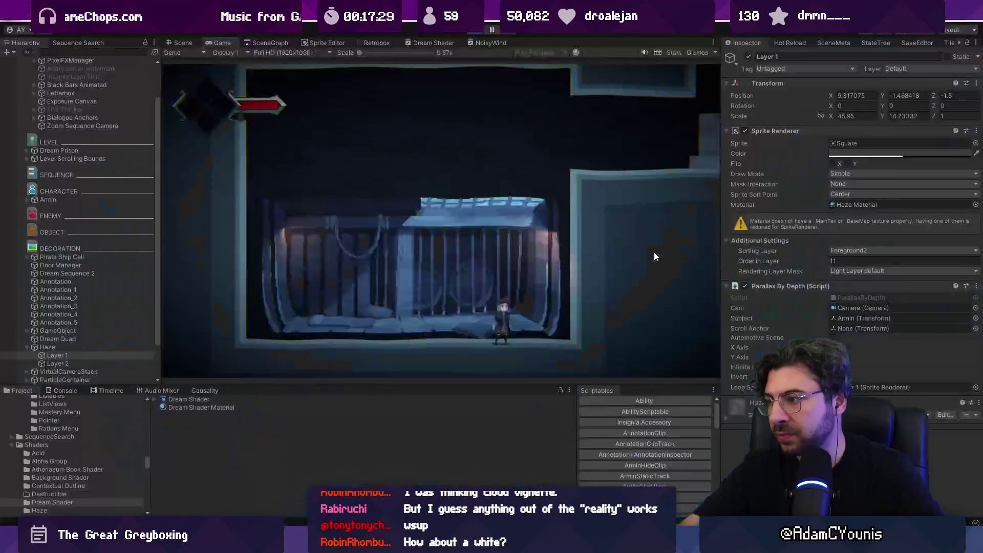
{"action": "left_click", "coordinate": [900, 251]}
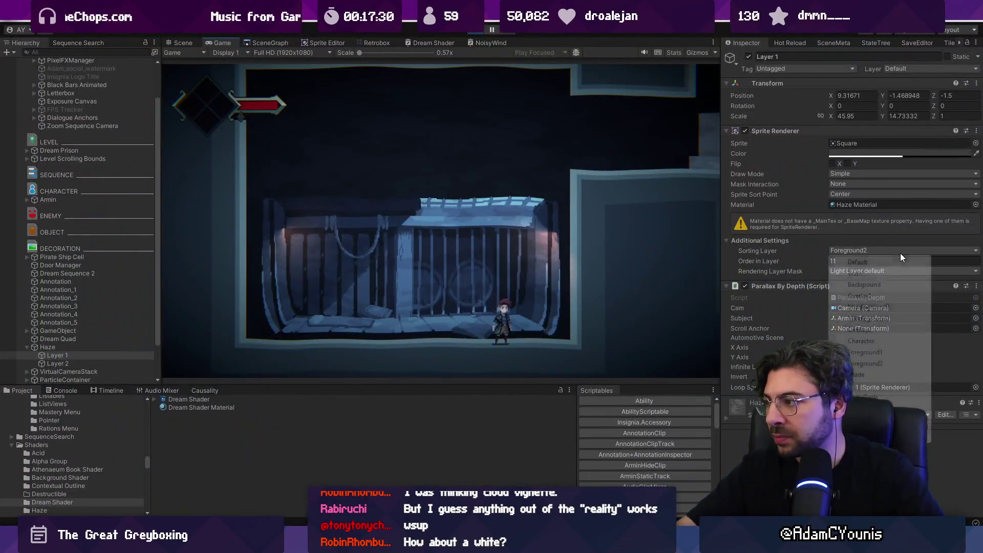
{"action": "left_click", "coordinate": [865, 375]}
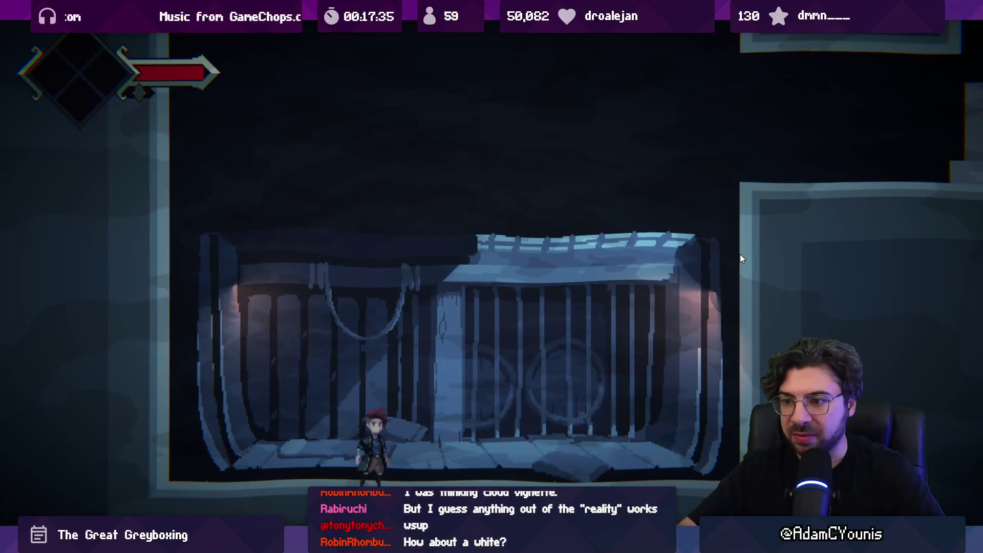
- Run and jump the character across the prison room, up the ledge and down into the lower area
{"action": "key", "text": "Right"}
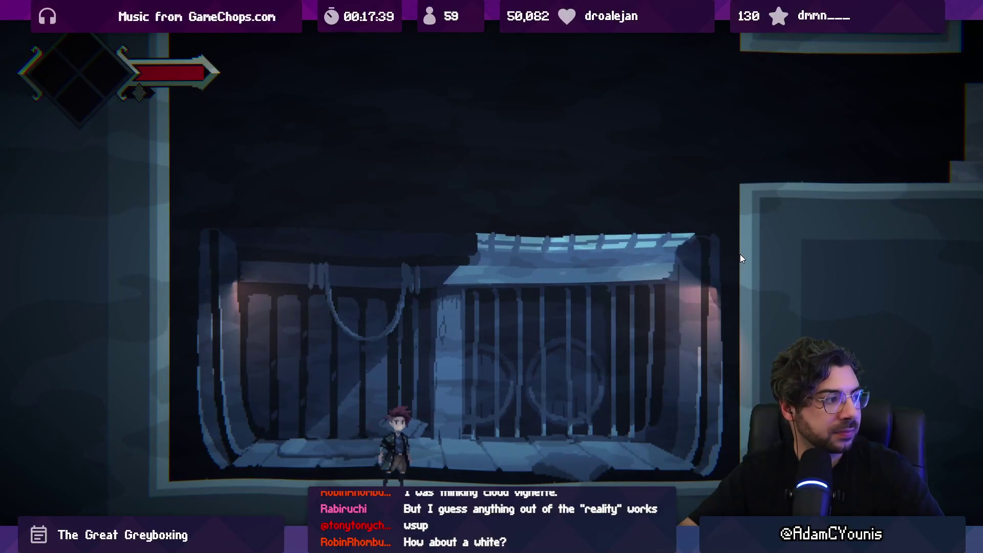
{"action": "key", "text": "Right"}
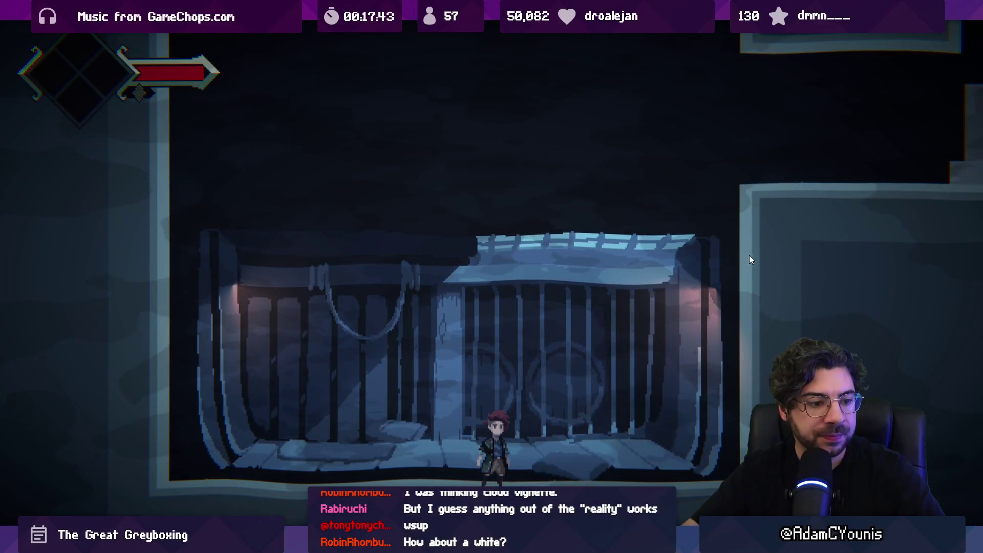
{"action": "key", "text": "Left"}
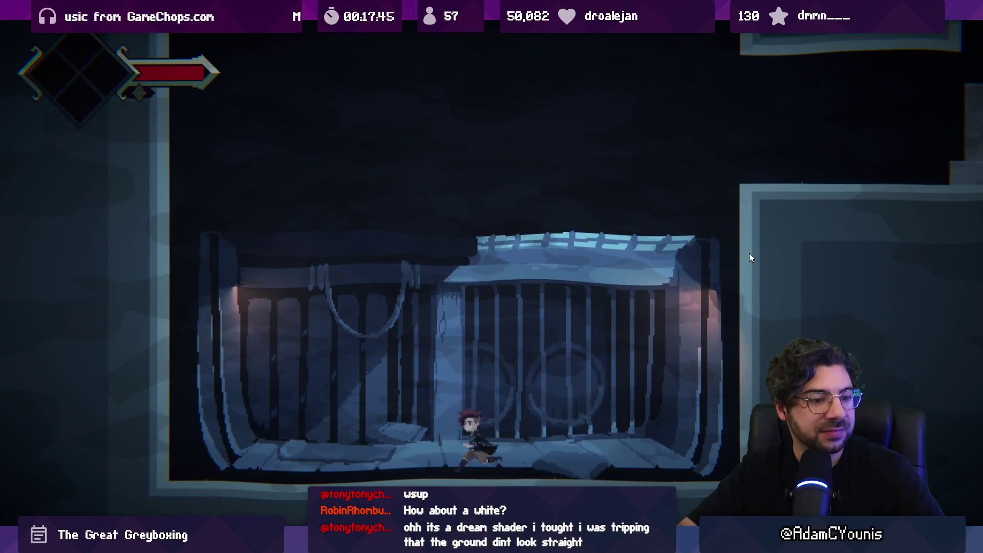
{"action": "key", "text": "Right"}
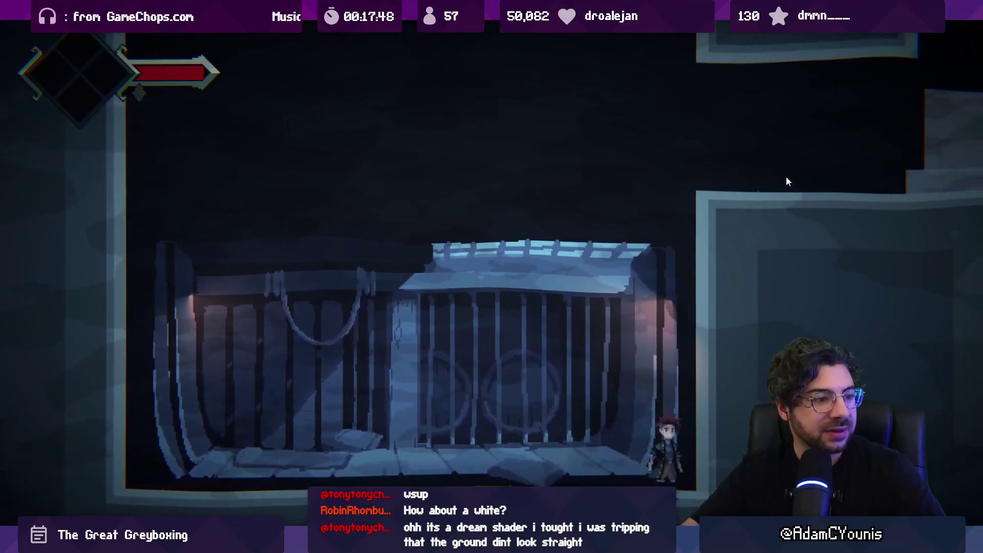
{"action": "key", "text": "space"}
{"action": "key", "text": "Right"}
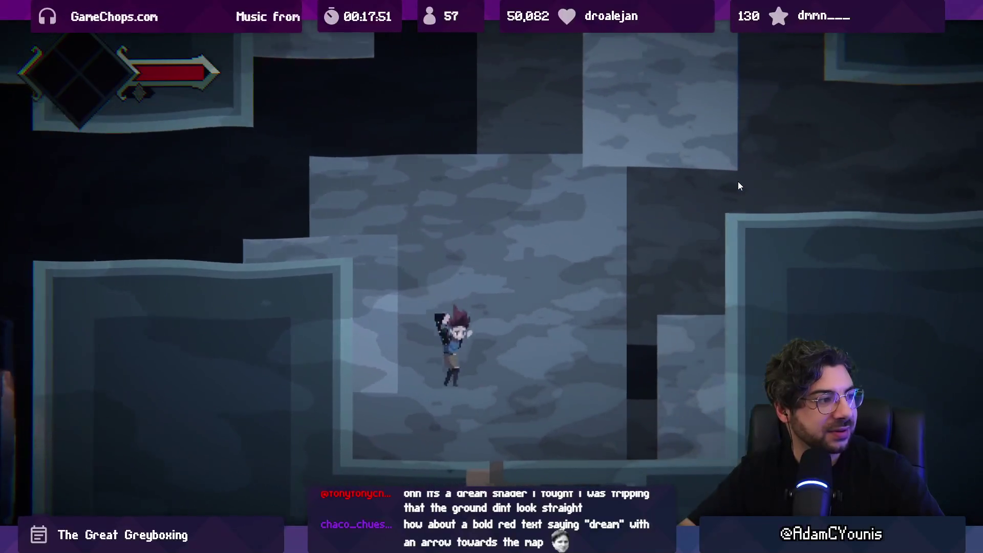
{"action": "key", "text": "Left"}
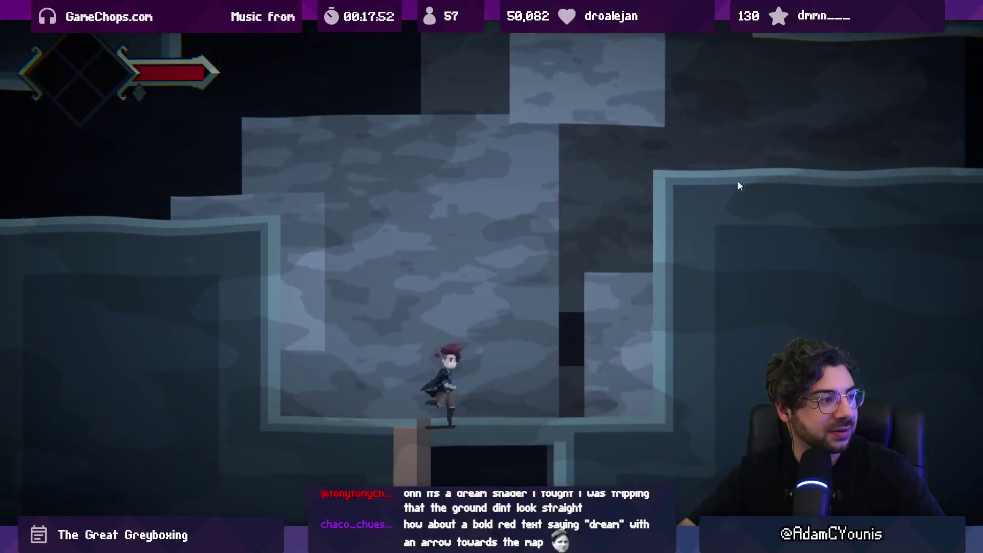
{"action": "key", "text": "Right"}
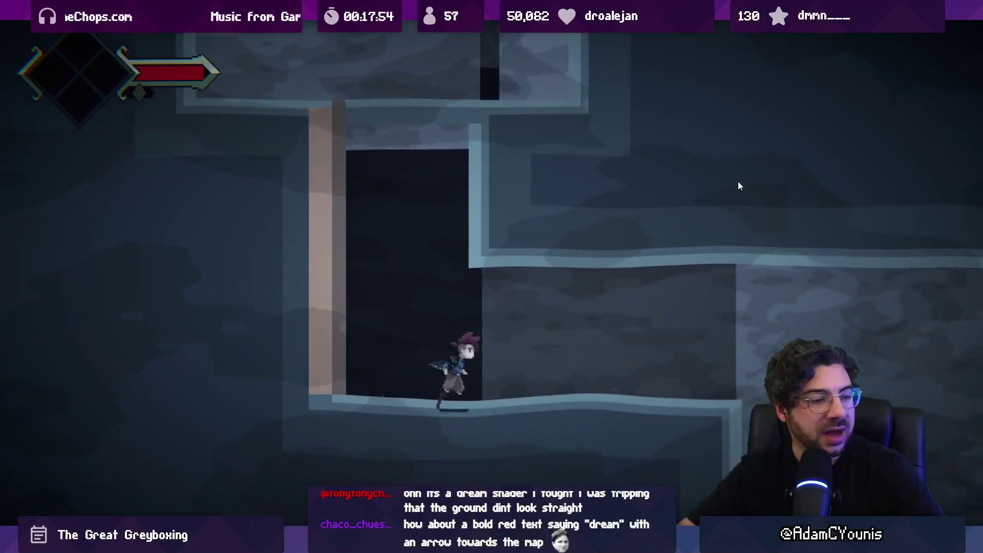
{"action": "key", "text": "shift+space"}
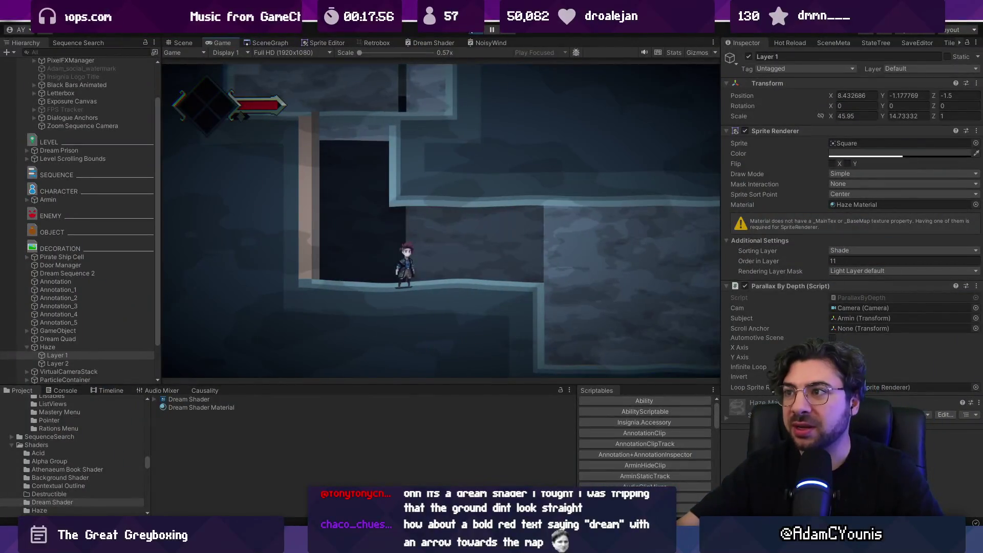
- Stop Play mode and view the cage room in flat 2D, zooming around its notes
{"action": "key", "text": "ctrl+p"}
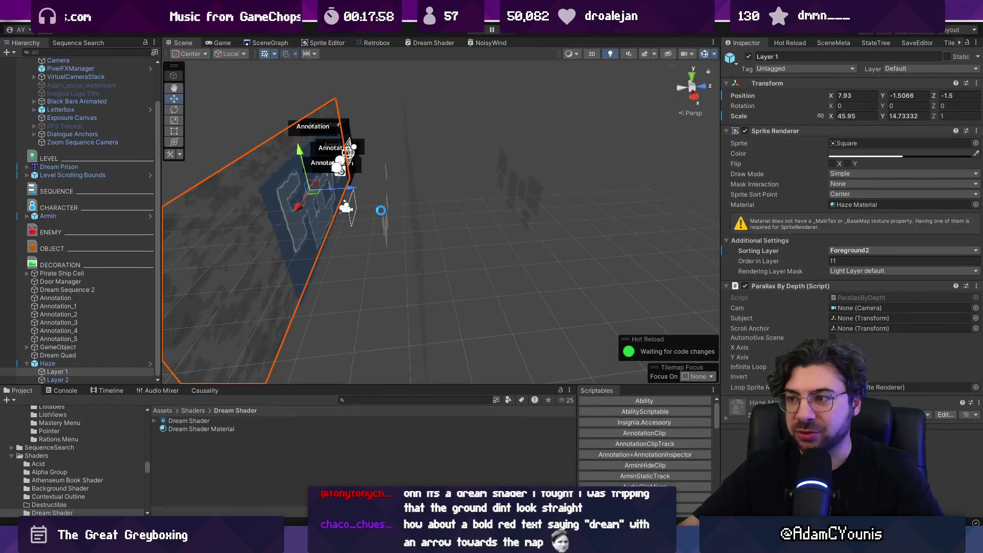
{"action": "key", "text": "2"}
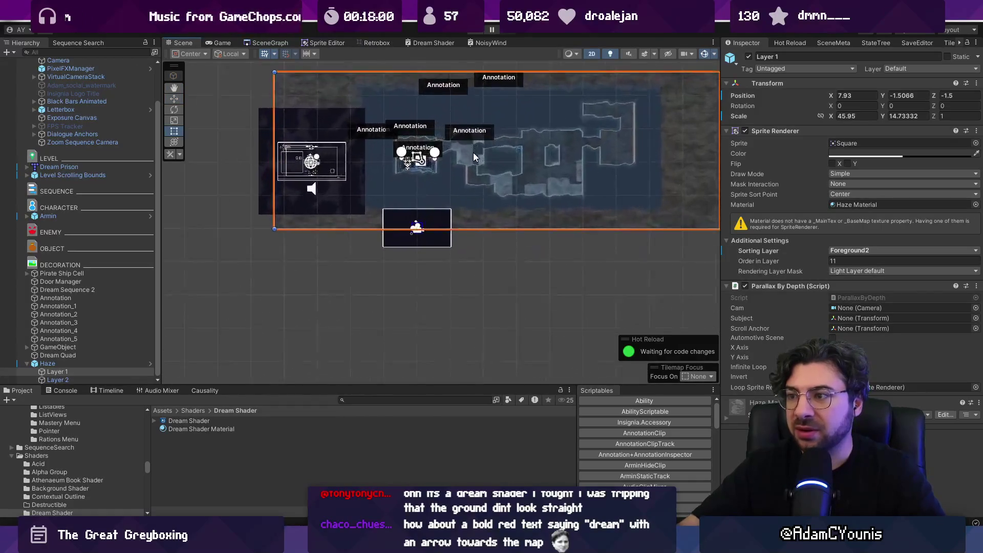
{"action": "scroll", "coordinate": [377, 117], "scroll_direction": "up", "scroll_amount": 5}
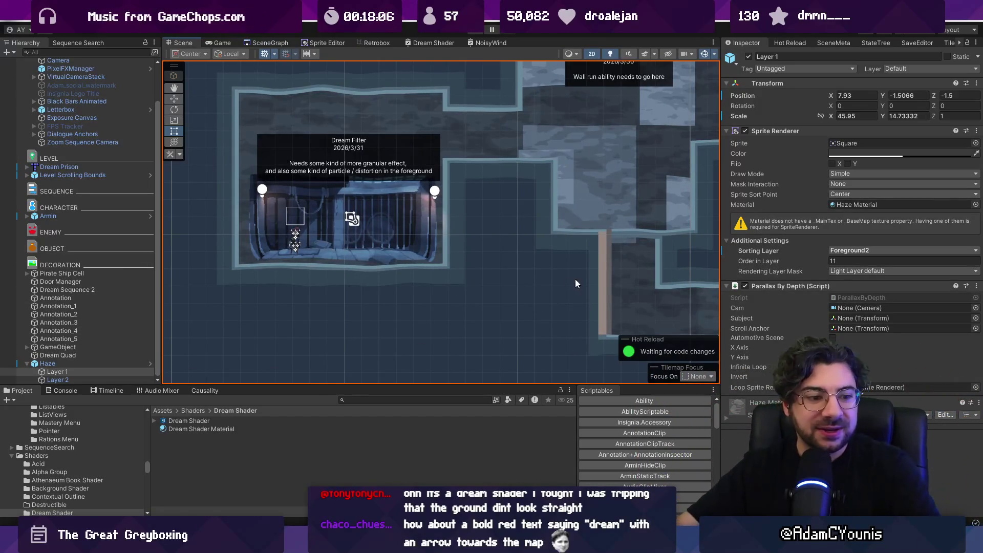
{"action": "scroll", "coordinate": [422, 256], "scroll_direction": "down", "scroll_amount": 2}
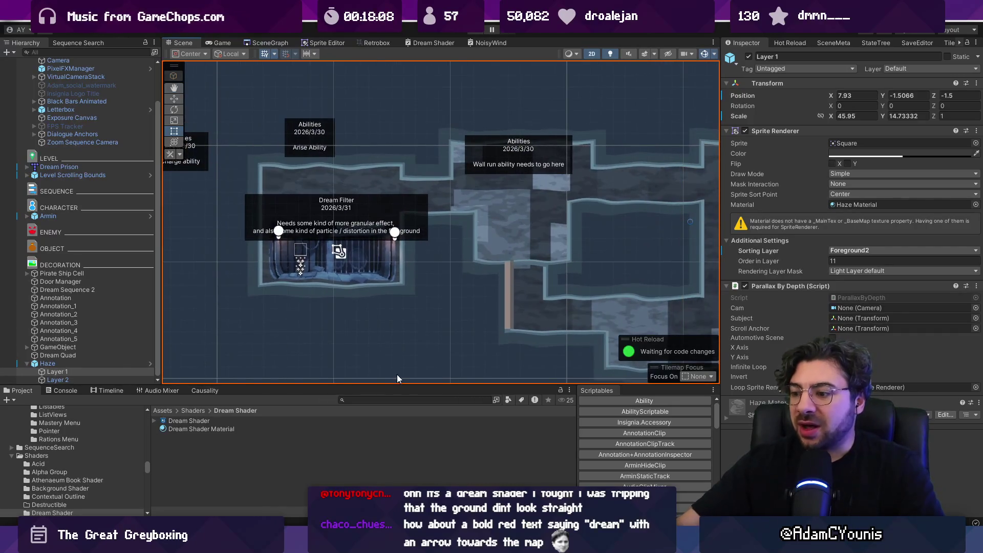
{"action": "left_click", "coordinate": [390, 466]}
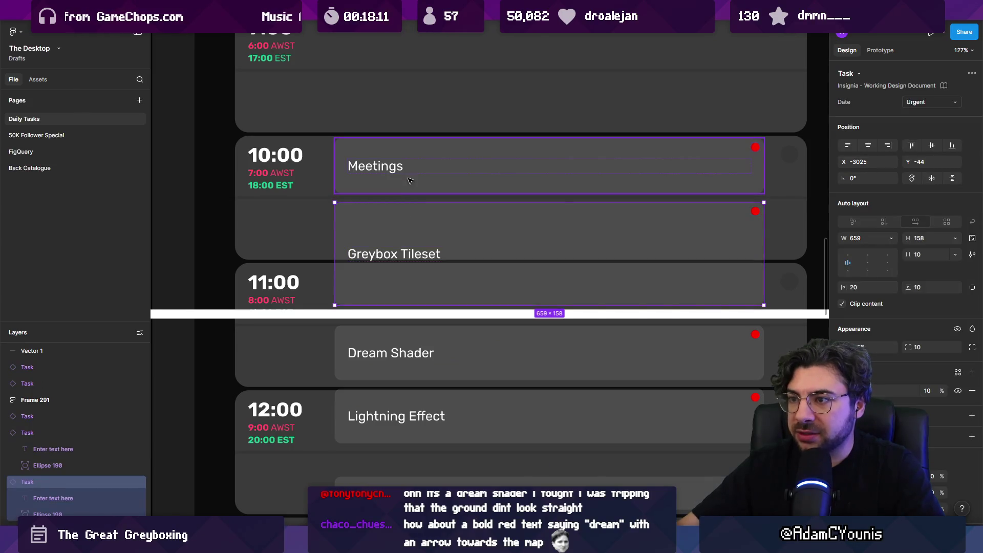
- Move the white time-marker line down and place Lightning Effect below Start Stream at 13:00
{"action": "left_click", "coordinate": [399, 313]}
{"action": "scroll", "coordinate": [400, 256], "scroll_direction": "down", "scroll_amount": 2}
{"action": "left_click_drag", "start_coordinate": [285, 249], "coordinate": [322, 439]}
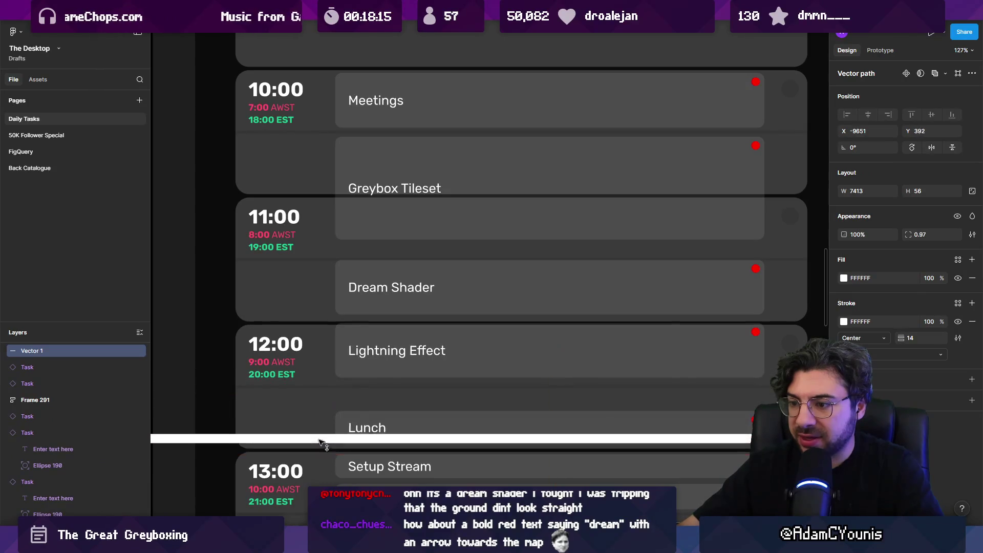
{"action": "left_click", "coordinate": [390, 364]}
{"action": "scroll", "coordinate": [391, 249], "scroll_direction": "down", "scroll_amount": 3}
{"action": "mouse_move", "coordinate": [391, 250]}
{"action": "left_mouse_down"}
{"action": "mouse_move", "coordinate": [393, 300]}
{"action": "mouse_move", "coordinate": [395, 233]}
{"action": "mouse_move", "coordinate": [391, 311]}
{"action": "left_mouse_up"}
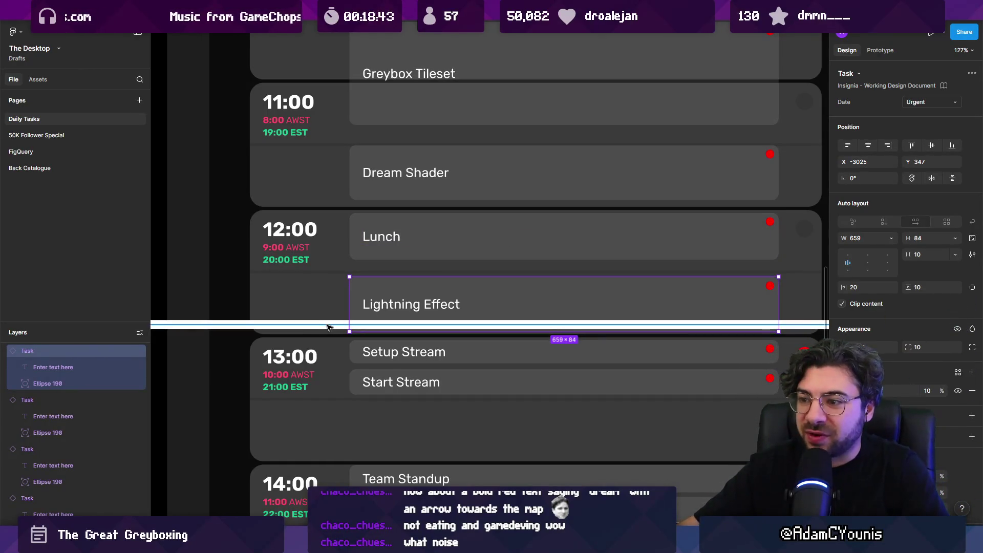
{"action": "scroll", "coordinate": [329, 327], "scroll_direction": "down", "scroll_amount": 3}
{"action": "left_click_drag", "start_coordinate": [349, 226], "coordinate": [349, 351]}
- Lengthen the Lunch card and move the white line further down the schedule
{"action": "left_click", "coordinate": [351, 191]}
{"action": "left_click_drag", "start_coordinate": [351, 192], "coordinate": [345, 245]}
{"action": "scroll", "coordinate": [300, 182], "scroll_direction": "down", "scroll_amount": 3}
{"action": "mouse_move", "coordinate": [307, 98]}
{"action": "left_mouse_down"}
{"action": "mouse_move", "coordinate": [311, 192]}
{"action": "mouse_move", "coordinate": [312, 179]}
{"action": "left_mouse_up"}
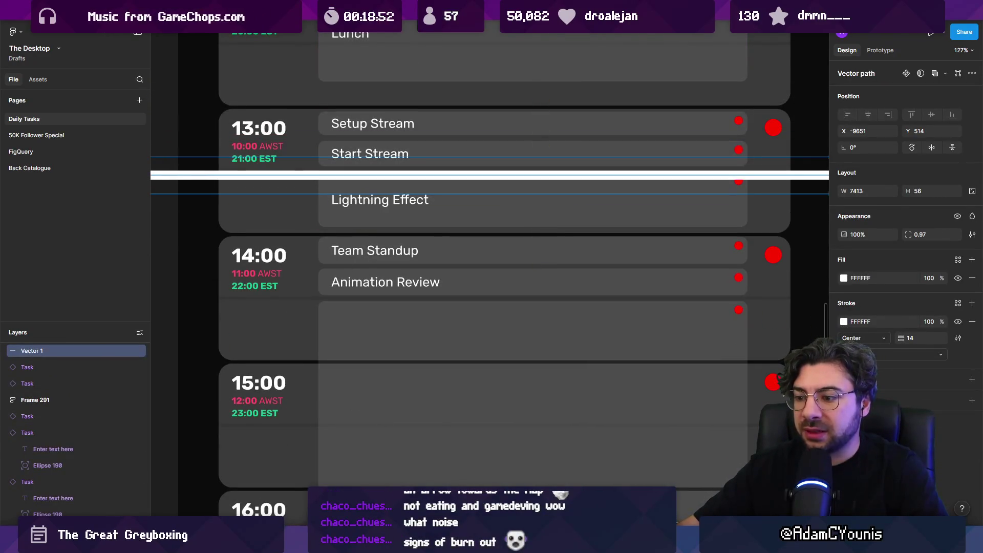
{"action": "mouse_move", "coordinate": [458, 544]}
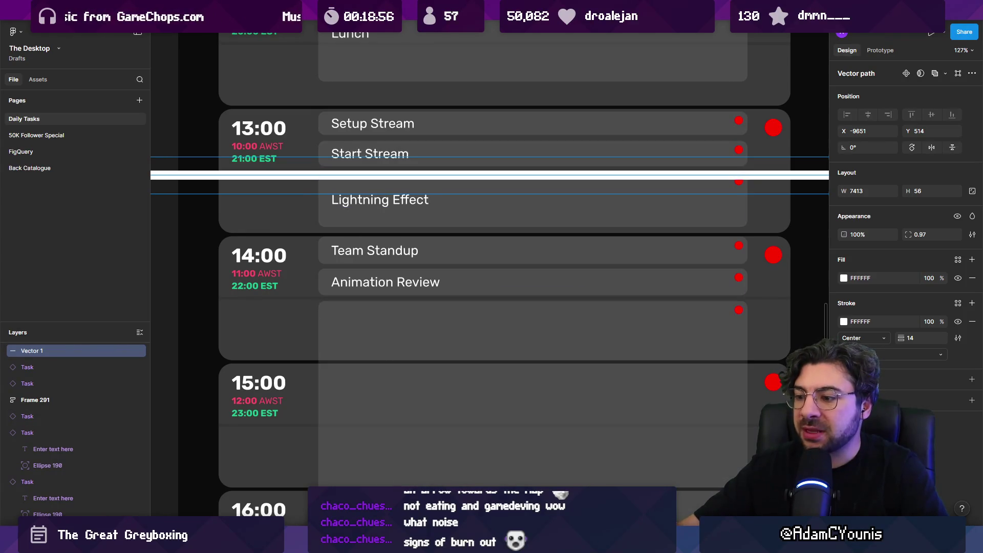
{"action": "key", "text": "alt+Tab"}
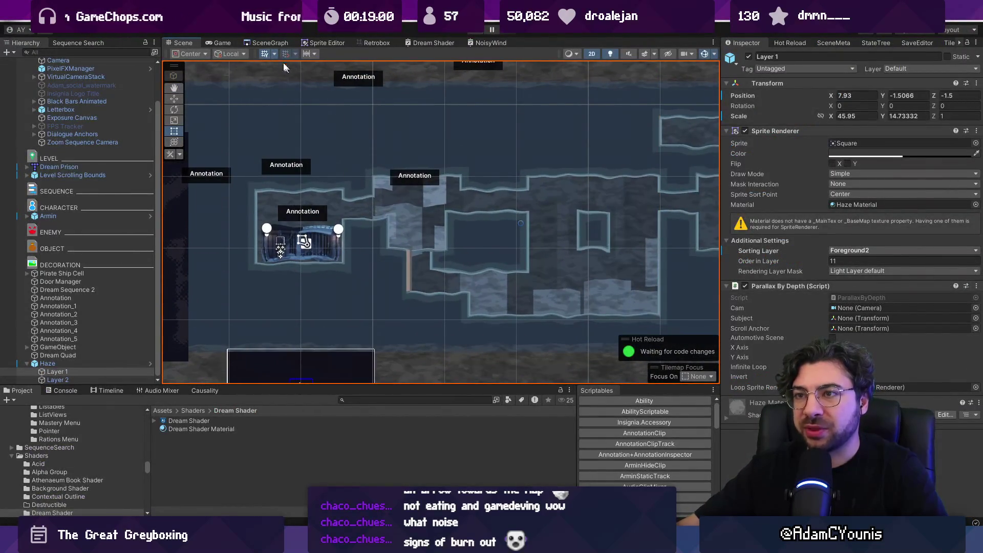
- Open the camp level from the SceneGraph map and frame Lightning Effect.1 in the scene
{"action": "left_click", "coordinate": [260, 44]}
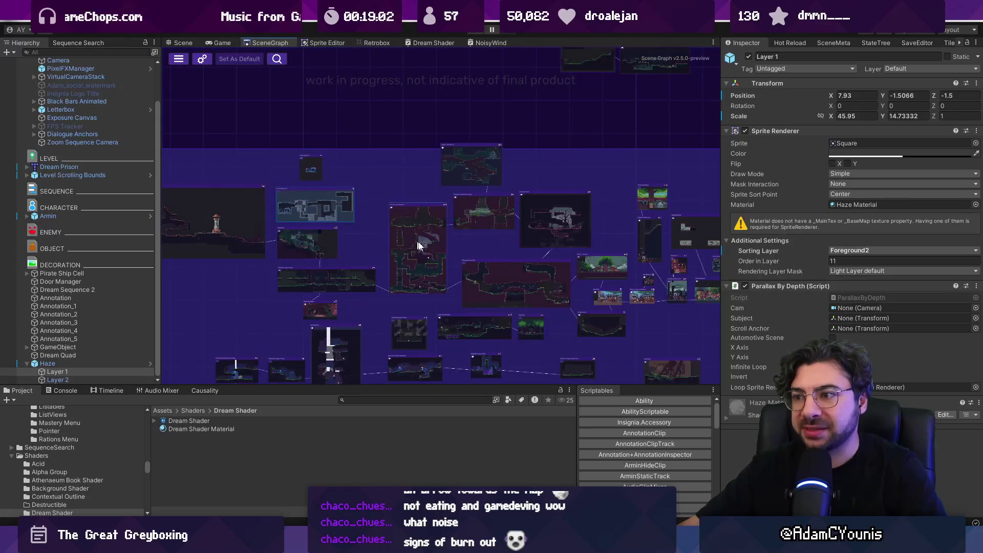
{"action": "scroll", "coordinate": [461, 230], "scroll_direction": "down", "scroll_amount": 3}
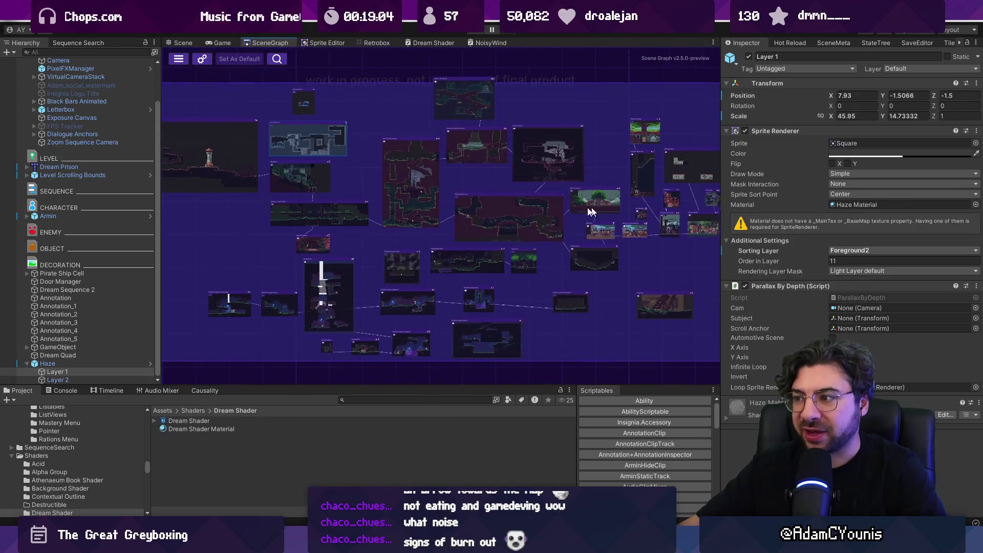
{"action": "scroll", "coordinate": [353, 220], "scroll_direction": "up", "scroll_amount": 5}
{"action": "scroll", "coordinate": [473, 204], "scroll_direction": "down", "scroll_amount": 5}
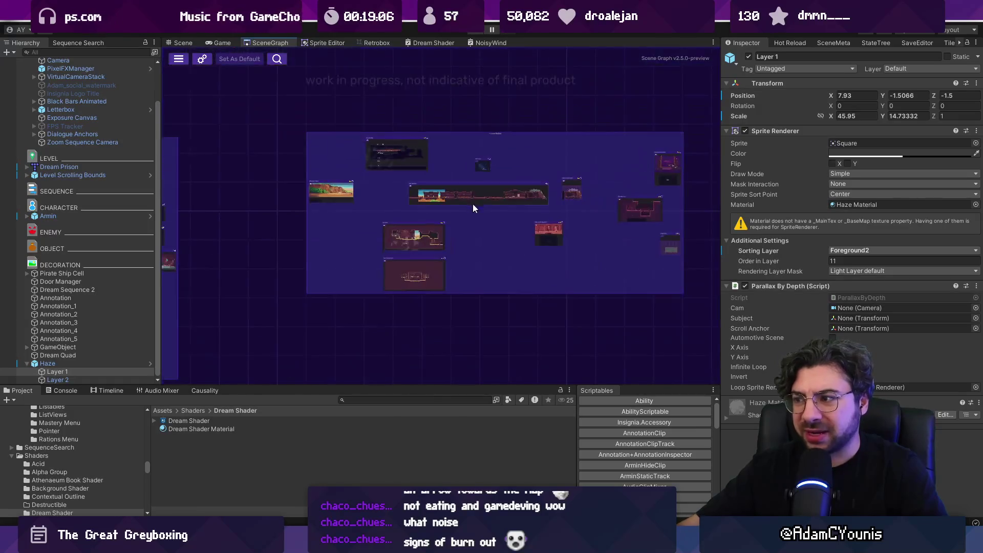
{"action": "scroll", "coordinate": [456, 226], "scroll_direction": "up", "scroll_amount": 3}
{"action": "left_click", "coordinate": [340, 248]}
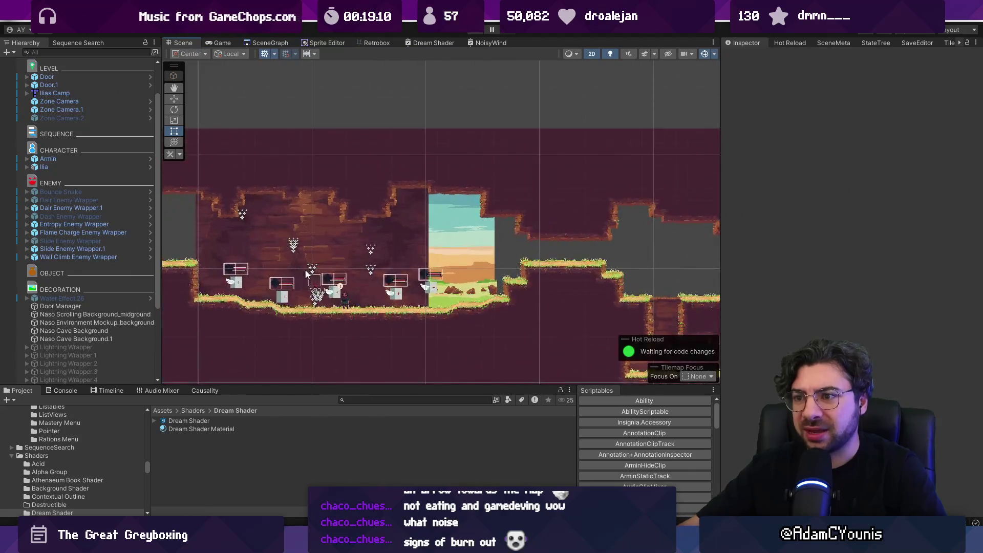
{"action": "scroll", "coordinate": [336, 303], "scroll_direction": "up", "scroll_amount": 2}
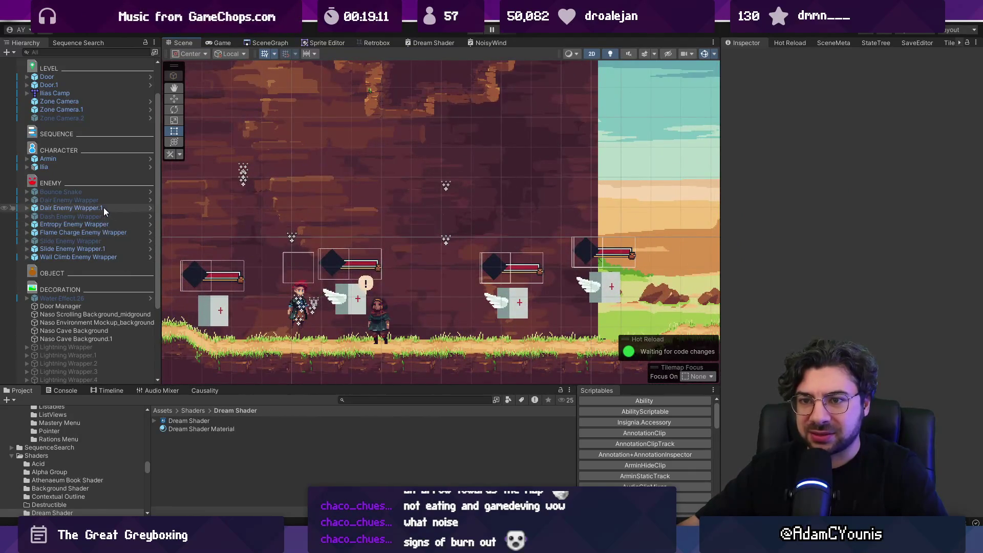
{"action": "scroll", "coordinate": [112, 246], "scroll_direction": "down", "scroll_amount": 5}
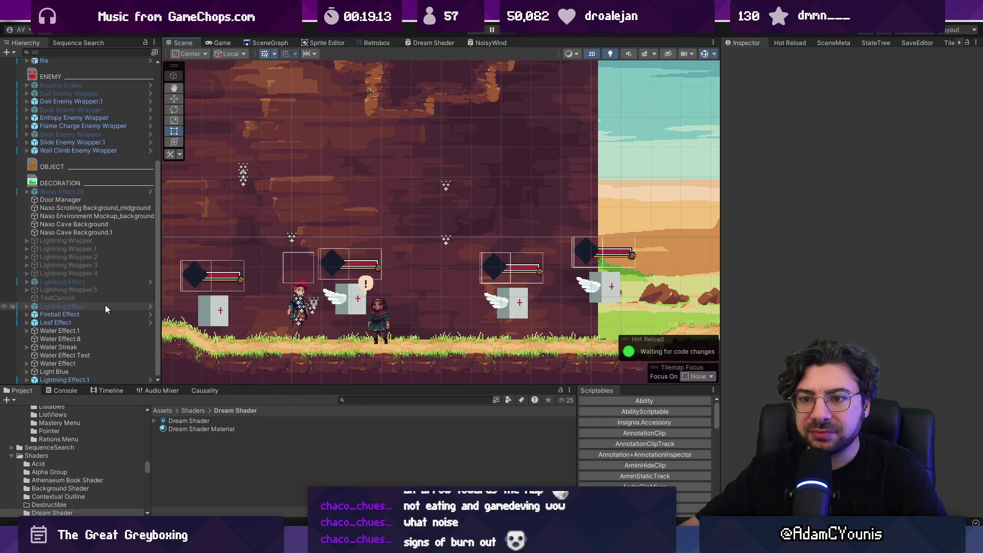
{"action": "double_click", "coordinate": [113, 379]}
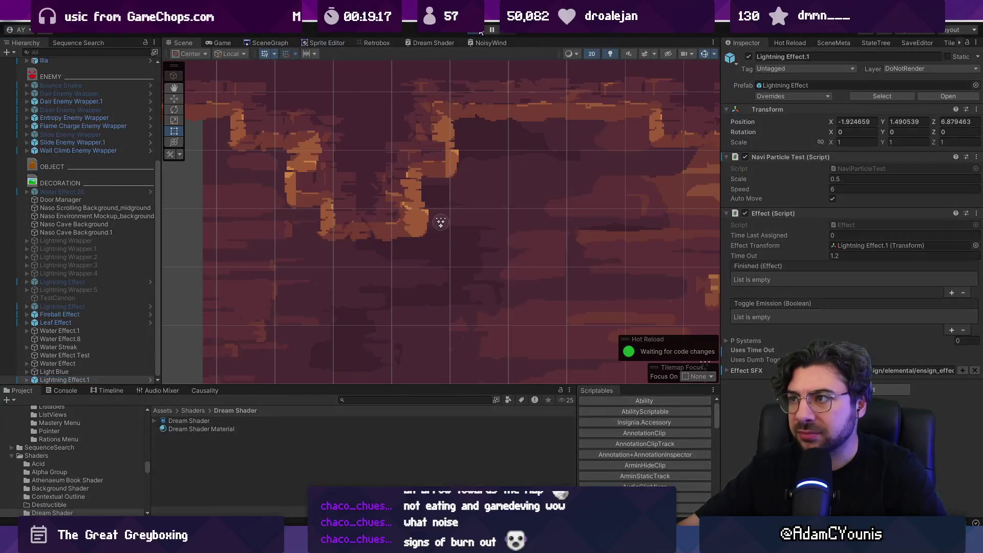
{"action": "key", "text": "ctrl+p"}
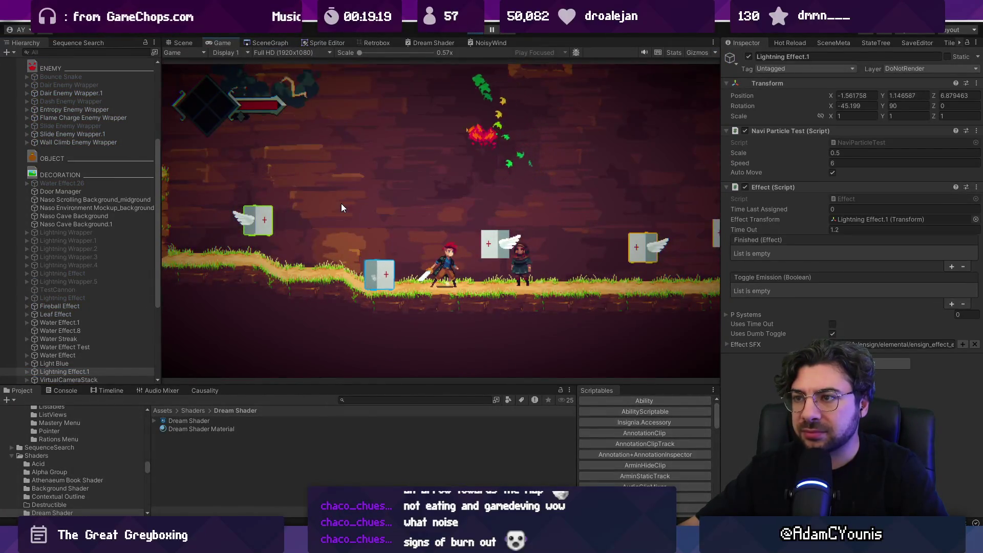
{"action": "key", "text": "Left"}
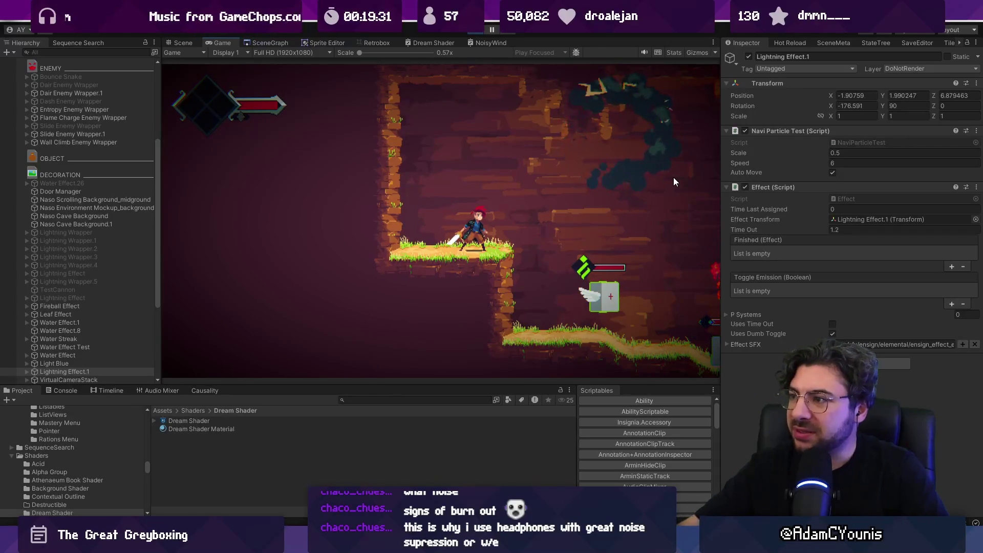
{"action": "left_click_drag", "start_coordinate": [720, 169], "coordinate": [755, 170]}
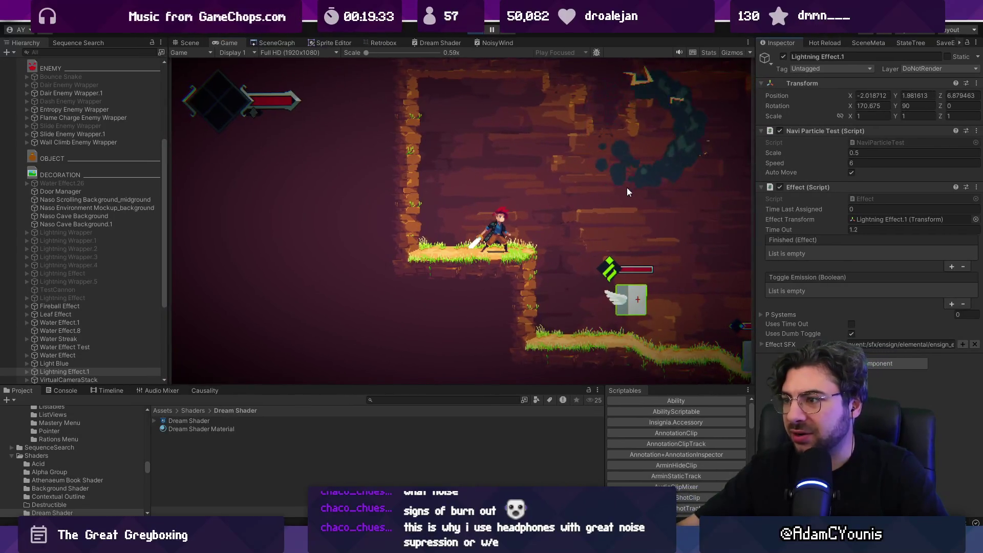
{"action": "left_click", "coordinate": [476, 33]}
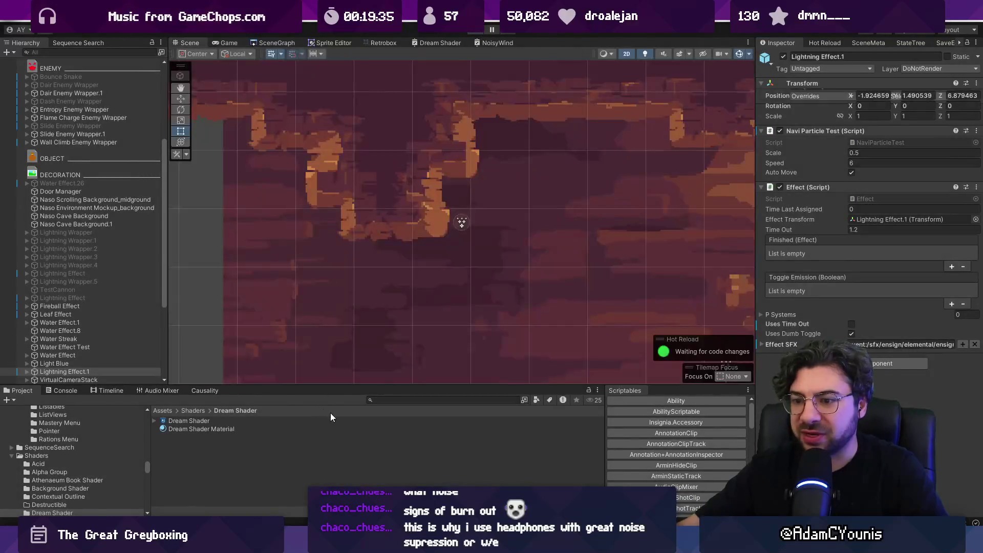
- Find VFX Volumes, uncheck Vignette on the Retro Camera Profile, and resume Play mode
{"action": "left_click", "coordinate": [381, 401]}
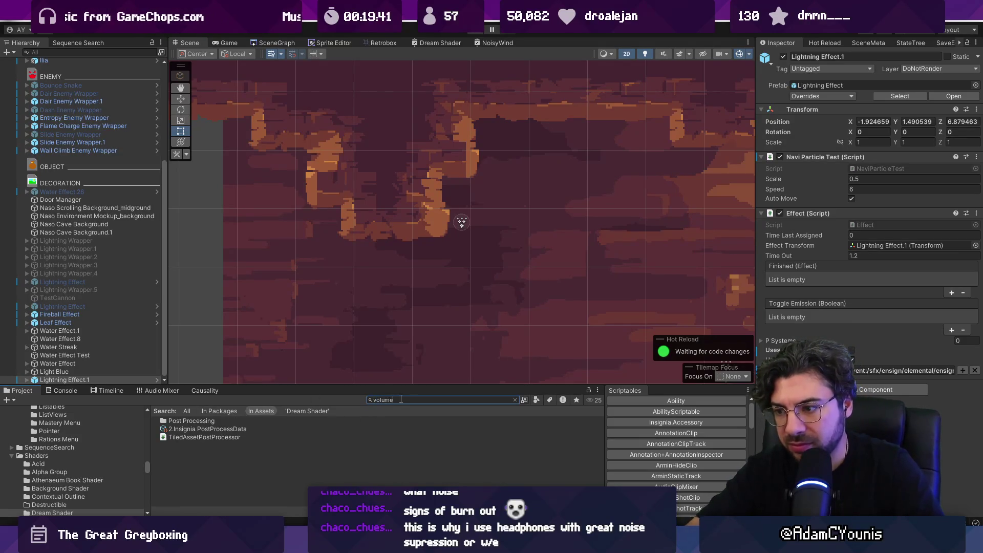
{"action": "double_click", "coordinate": [234, 420]}
{"action": "left_click", "coordinate": [195, 432]}
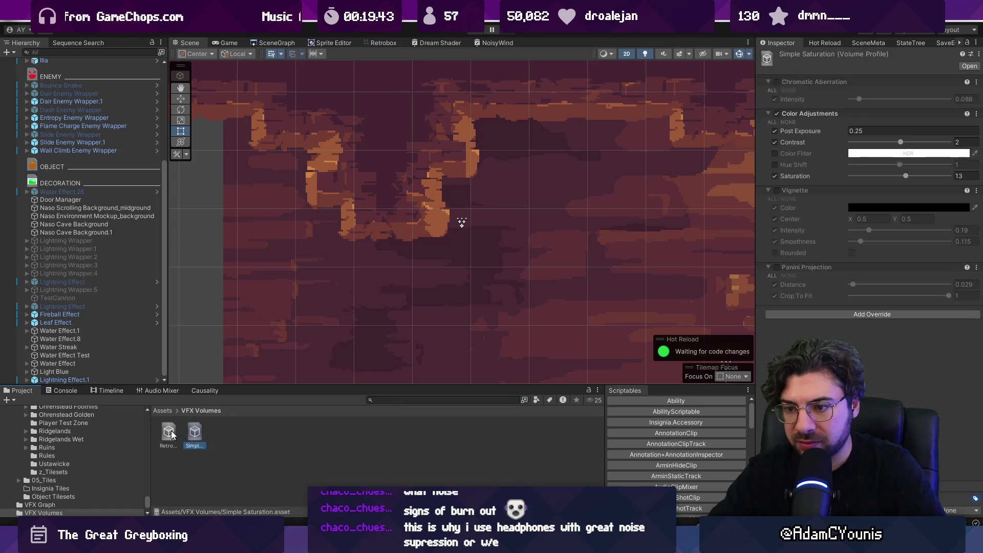
{"action": "left_click", "coordinate": [171, 434]}
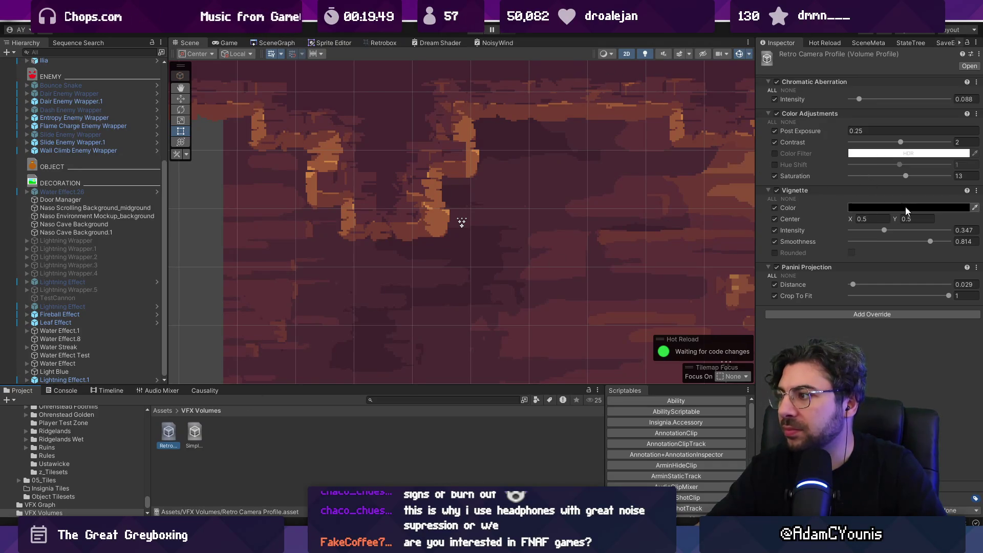
{"action": "left_click", "coordinate": [780, 191]}
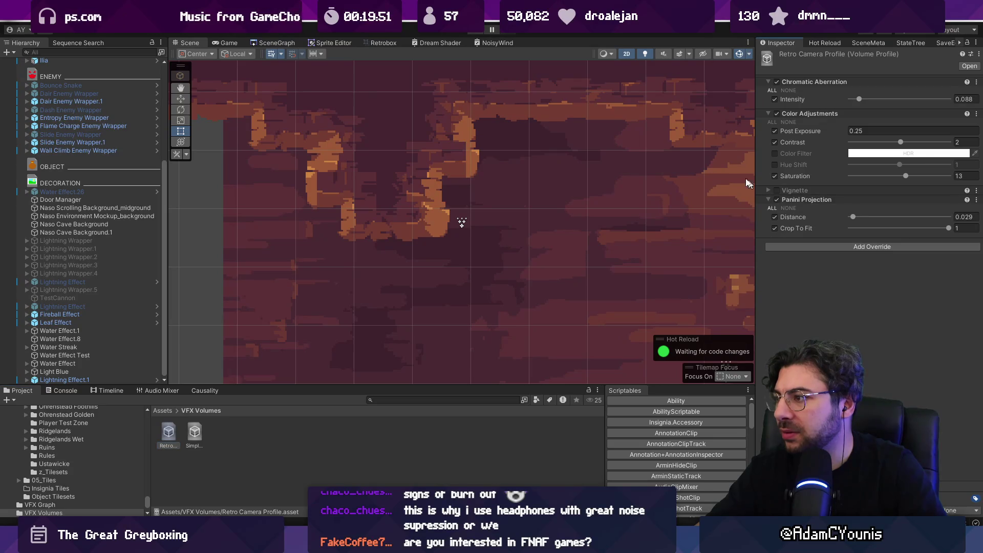
{"action": "key", "text": "ctrl+p"}
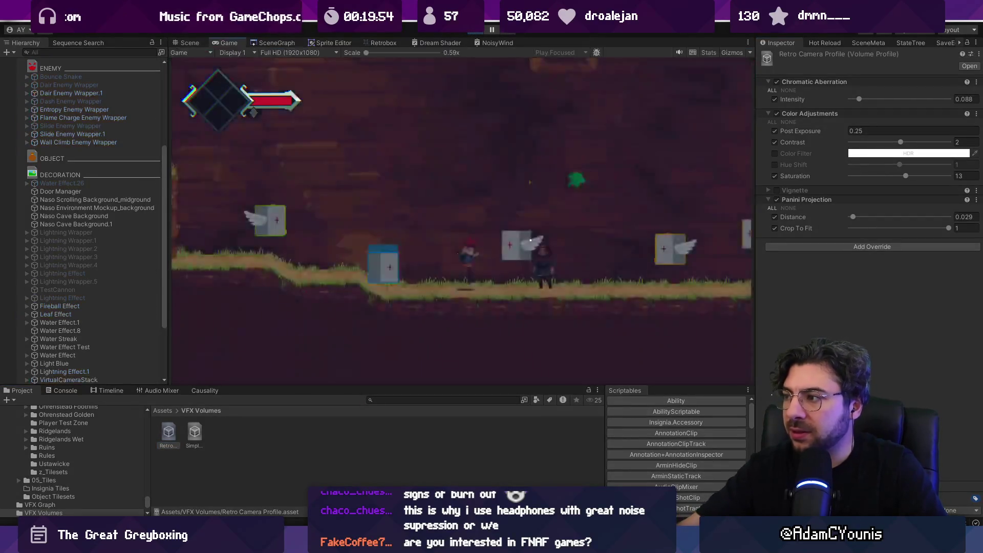
- Run the character left past the health pickup and up onto the upper grassy ledge
{"action": "key", "text": "Left"}
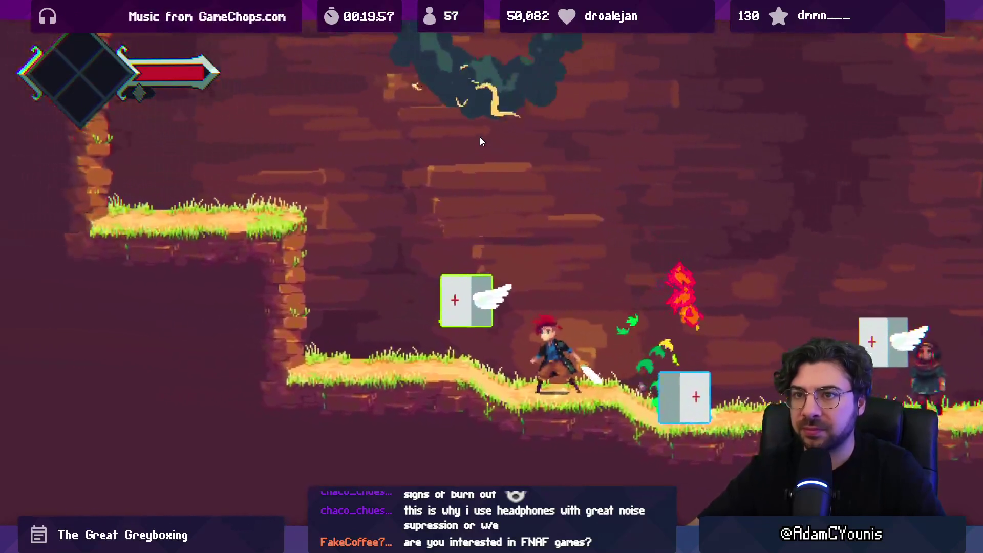
{"action": "key", "text": "space"}
{"action": "key", "text": "Left"}
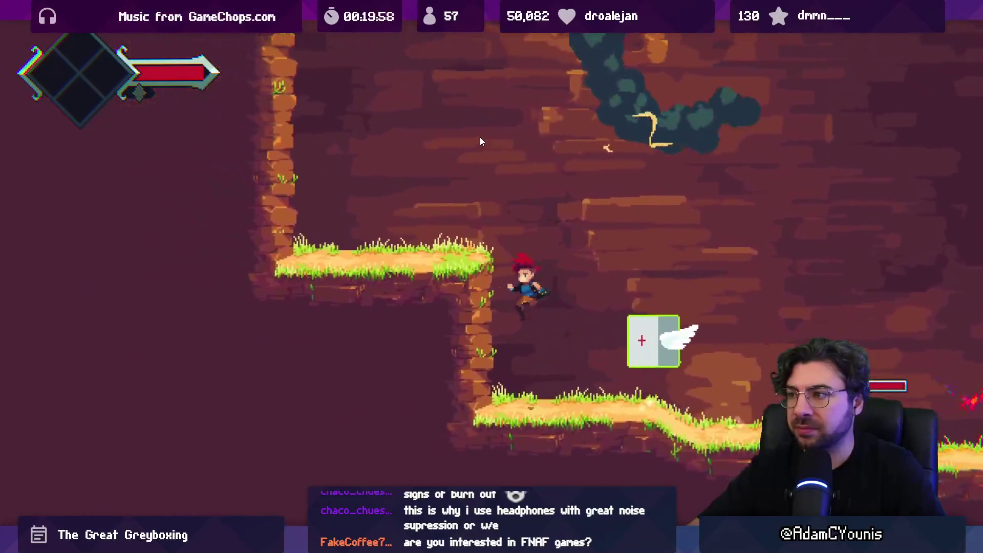
{"action": "key", "text": "space"}
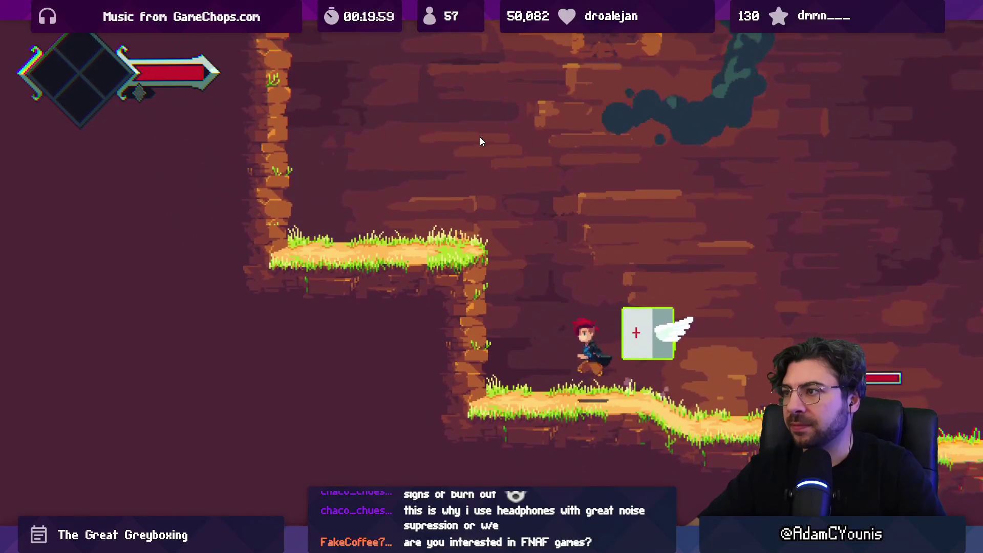
{"action": "key", "text": "Left"}
{"action": "key", "text": "space"}
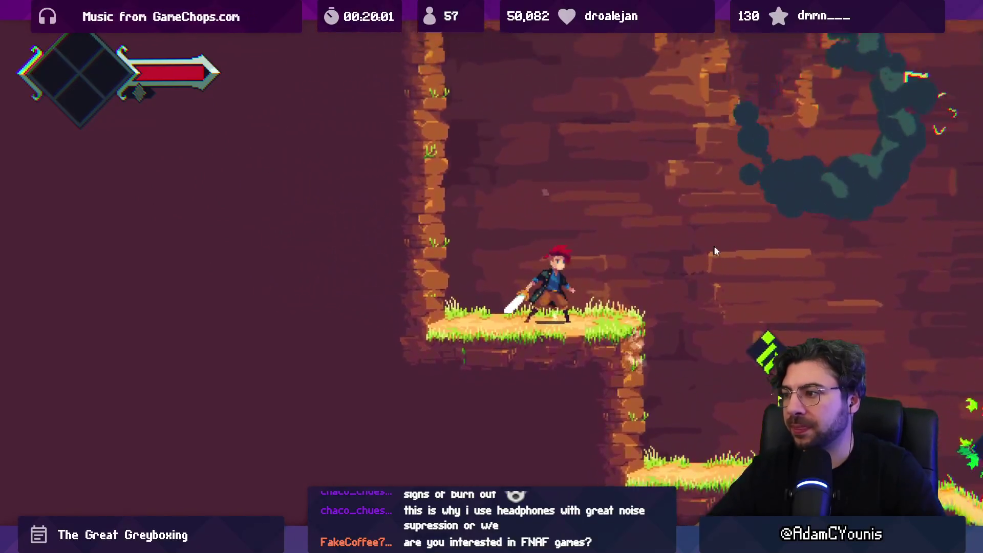
{"action": "key", "text": "Left"}
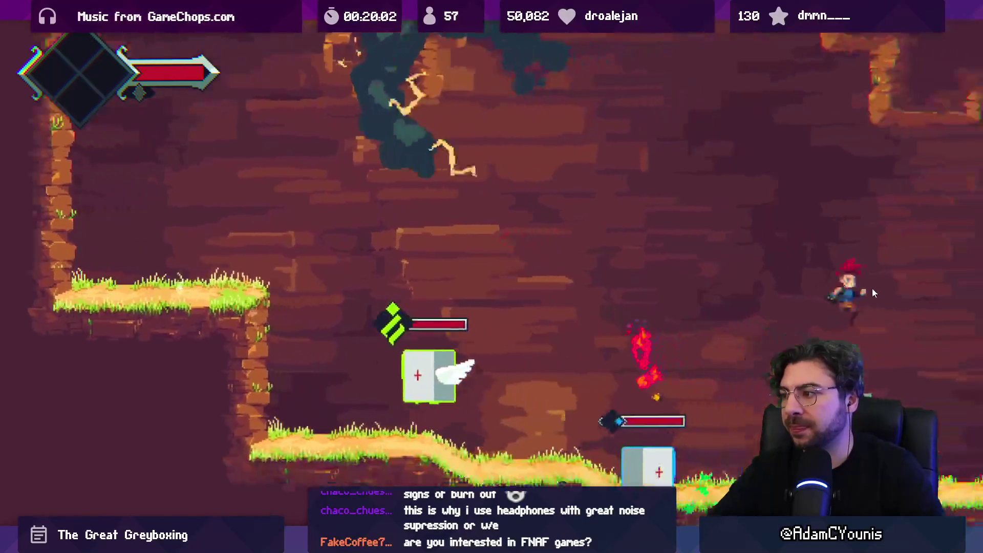
- Slash and leap through the enemies, then jump onto the higher ledge by the cliff
{"action": "key", "text": "x"}
{"action": "key", "text": "space"}
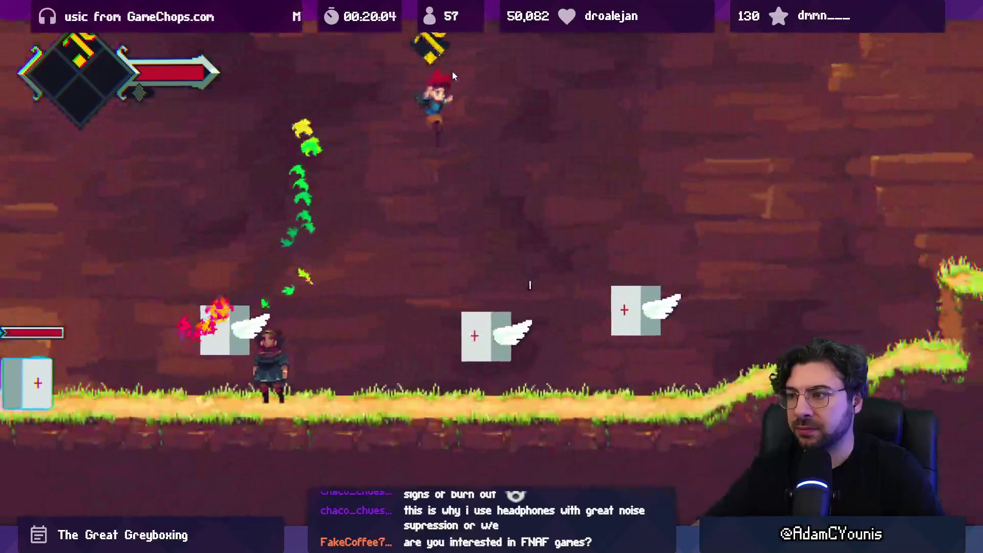
{"action": "key", "text": "x"}
{"action": "key", "text": "space"}
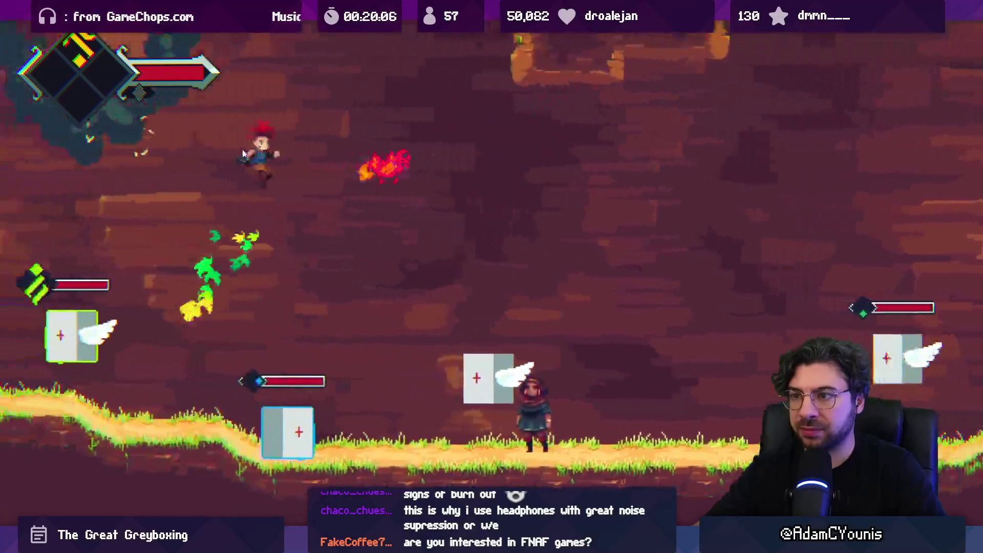
{"action": "key", "text": "x"}
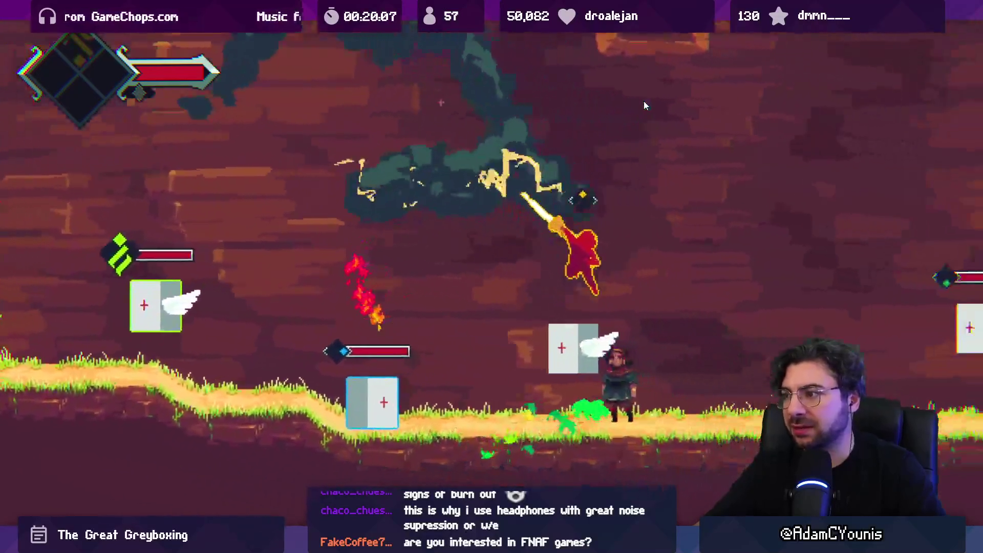
{"action": "key", "text": "Left"}
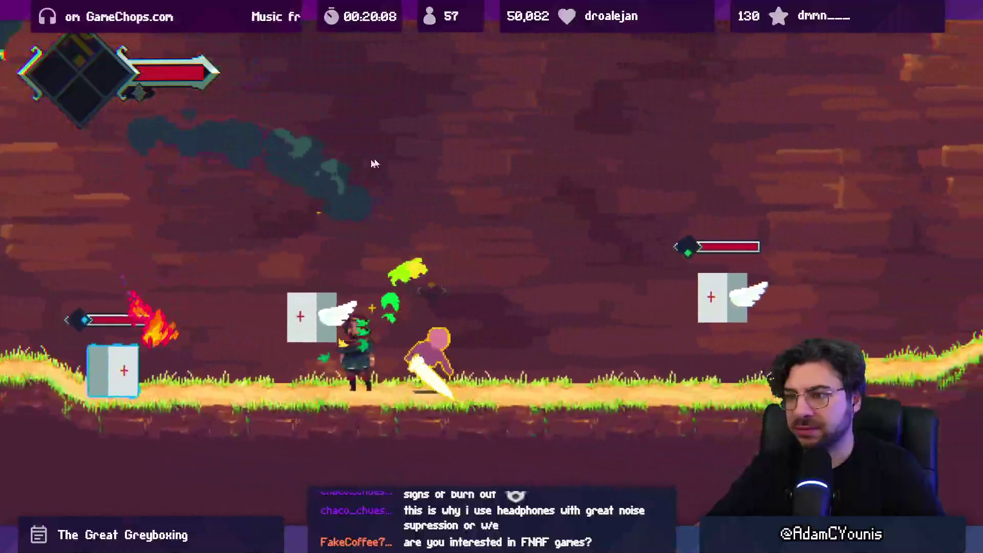
{"action": "key", "text": "space"}
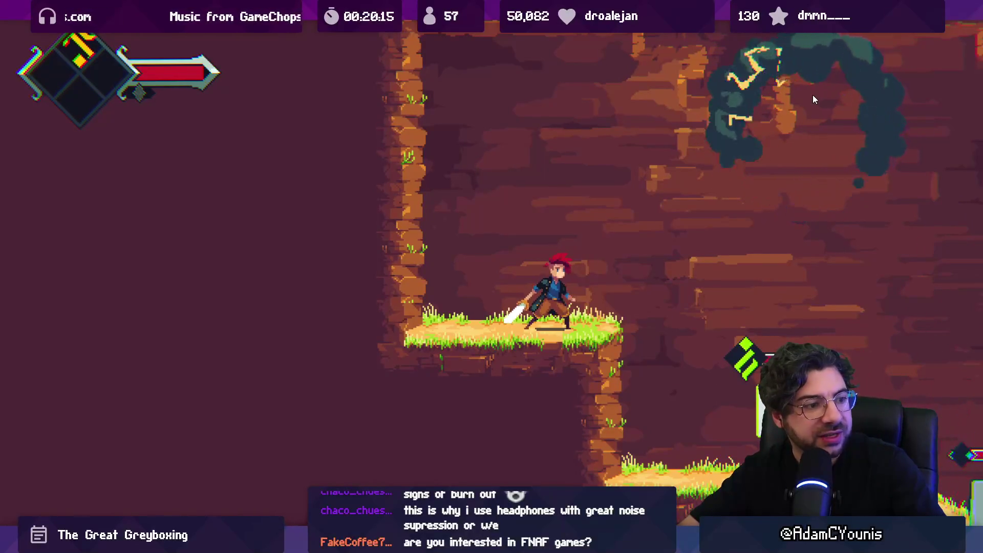
- Drop the character to the lower ground, then jump and climb the cliff wall onto the ledge
{"action": "key", "text": "Right"}
{"action": "key", "text": "Right"}
{"action": "key", "text": "Left"}
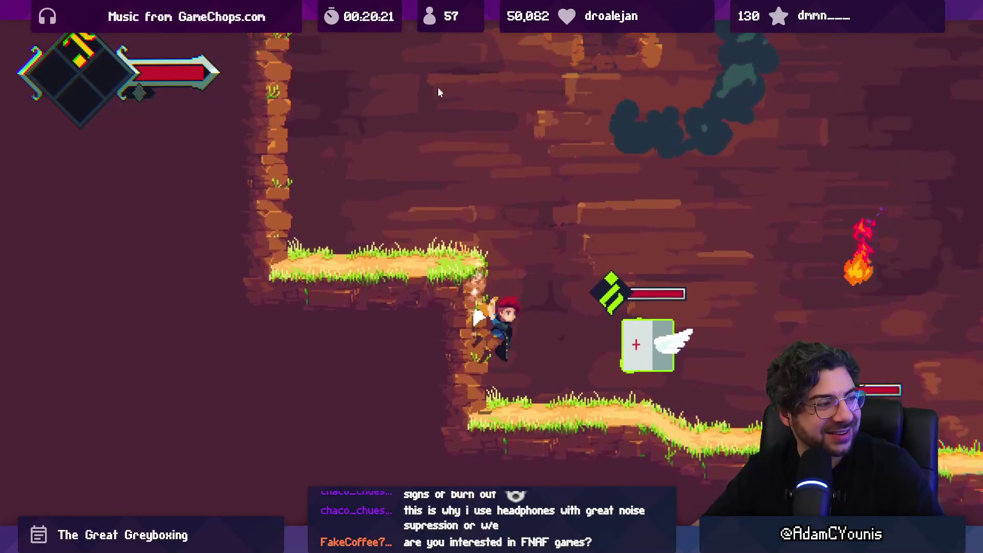
{"action": "key", "text": "Right"}
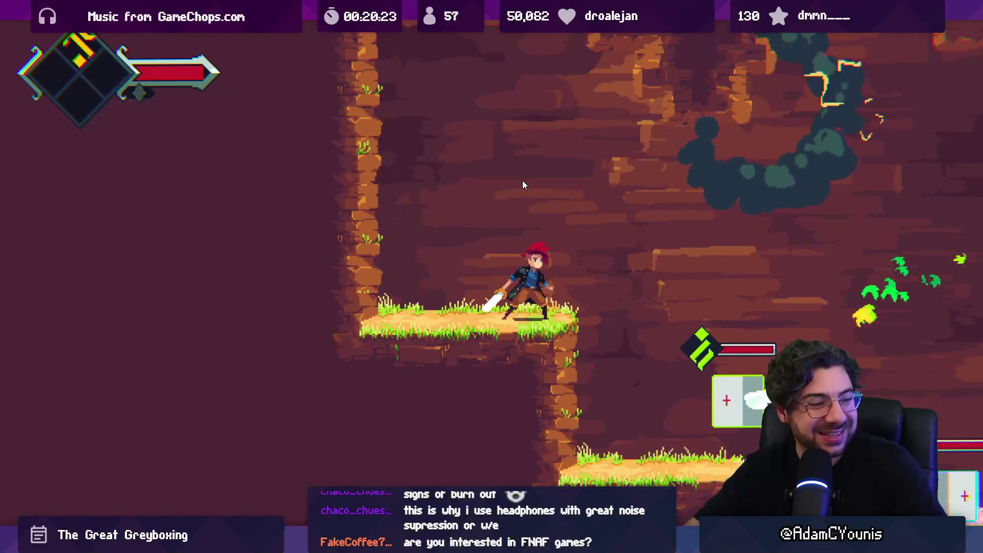
{"action": "key", "text": "Right"}
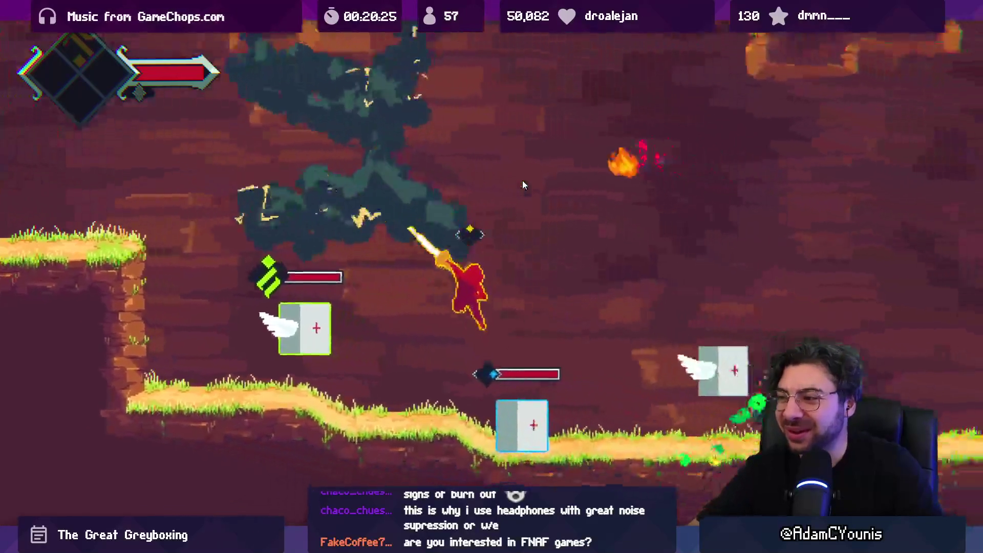
{"action": "key", "text": "Left"}
{"action": "key", "text": "space"}
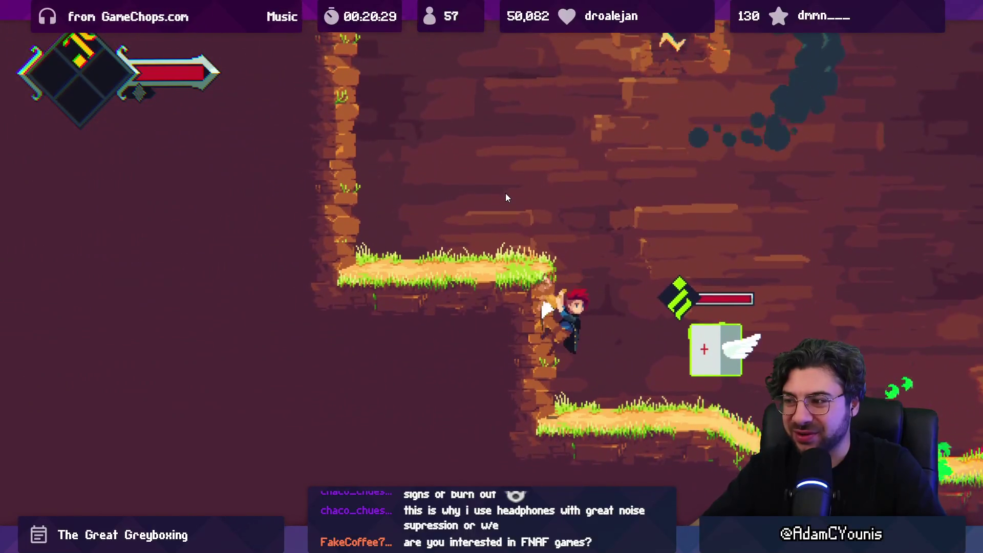
{"action": "key", "text": "Up"}
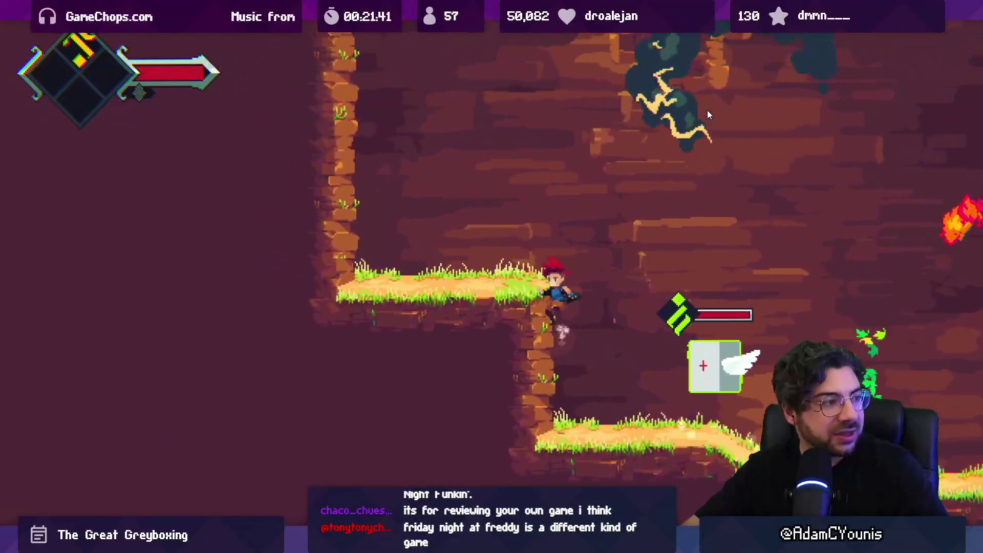
- Exit the maximized Game view, peek at Aseprite's File menu, and return to Unity's Scene view
{"action": "key", "text": "shift+space"}
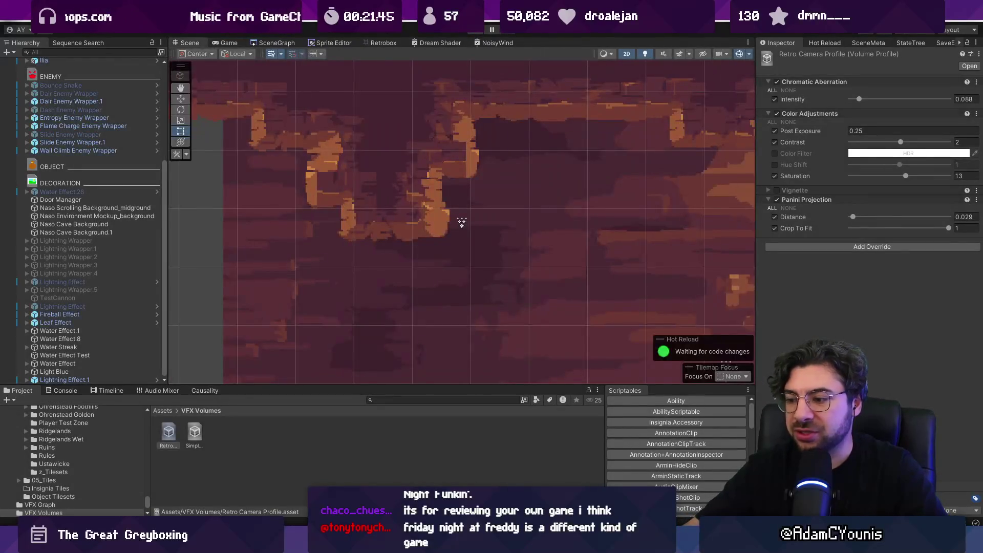
{"action": "key", "text": "alt+Tab"}
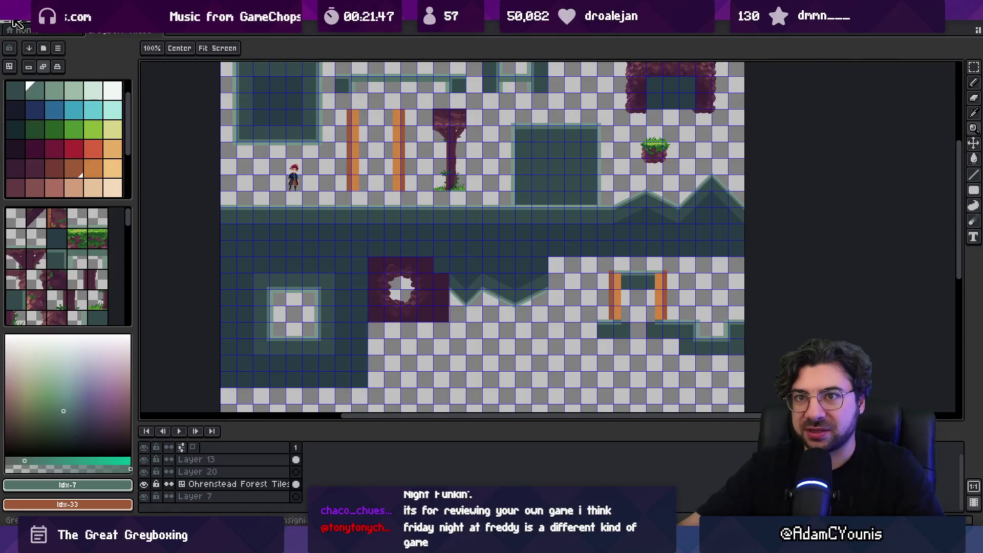
{"action": "left_click", "coordinate": [12, 25]}
{"action": "key", "text": "Escape"}
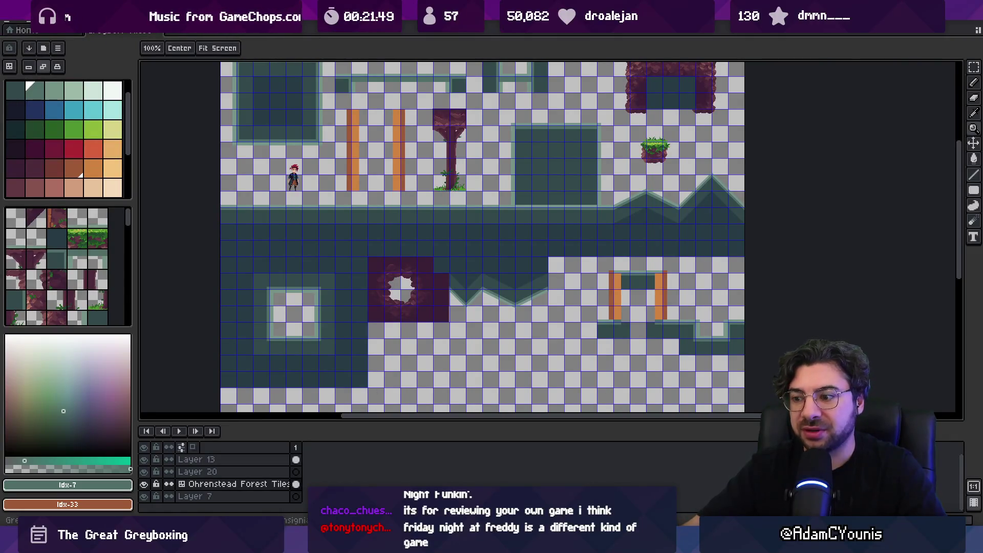
{"action": "key", "text": "alt+Tab"}
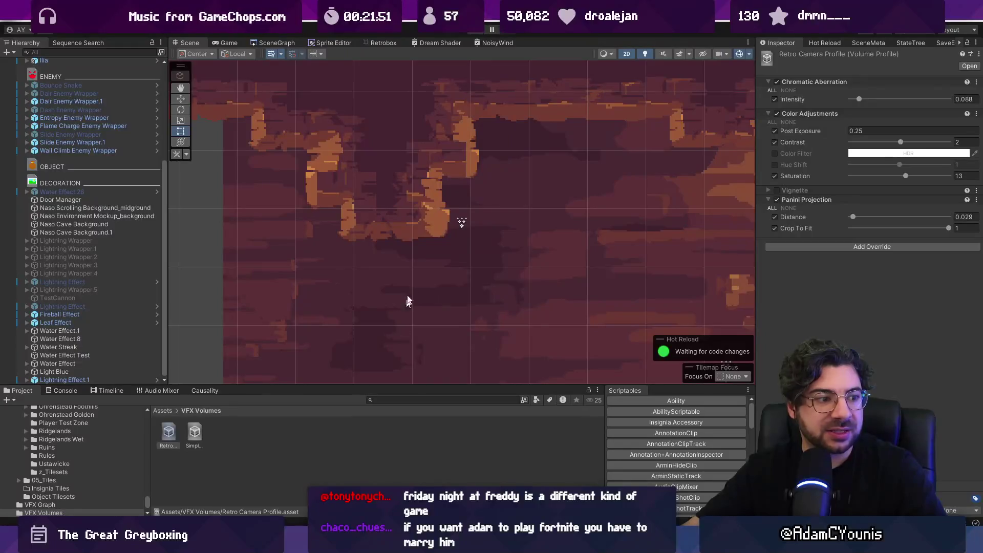
- Zoom and pan over the level's enemies, player and NPC, then open the Windows Start menu
{"action": "scroll", "coordinate": [333, 231], "scroll_direction": "down", "scroll_amount": 6}
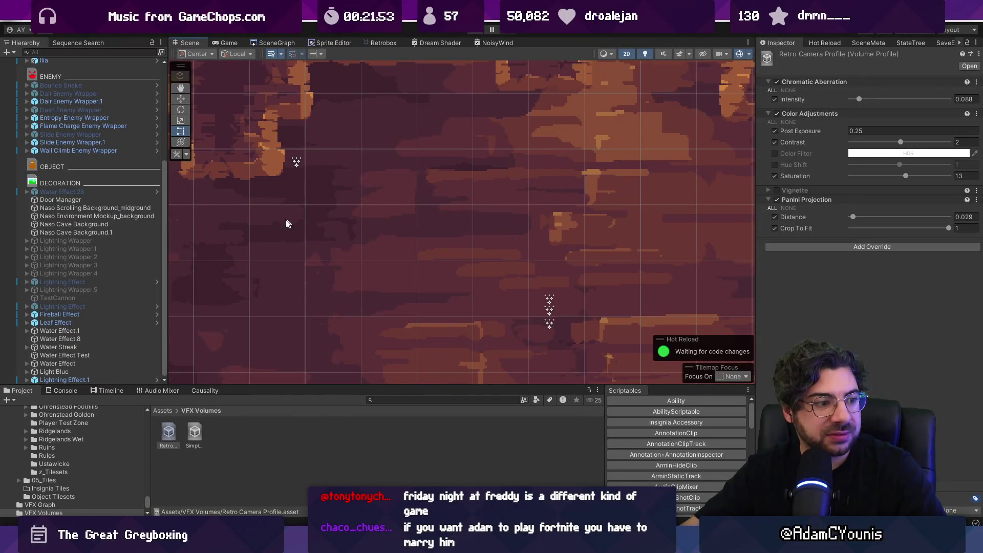
{"action": "scroll", "coordinate": [394, 216], "scroll_direction": "down", "scroll_amount": 2}
{"action": "scroll", "coordinate": [414, 290], "scroll_direction": "up", "scroll_amount": 4}
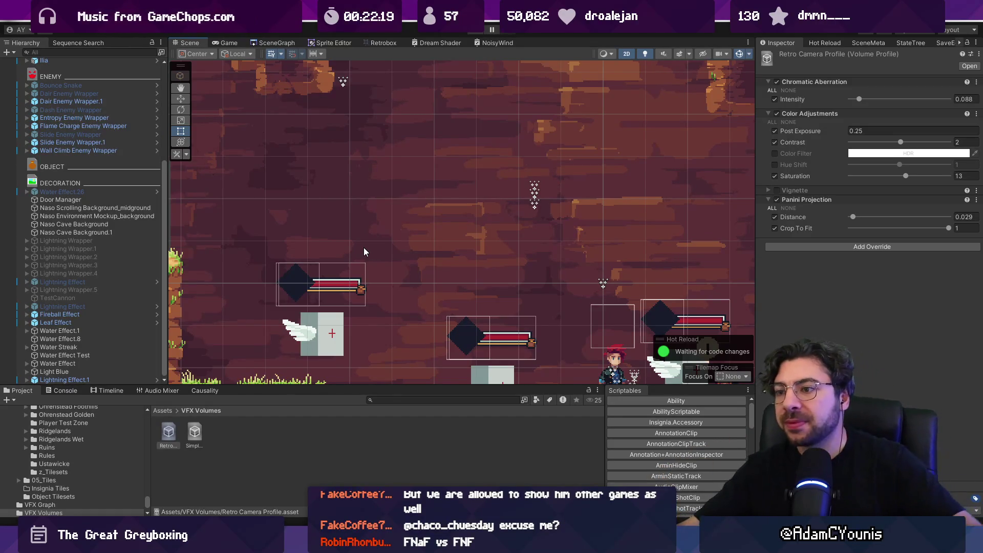
{"action": "scroll", "coordinate": [391, 256], "scroll_direction": "down", "scroll_amount": 1}
{"action": "scroll", "coordinate": [391, 255], "scroll_direction": "down", "scroll_amount": 3}
{"action": "scroll", "coordinate": [376, 241], "scroll_direction": "up", "scroll_amount": 2}
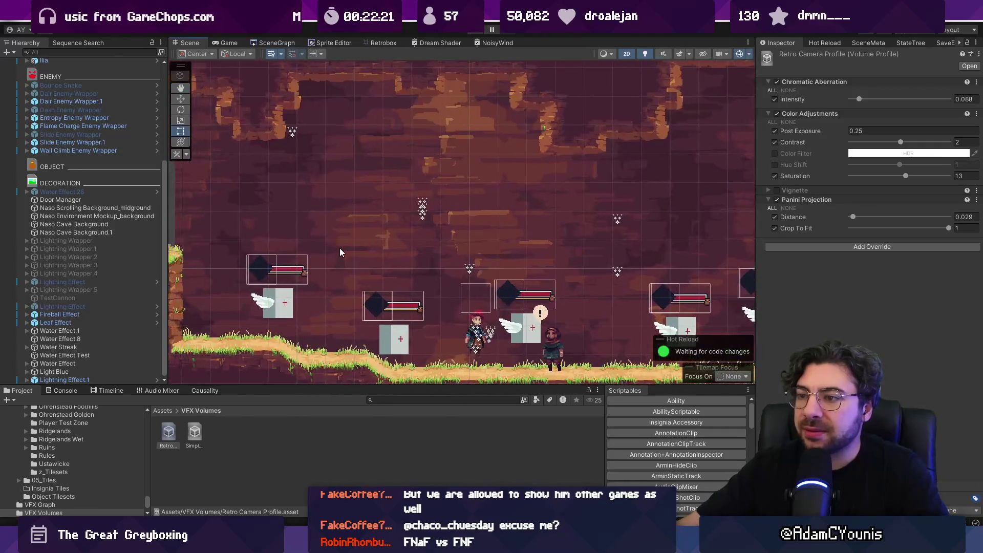
{"action": "scroll", "coordinate": [376, 232], "scroll_direction": "down", "scroll_amount": 2}
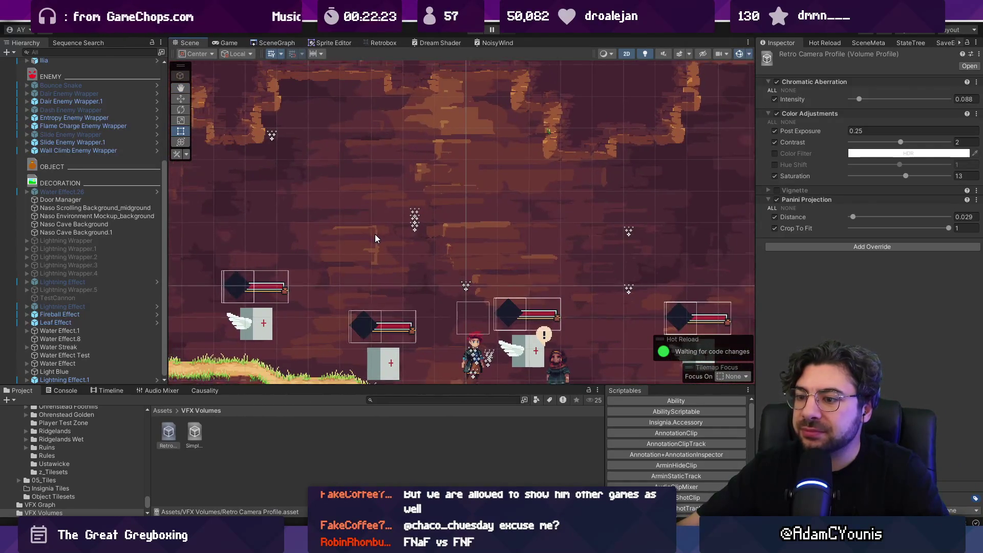
{"action": "left_click_drag", "start_coordinate": [377, 235], "coordinate": [388, 238]}
{"action": "scroll", "coordinate": [469, 238], "scroll_direction": "up", "scroll_amount": 2}
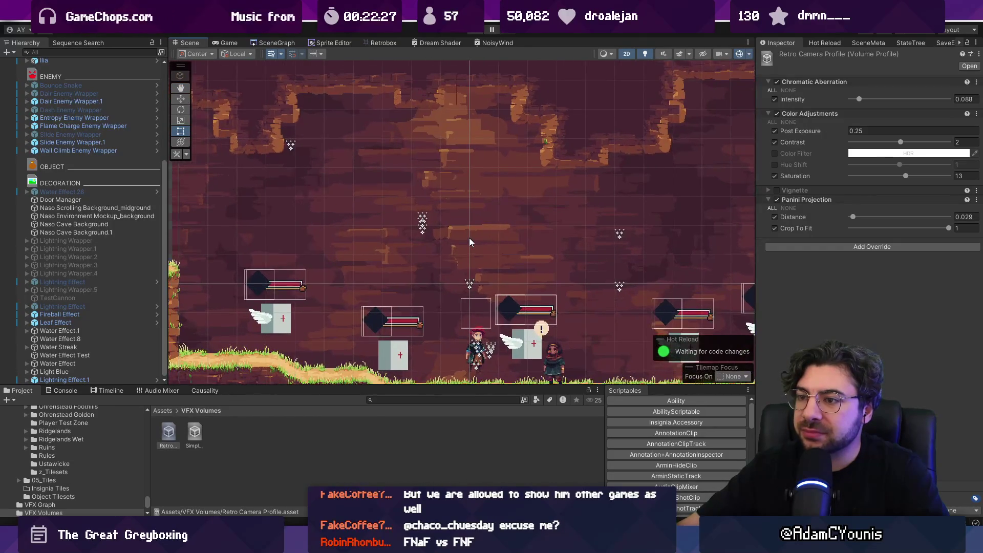
{"action": "scroll", "coordinate": [469, 237], "scroll_direction": "down", "scroll_amount": 1}
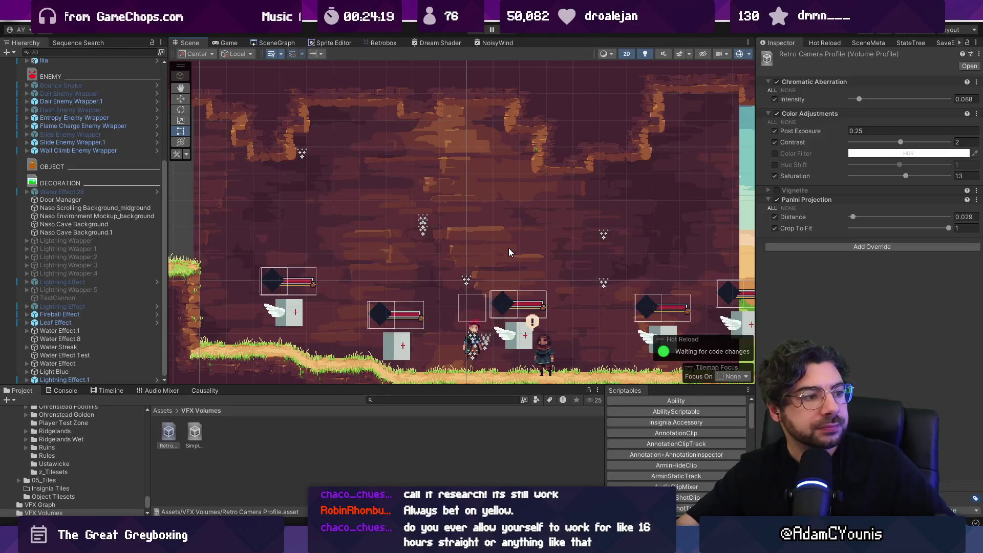
{"action": "key", "text": "super"}
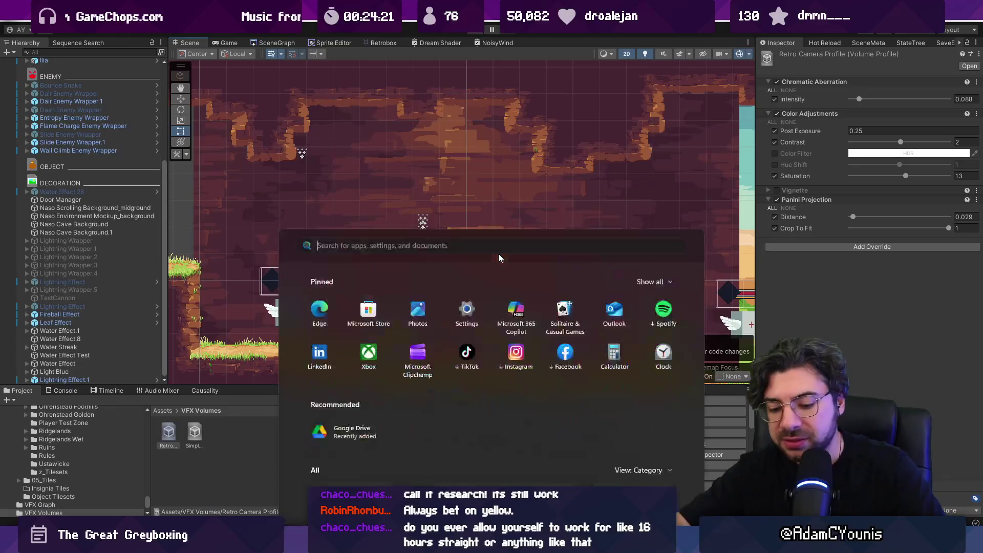
- Launch VS Code from Start search, maximize it, and open the recent Clinkers project
{"action": "type", "text": "vs code"}
{"action": "key", "text": "Return"}
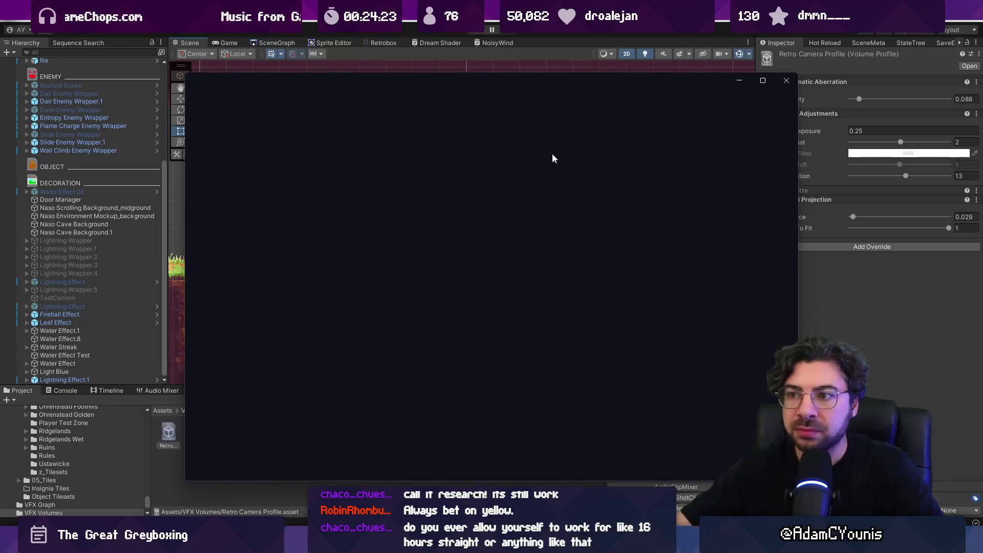
{"action": "double_click", "coordinate": [334, 81]}
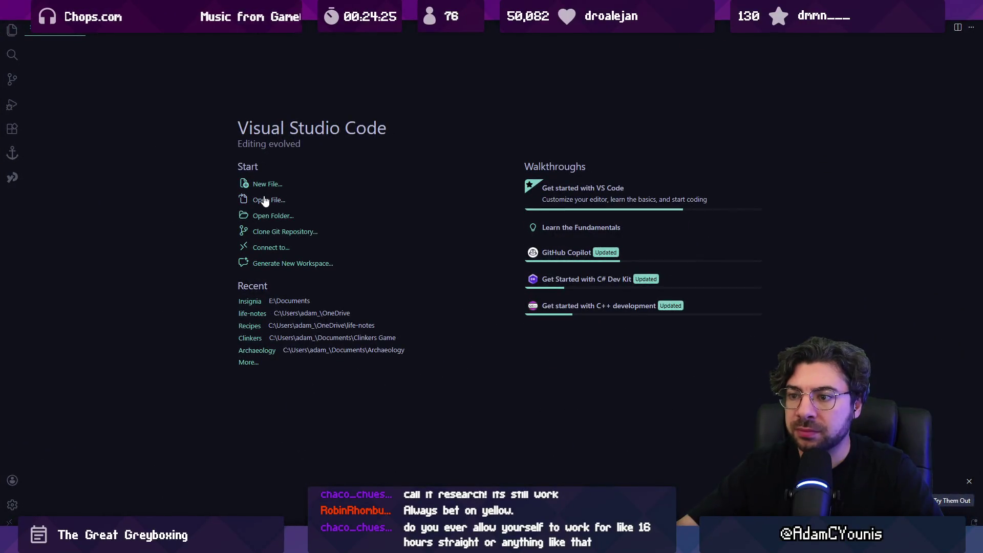
{"action": "left_click", "coordinate": [250, 338]}
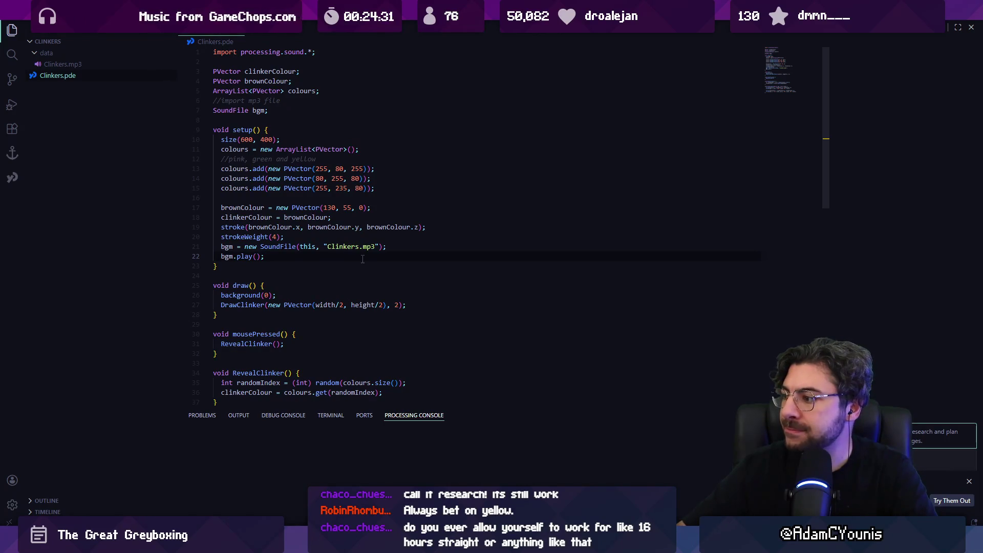
- Run the Clinkers sketch, reveal a magenta clinker in the brown ellipse, then close it
{"action": "key", "text": "ctrl+shift+b"}
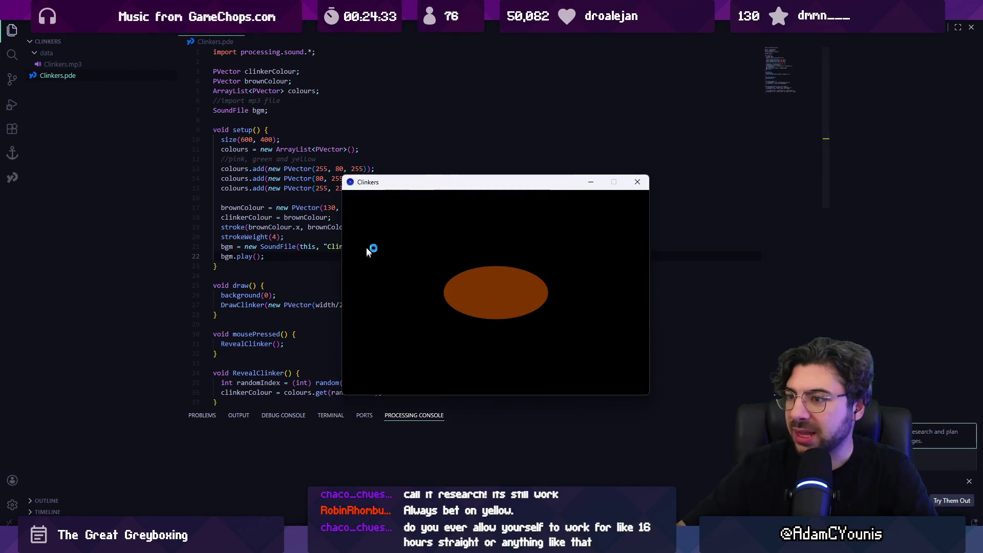
{"action": "key", "text": "alt+Tab"}
{"action": "key", "text": "ctrl+p"}
{"action": "key", "text": "alt+Tab"}
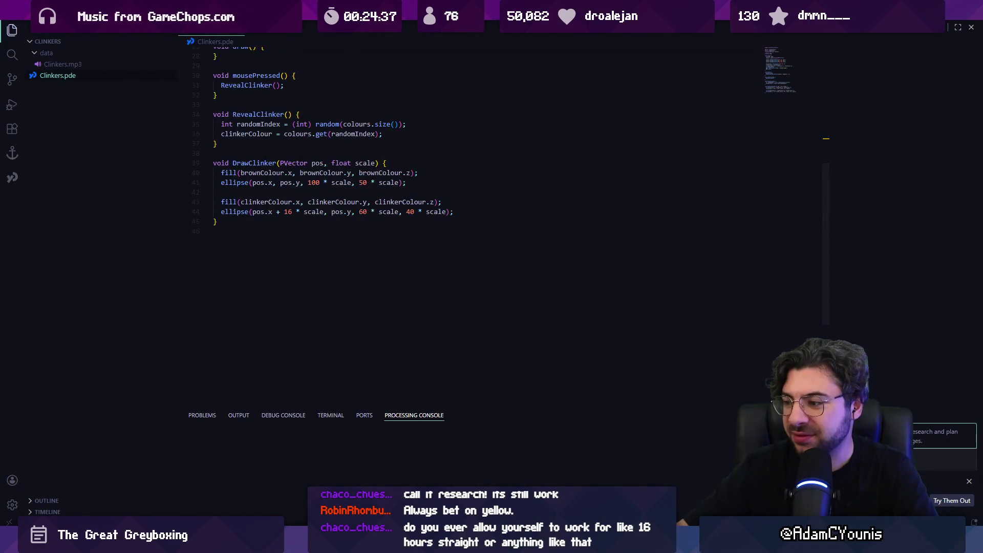
{"action": "key", "text": "alt+Tab"}
{"action": "key", "text": "alt+Tab"}
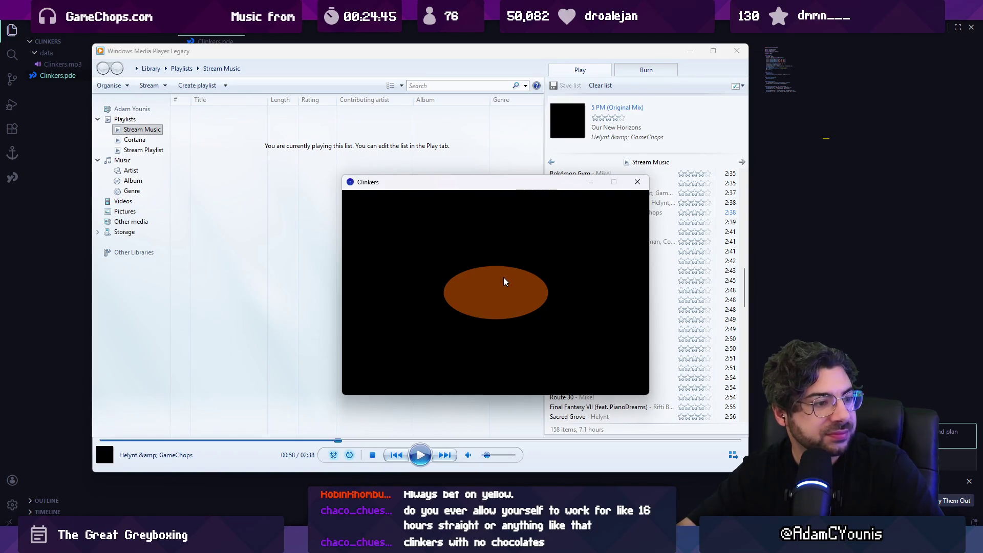
{"action": "left_click", "coordinate": [536, 292]}
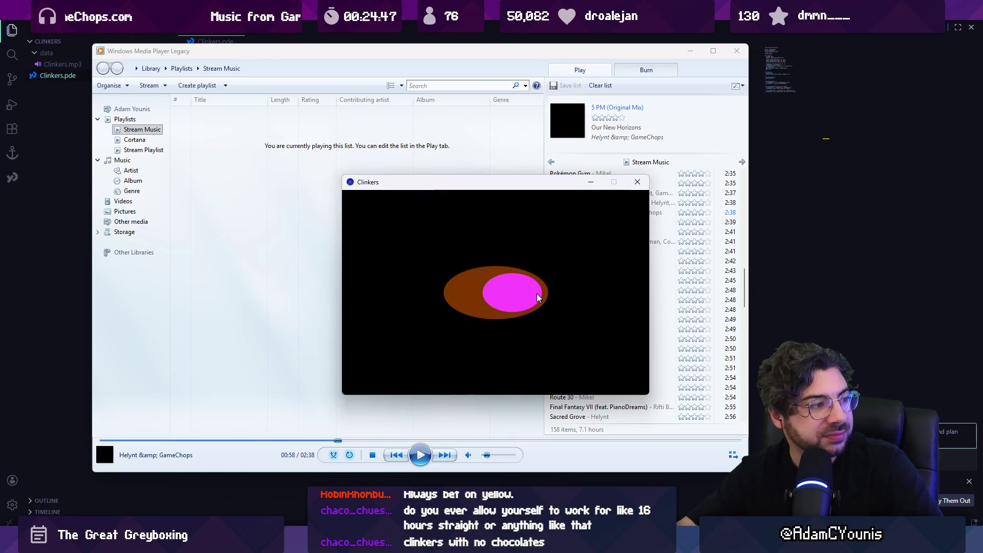
{"action": "left_click", "coordinate": [637, 182]}
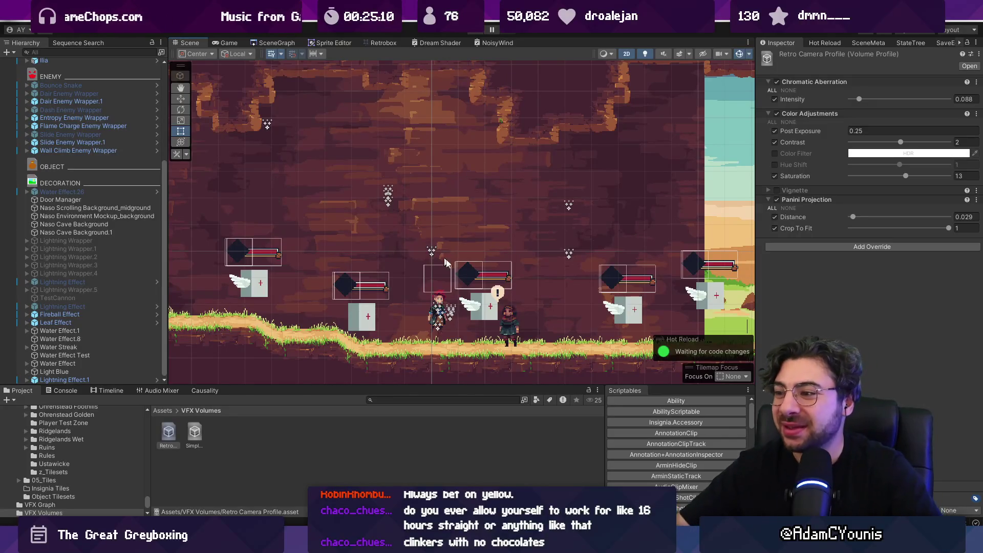
- Scroll over the level once more, then switch to Figma and select the 13:00 Lightning Effect task
{"action": "scroll", "coordinate": [516, 241], "scroll_direction": "down", "scroll_amount": 2}
{"action": "scroll", "coordinate": [478, 328], "scroll_direction": "up", "scroll_amount": 2}
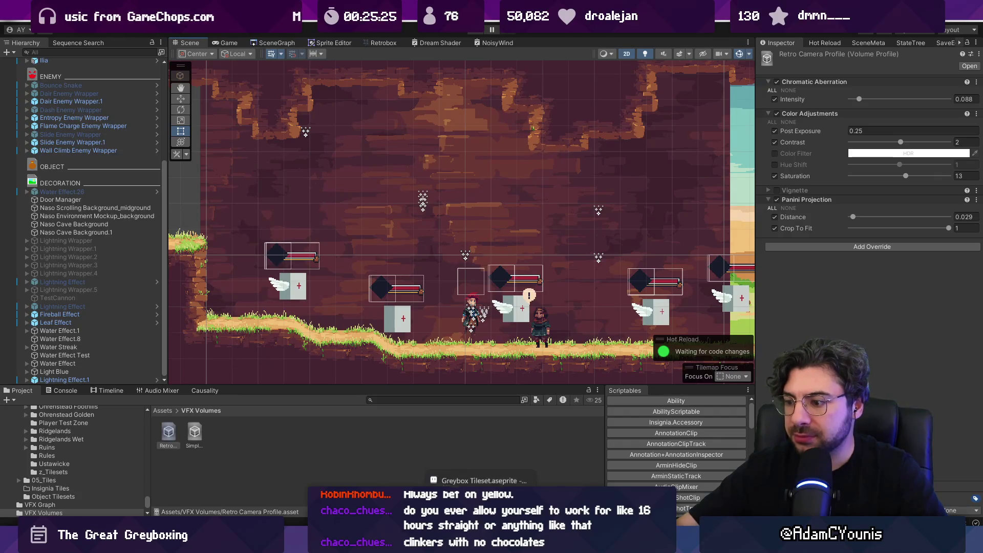
{"action": "mouse_move", "coordinate": [481, 543]}
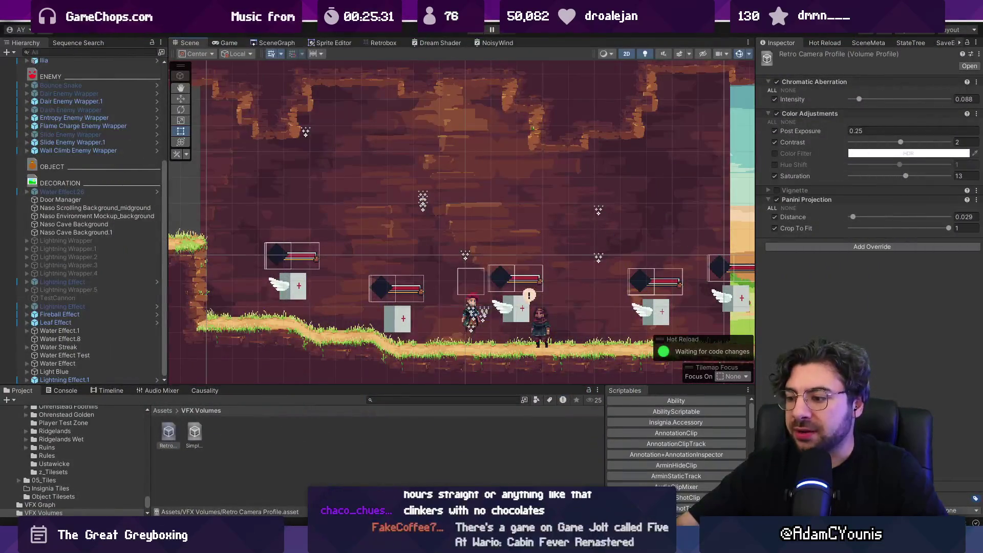
{"action": "key", "text": "alt+Tab"}
{"action": "left_click", "coordinate": [380, 210]}
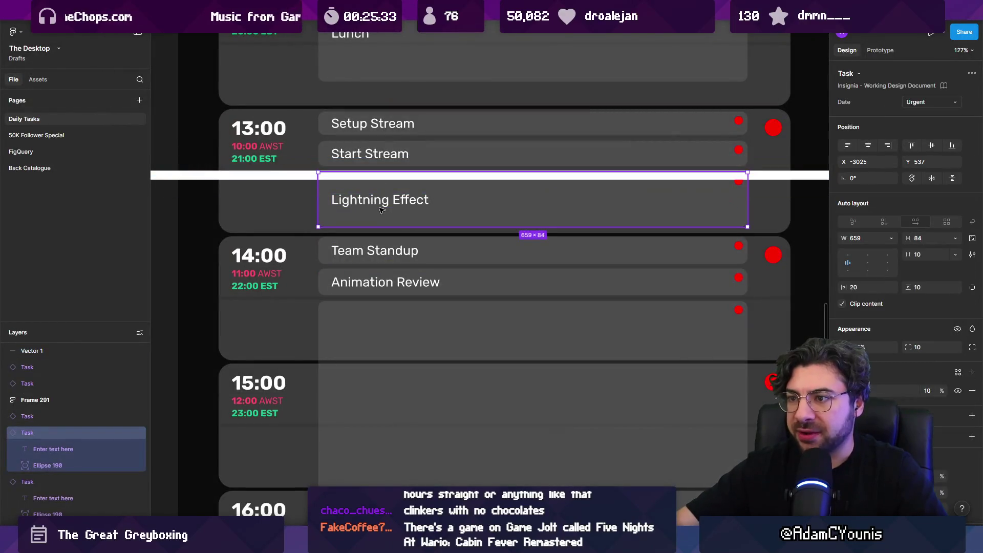
- Delete the Lightning Effect task, move the divider below Start Stream, and copy Dream Shader under it
{"action": "key", "text": "Delete"}
{"action": "scroll", "coordinate": [355, 196], "scroll_direction": "down", "scroll_amount": 1}
{"action": "left_click_drag", "start_coordinate": [355, 203], "coordinate": [336, 238]}
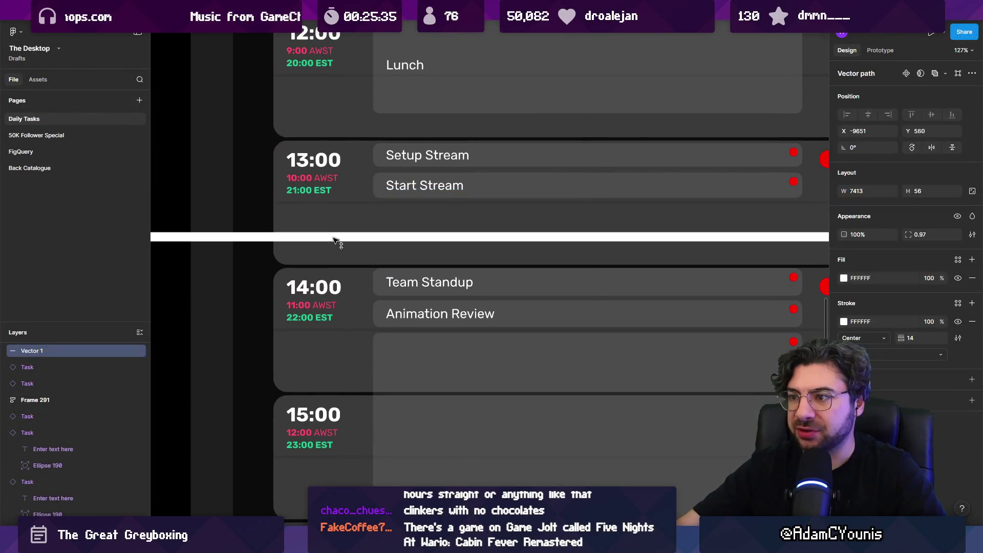
{"action": "scroll", "coordinate": [361, 232], "scroll_direction": "down", "scroll_amount": 3}
{"action": "mouse_move", "coordinate": [380, 112]}
{"action": "left_mouse_down"}
{"action": "mouse_move", "coordinate": [402, 215]}
{"action": "mouse_move", "coordinate": [389, 269]}
{"action": "mouse_move", "coordinate": [373, 263]}
{"action": "left_mouse_up"}
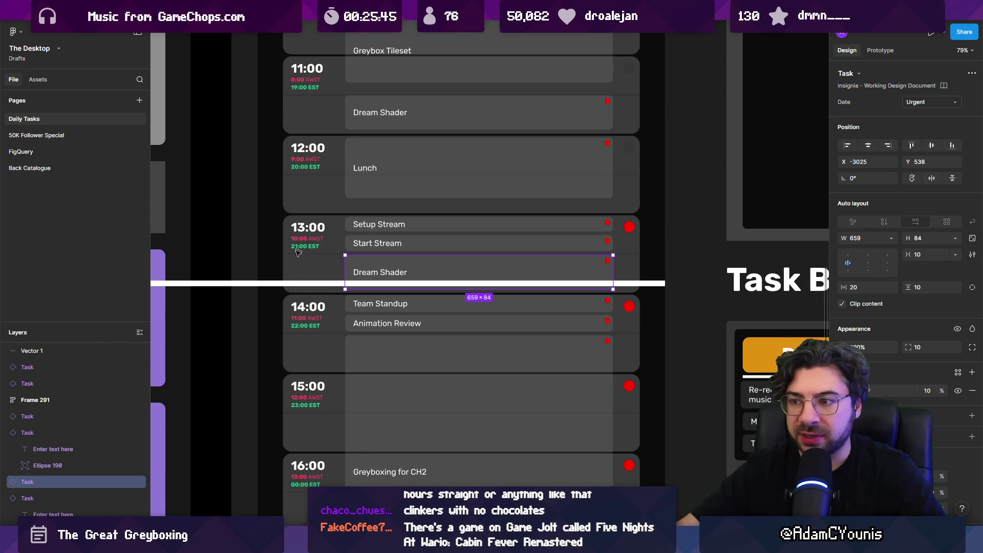
- Nudge the white time line (Vector 1) slightly down on the schedule
{"action": "left_click", "coordinate": [305, 283]}
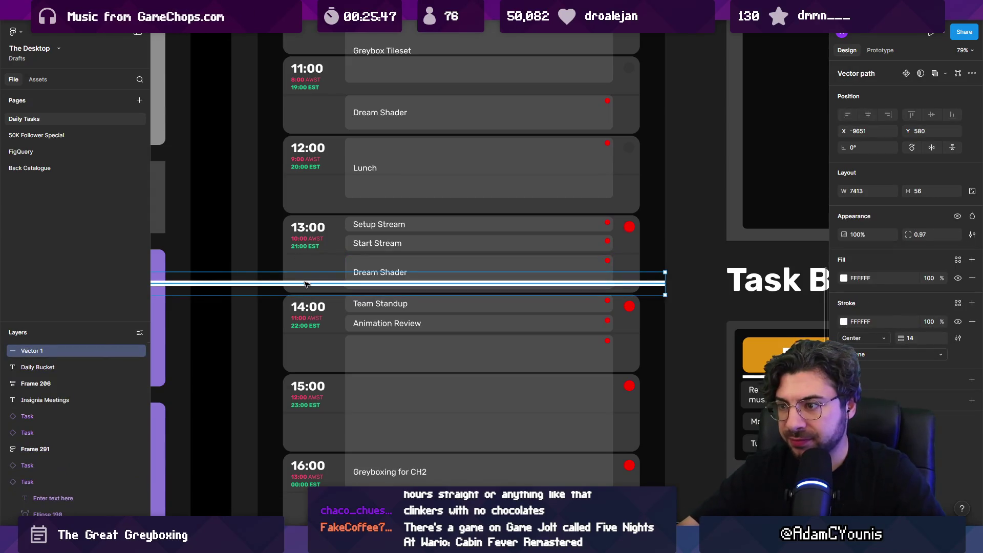
{"action": "key", "text": "Escape"}
{"action": "scroll", "coordinate": [387, 297], "scroll_direction": "down", "scroll_amount": 1}
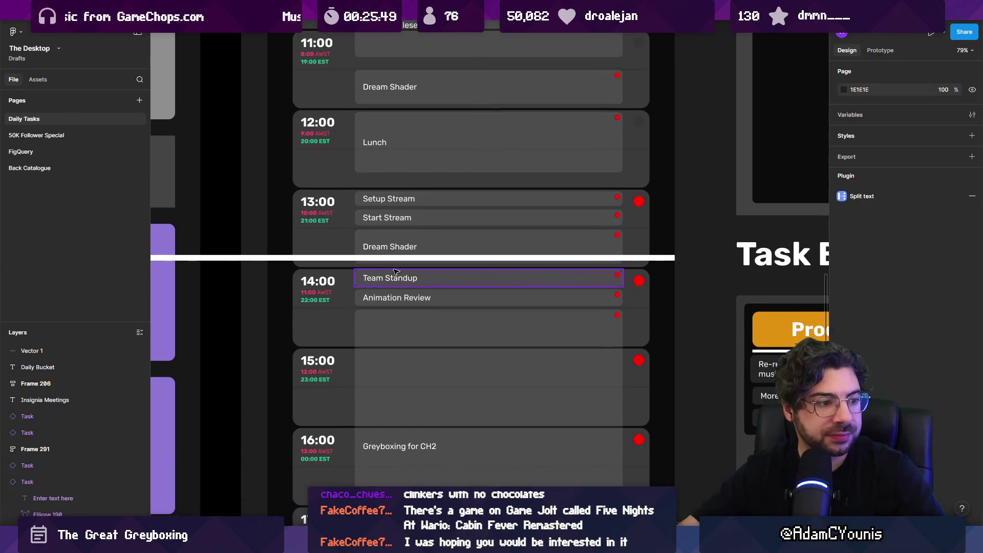
{"action": "scroll", "coordinate": [440, 290], "scroll_direction": "up", "scroll_amount": 3, "text": "ctrl"}
{"action": "scroll", "coordinate": [342, 282], "scroll_direction": "up", "scroll_amount": 2, "text": "ctrl"}
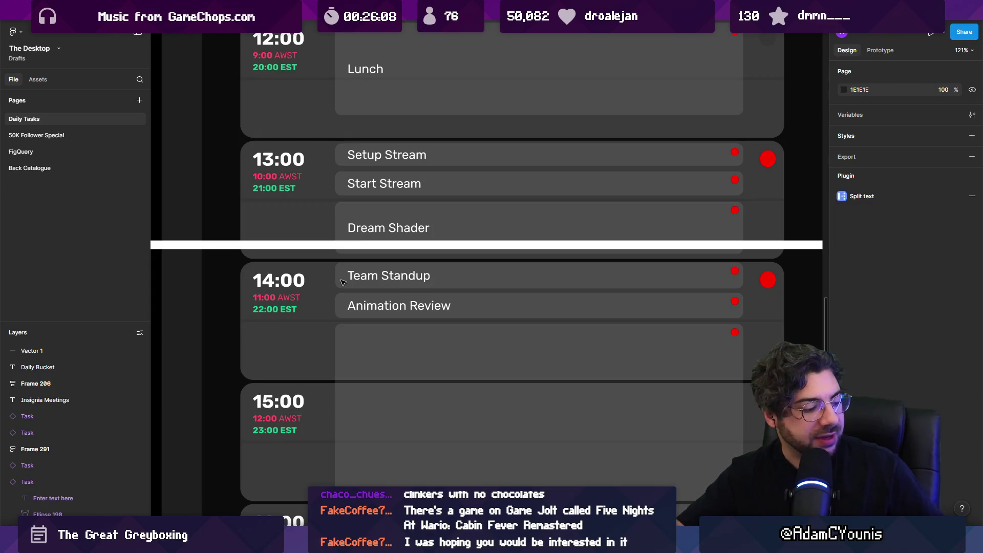
{"action": "left_click", "coordinate": [381, 247]}
{"action": "scroll", "coordinate": [382, 249], "scroll_direction": "down", "scroll_amount": 3}
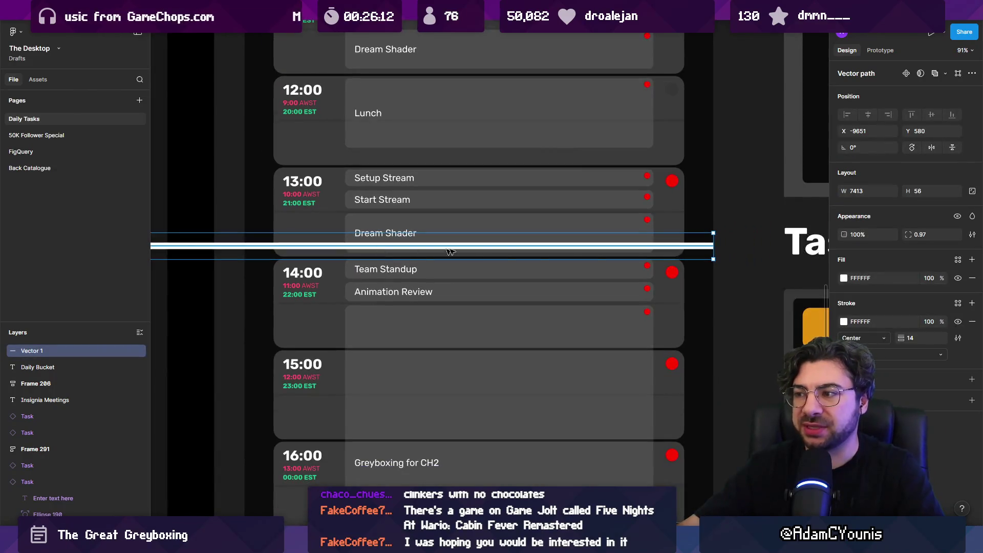
{"action": "left_click", "coordinate": [751, 266]}
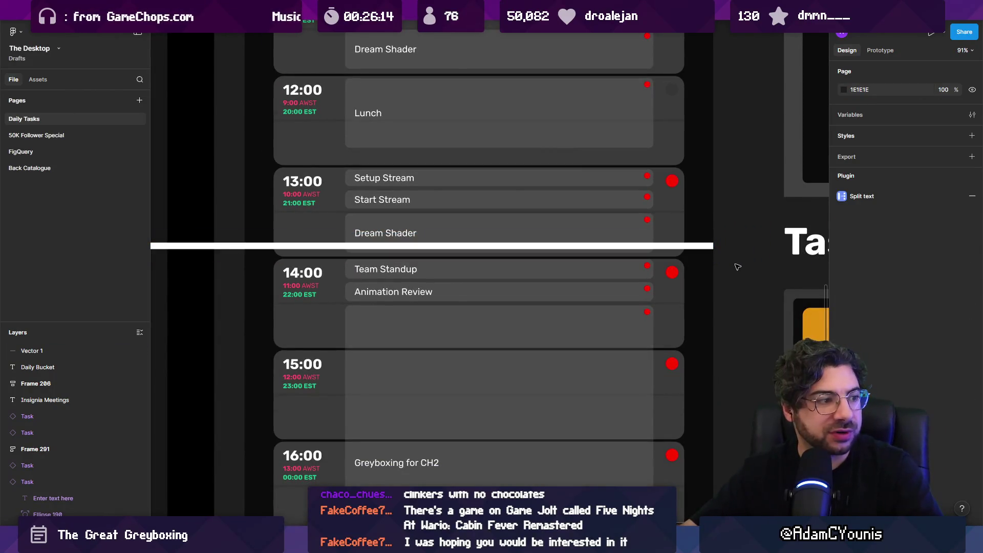
{"action": "left_click_drag", "start_coordinate": [686, 246], "coordinate": [694, 254]}
{"action": "left_click", "coordinate": [741, 285]}
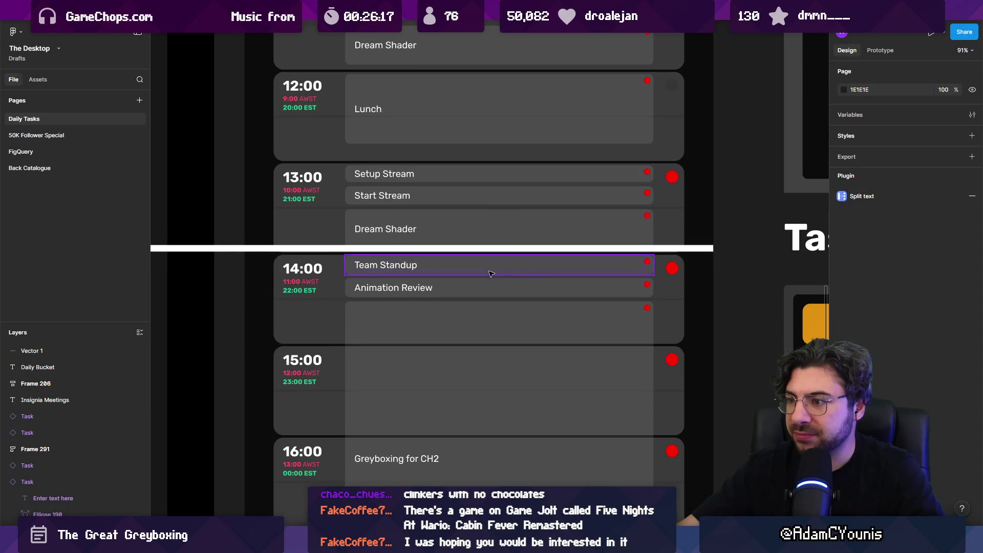
{"action": "scroll", "coordinate": [468, 265], "scroll_direction": "down", "scroll_amount": 2}
{"action": "scroll", "coordinate": [468, 266], "scroll_direction": "down", "scroll_amount": 2}
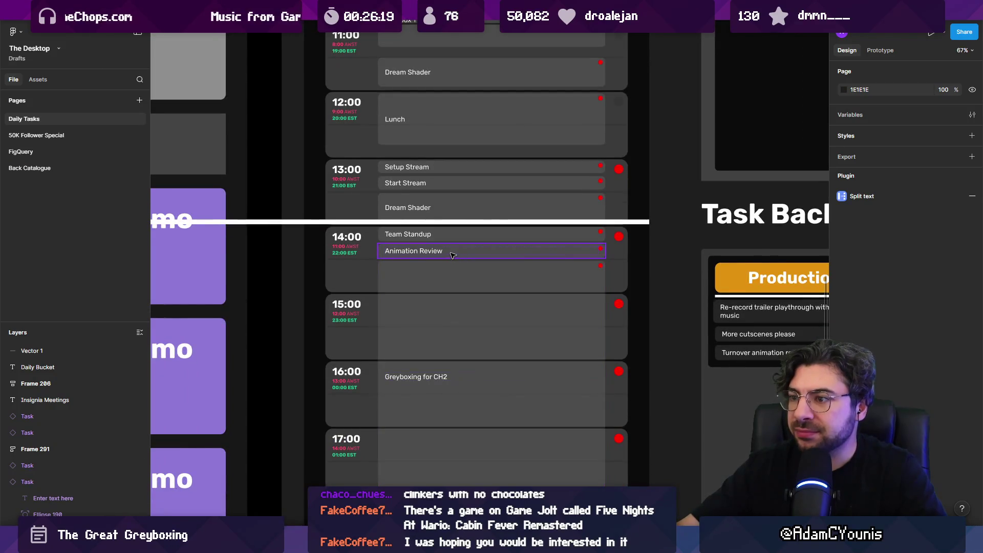
- Delete the Team Standup and Animation Review tasks from the 14:00 slot
{"action": "left_click", "coordinate": [461, 238]}
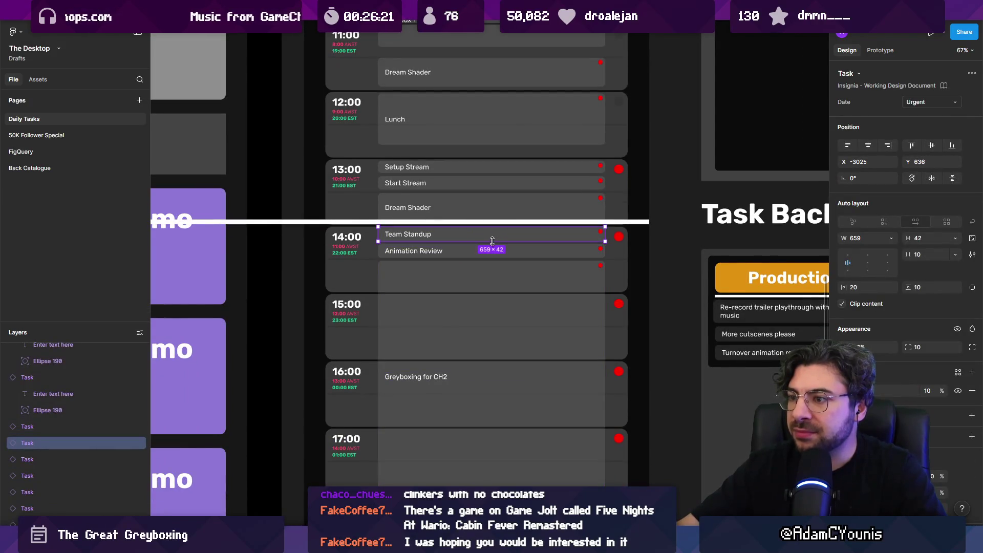
{"action": "left_click", "coordinate": [464, 252], "text": "shift"}
{"action": "key", "text": "Delete"}
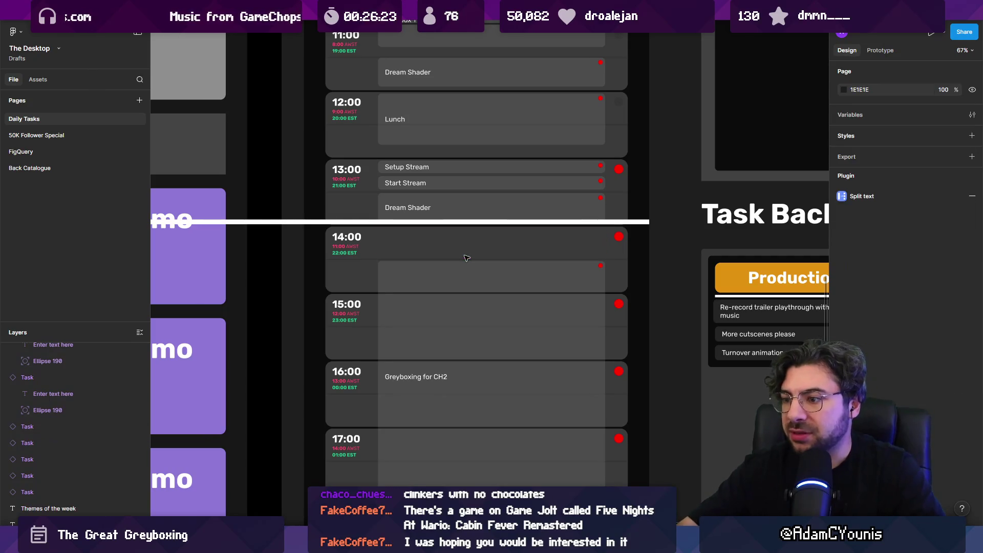
{"action": "left_click", "coordinate": [440, 233]}
{"action": "scroll", "coordinate": [440, 232], "scroll_direction": "down", "scroll_amount": 5}
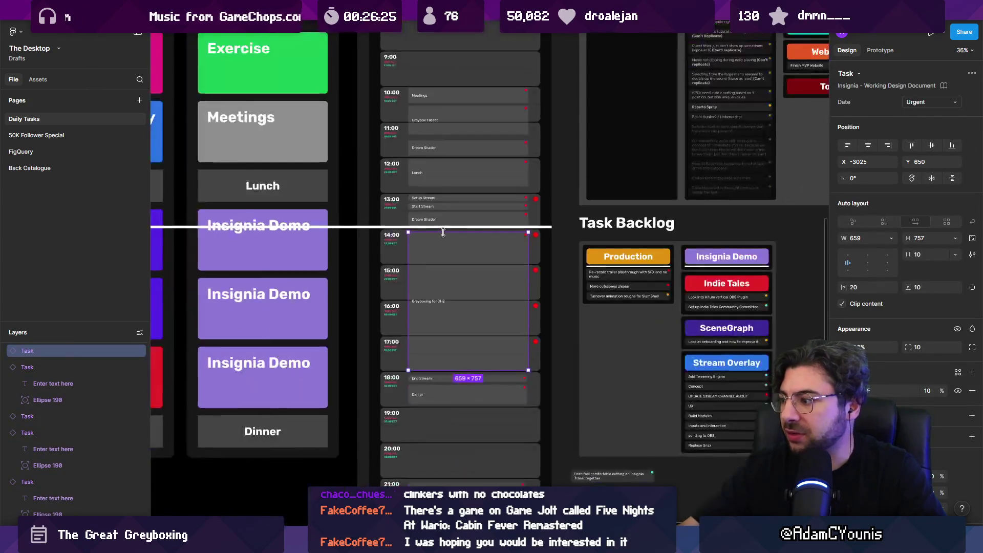
{"action": "scroll", "coordinate": [440, 232], "scroll_direction": "down", "scroll_amount": 1}
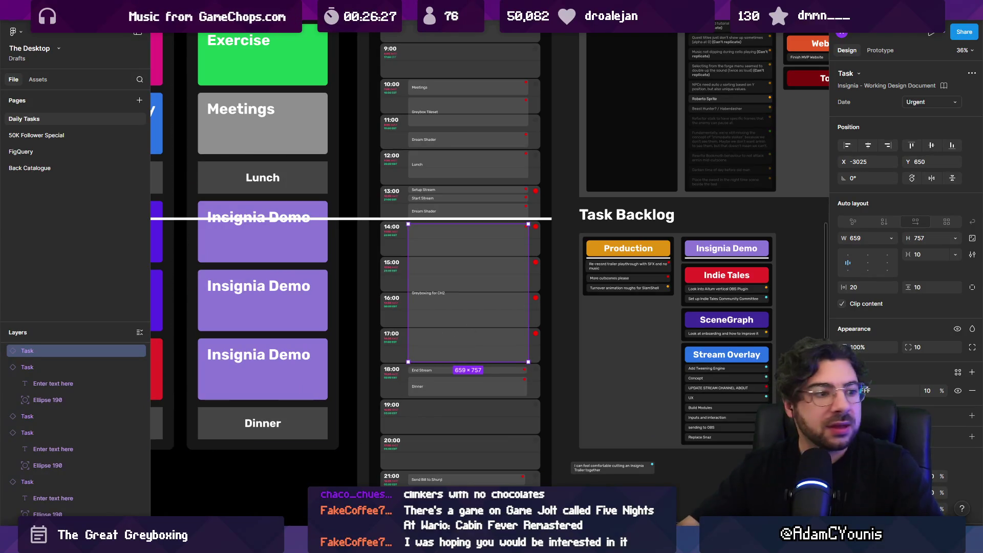
{"action": "mouse_move", "coordinate": [390, 546]}
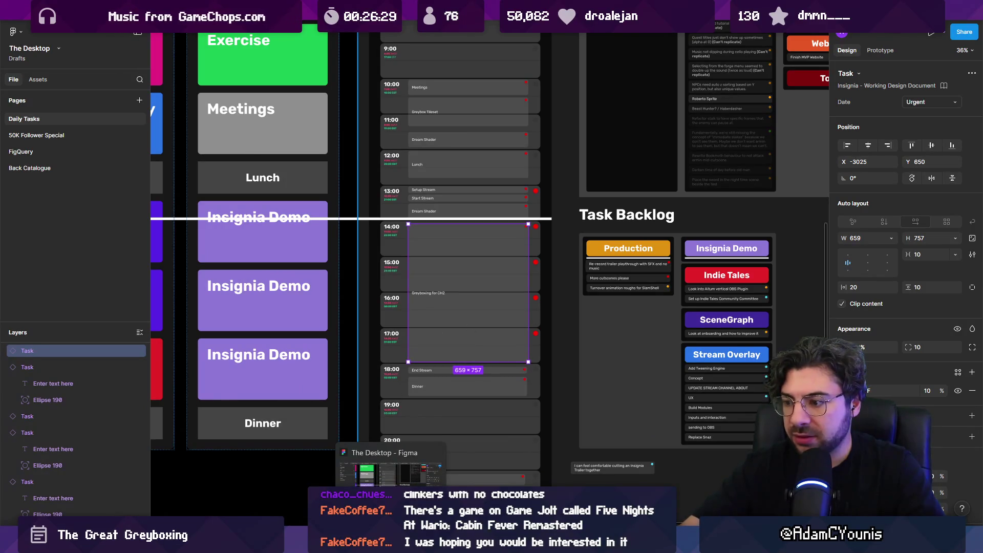
{"action": "key", "text": "Escape"}
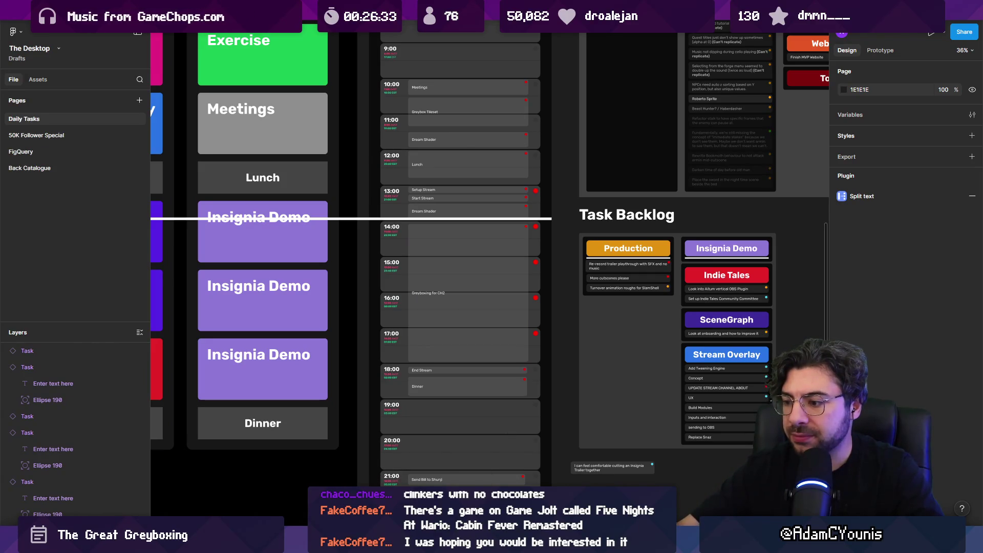
{"action": "key", "text": "alt+Tab"}
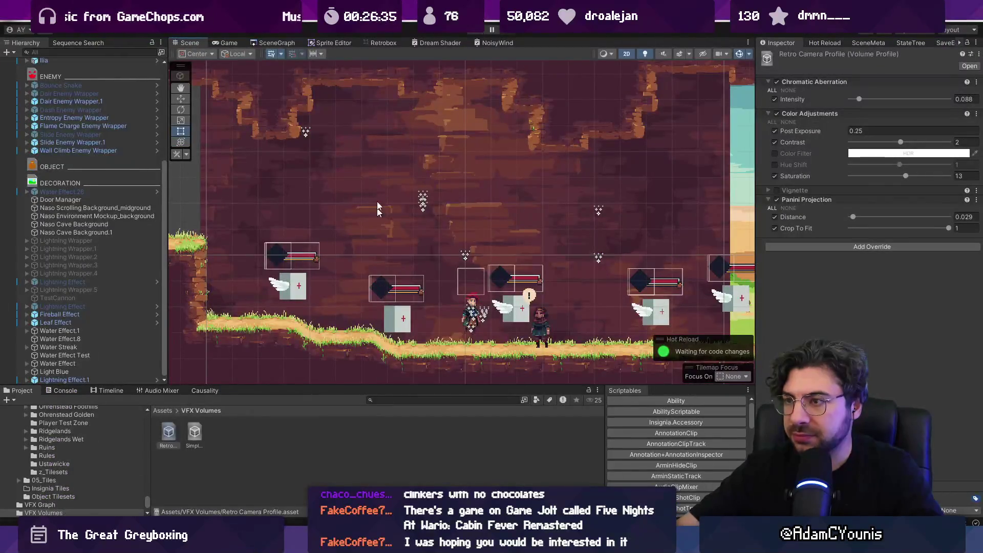
- Open the SceneGraph tab, make its panel taller, and zoom and pan around the room graph
{"action": "left_click", "coordinate": [276, 42]}
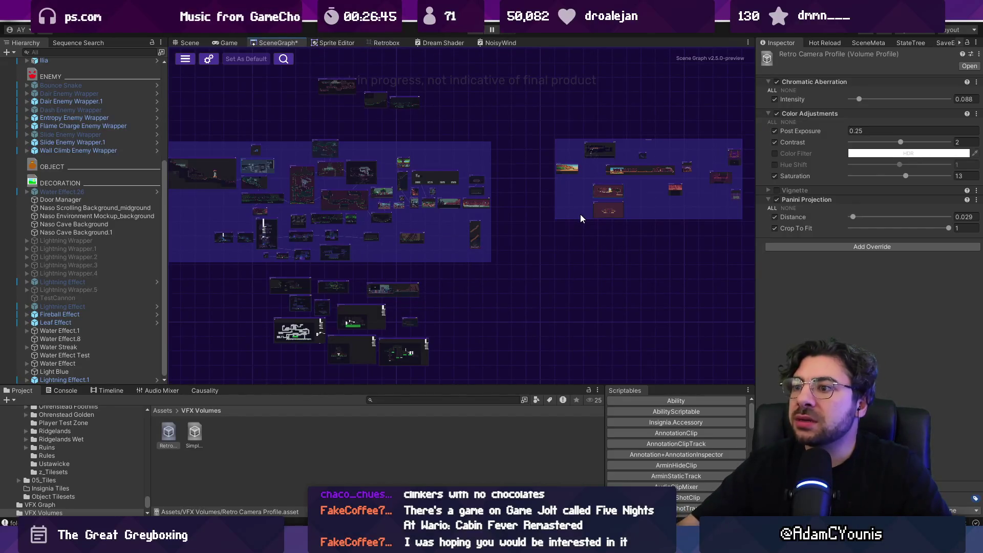
{"action": "scroll", "coordinate": [312, 174], "scroll_direction": "up", "scroll_amount": 5}
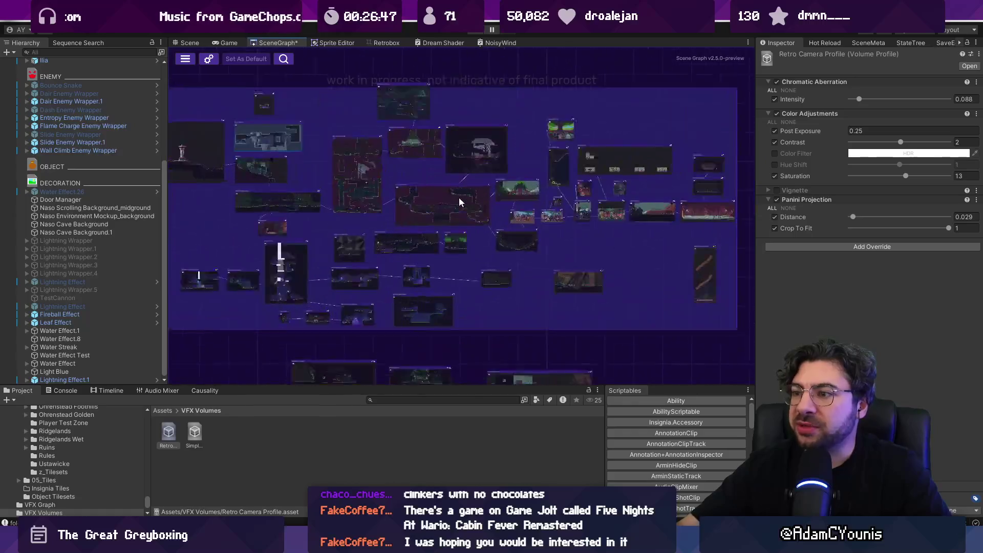
{"action": "scroll", "coordinate": [333, 156], "scroll_direction": "up", "scroll_amount": 2}
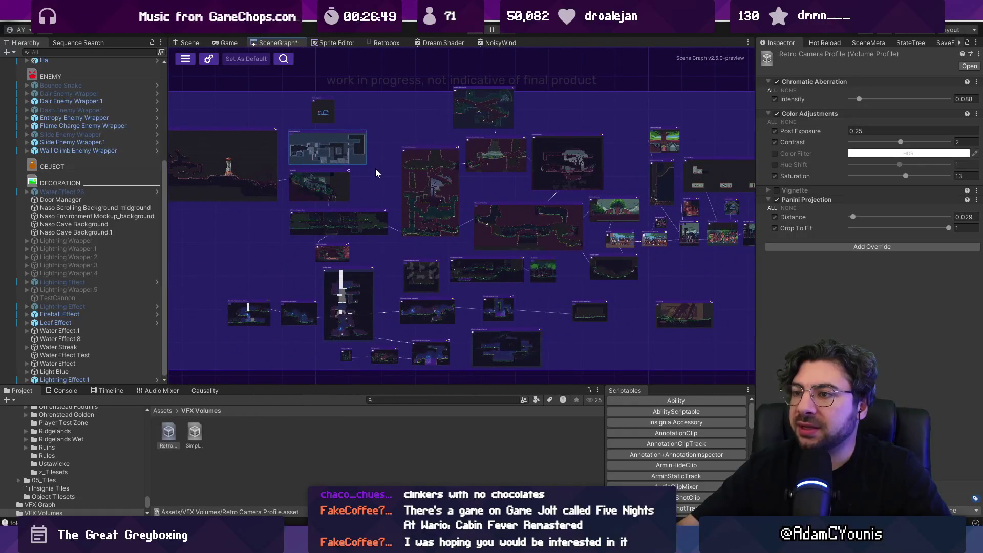
{"action": "scroll", "coordinate": [376, 172], "scroll_direction": "down", "scroll_amount": 2}
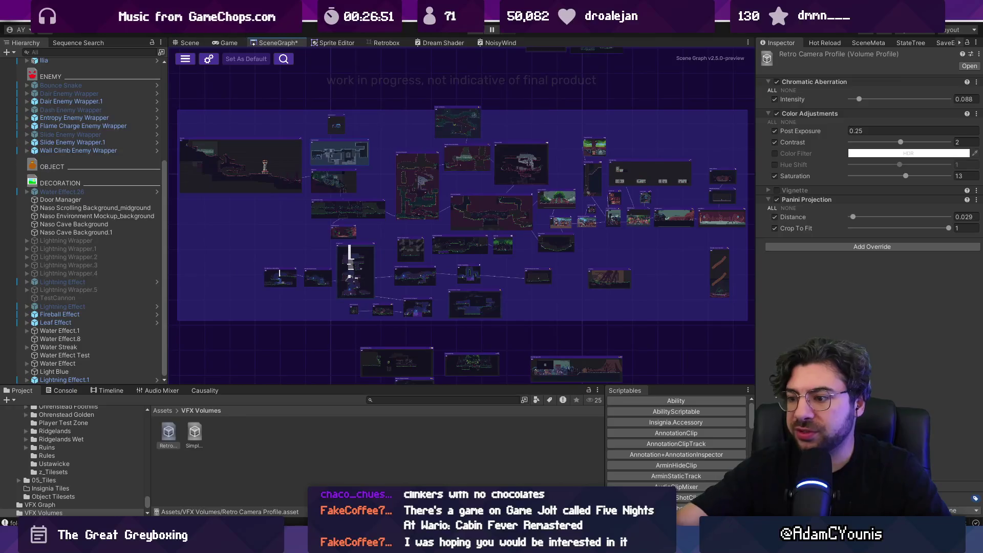
{"action": "left_click_drag", "start_coordinate": [530, 385], "coordinate": [533, 390]}
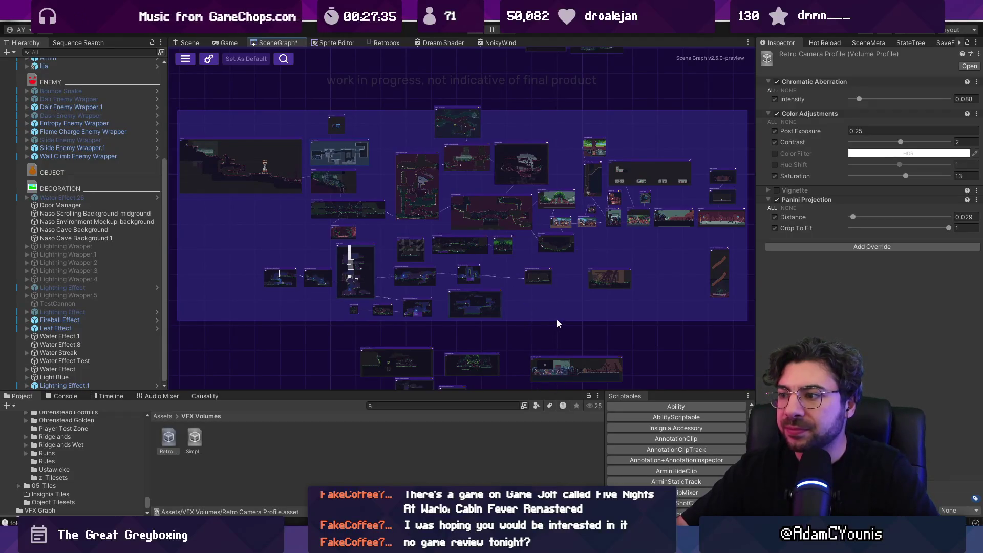
{"action": "left_click_drag", "start_coordinate": [557, 324], "coordinate": [489, 317]}
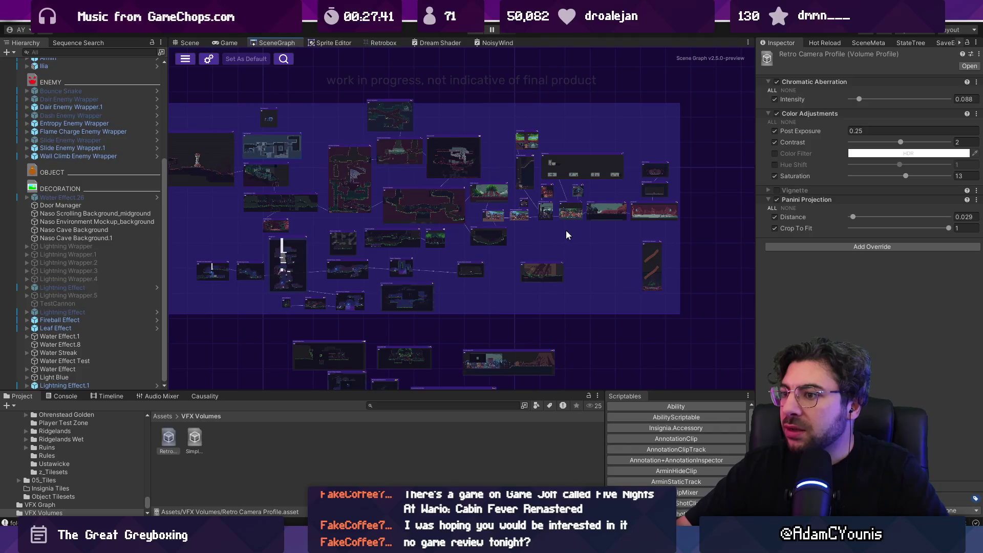
{"action": "left_click_drag", "start_coordinate": [288, 200], "coordinate": [440, 243]}
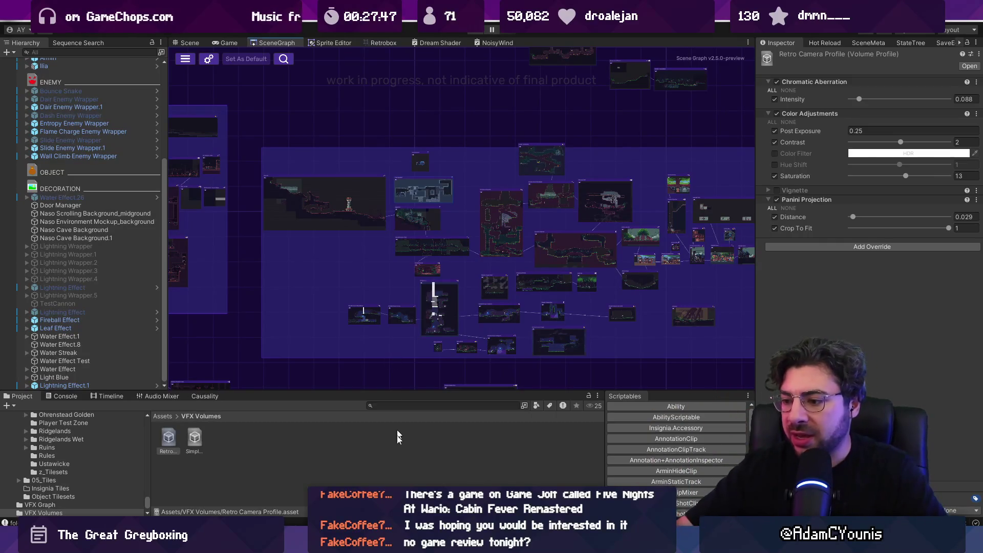
{"action": "key", "text": "alt+Tab"}
{"action": "scroll", "coordinate": [561, 247], "scroll_direction": "down", "scroll_amount": 5}
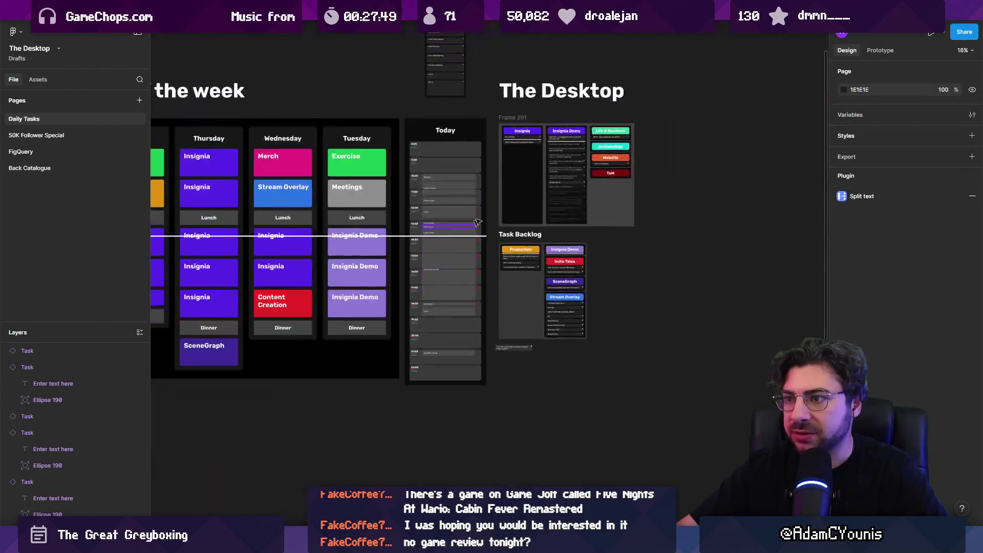
- Open the Insignia - Working Design Document file at its Ability Template Catalogue page
{"action": "scroll", "coordinate": [562, 247], "scroll_direction": "left", "scroll_amount": 3}
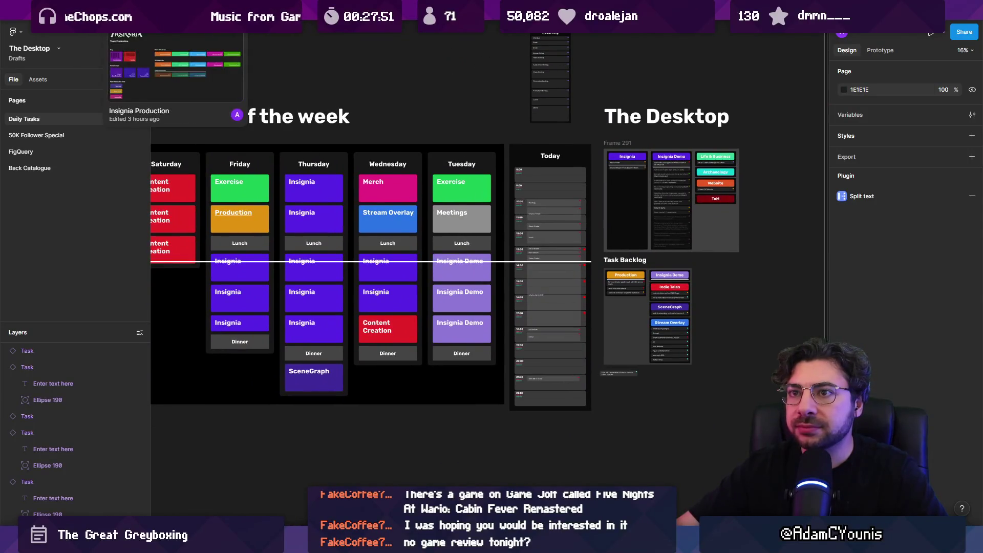
{"action": "left_click", "coordinate": [225, 7]}
{"action": "scroll", "coordinate": [356, 65], "scroll_direction": "up", "scroll_amount": 5}
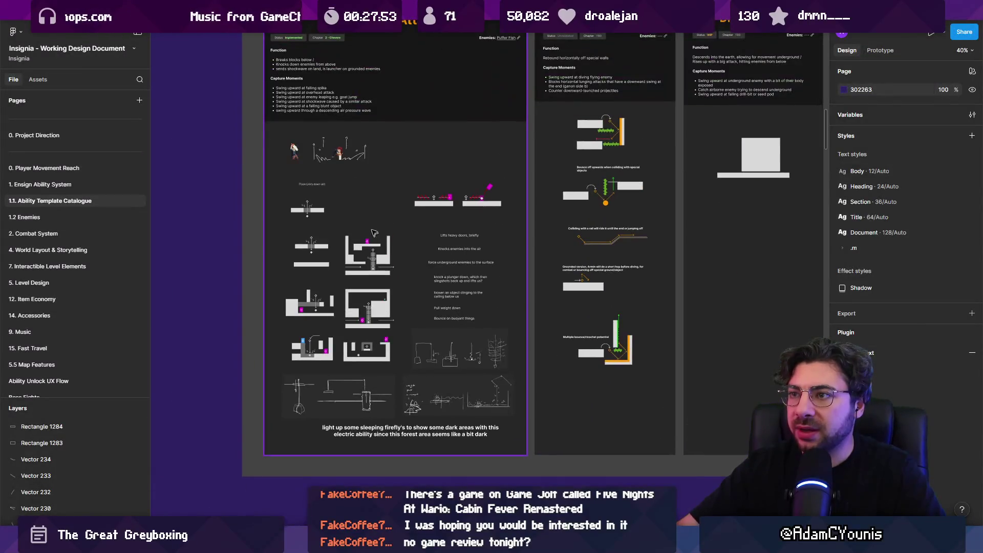
{"action": "scroll", "coordinate": [356, 65], "scroll_direction": "up", "scroll_amount": 3}
{"action": "scroll", "coordinate": [370, 129], "scroll_direction": "up", "scroll_amount": 3}
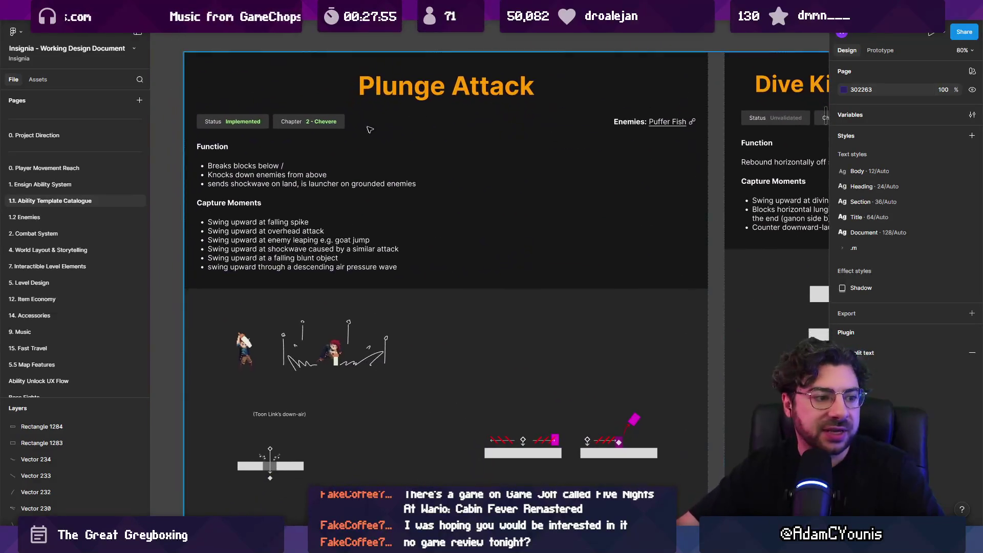
{"action": "scroll", "coordinate": [379, 178], "scroll_direction": "down", "scroll_amount": 1}
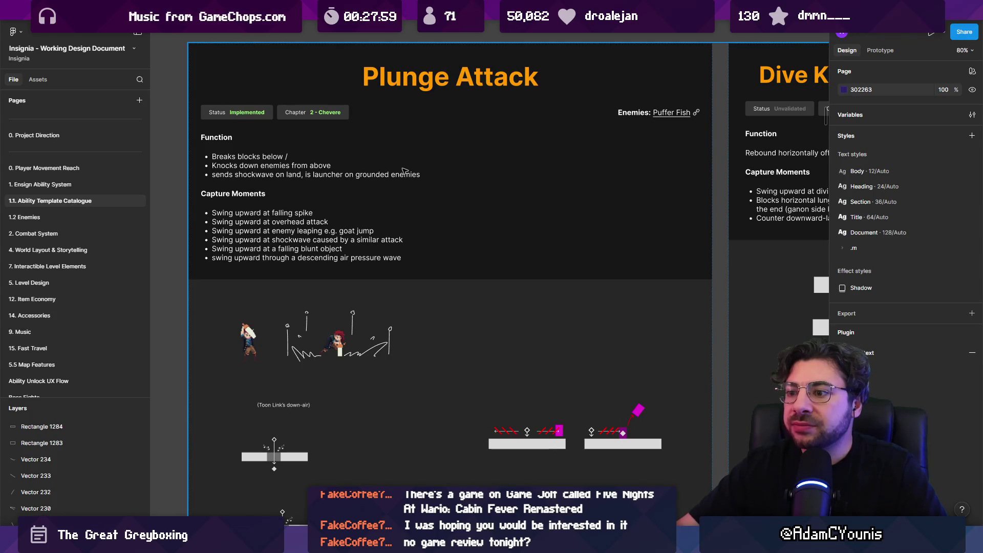
{"action": "scroll", "coordinate": [404, 171], "scroll_direction": "down", "scroll_amount": 10}
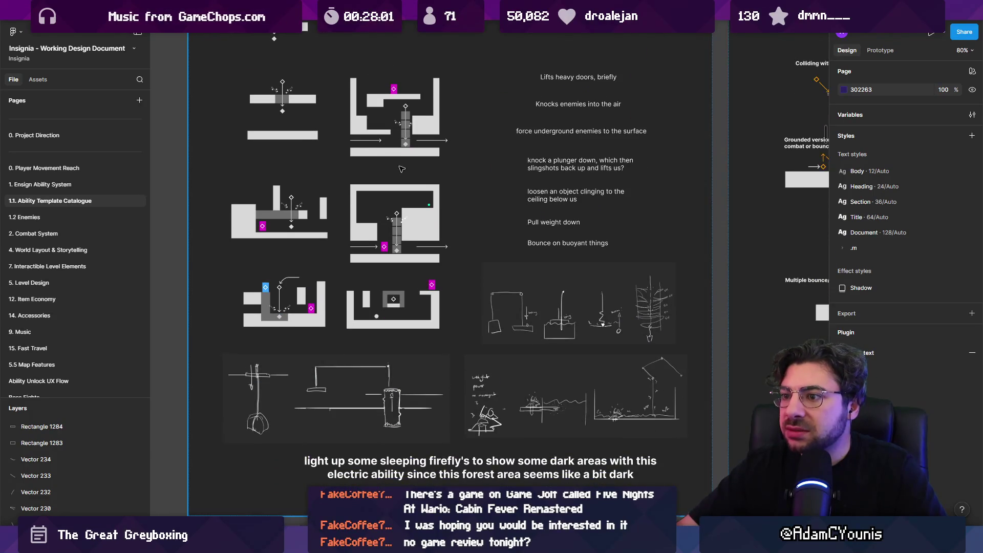
{"action": "scroll", "coordinate": [451, 215], "scroll_direction": "down", "scroll_amount": 5}
- Zoom the canvas out from 64% to 21% so the Yellow Ensign Abilities frame fits
{"action": "scroll", "coordinate": [505, 245], "scroll_direction": "down", "scroll_amount": 2, "text": "ctrl"}
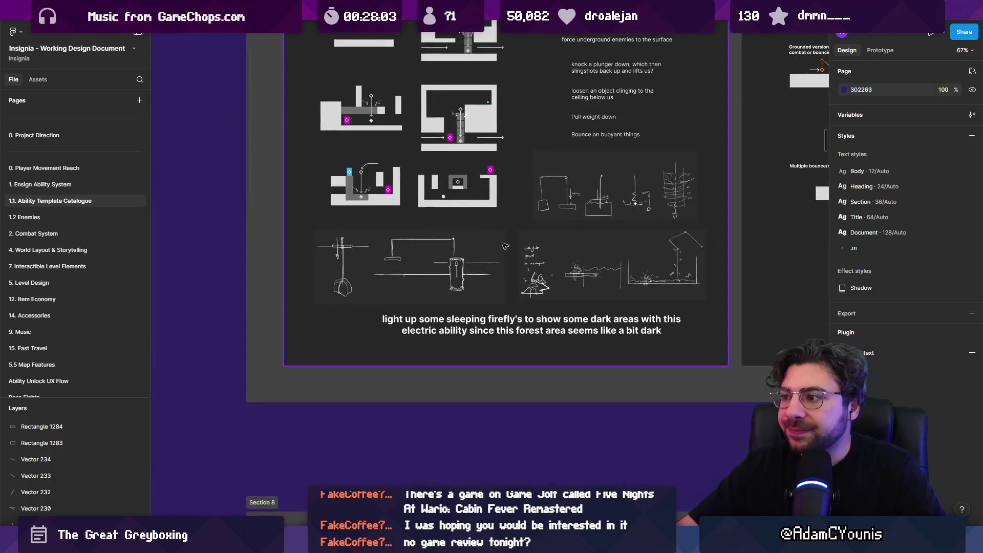
{"action": "scroll", "coordinate": [504, 246], "scroll_direction": "up", "scroll_amount": 5, "text": "ctrl"}
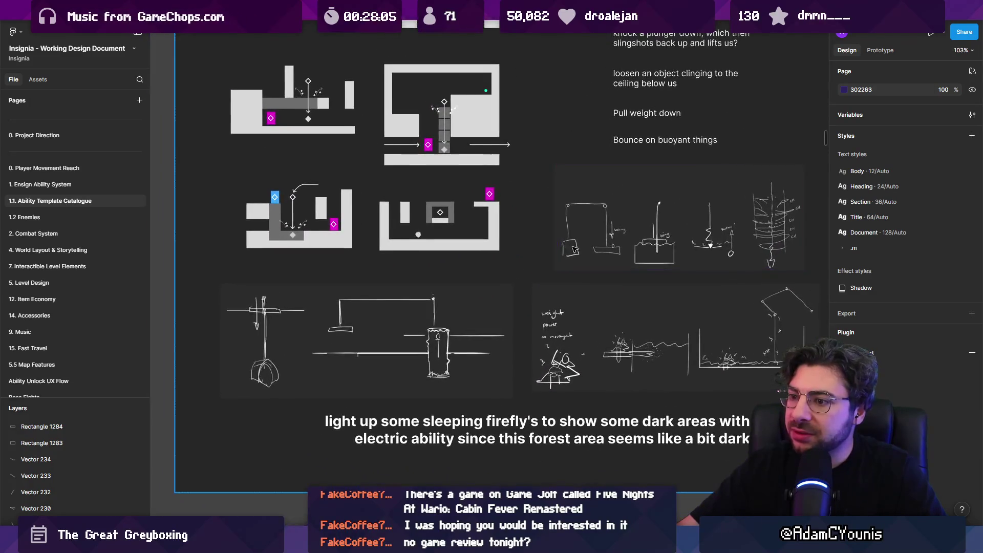
{"action": "scroll", "coordinate": [574, 249], "scroll_direction": "right", "scroll_amount": 2}
{"action": "scroll", "coordinate": [573, 249], "scroll_direction": "up", "scroll_amount": 1}
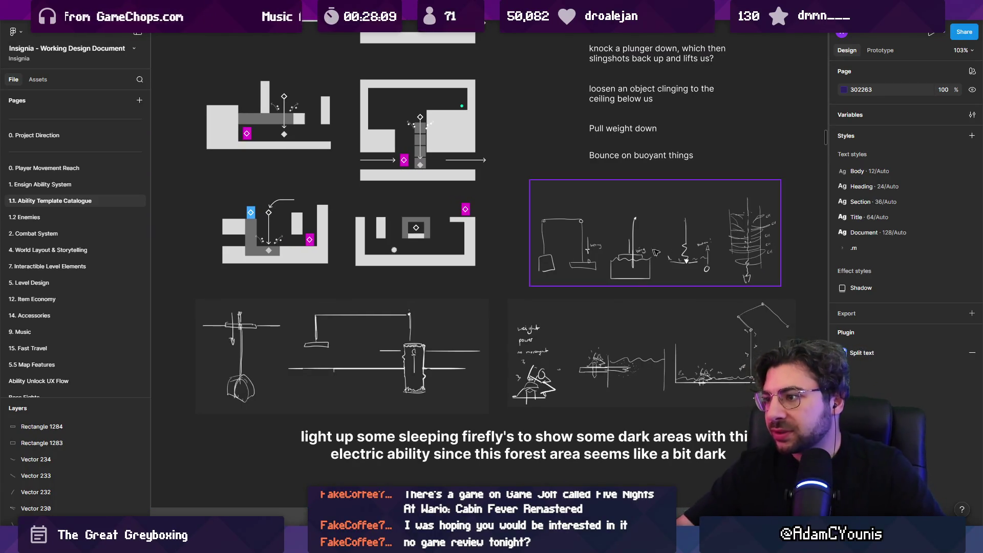
{"action": "scroll", "coordinate": [543, 258], "scroll_direction": "up", "scroll_amount": 5, "text": "ctrl"}
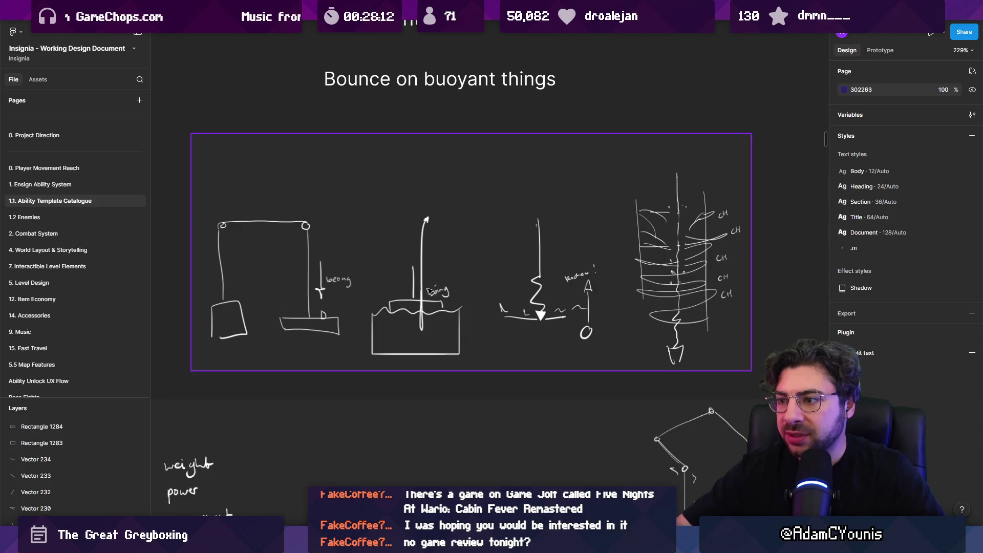
{"action": "scroll", "coordinate": [584, 365], "scroll_direction": "down", "scroll_amount": 6, "text": "ctrl"}
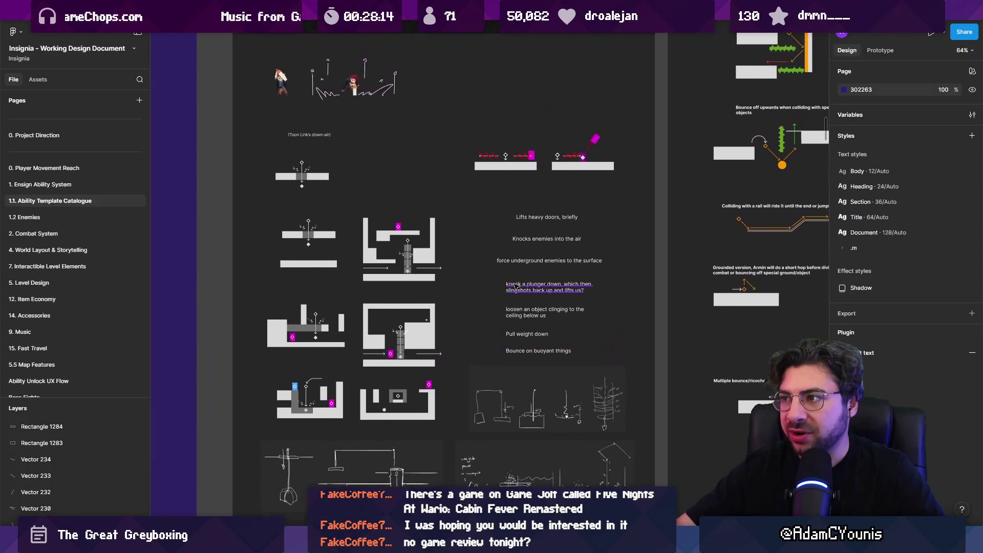
{"action": "scroll", "coordinate": [491, 229], "scroll_direction": "down", "scroll_amount": 2, "text": "ctrl"}
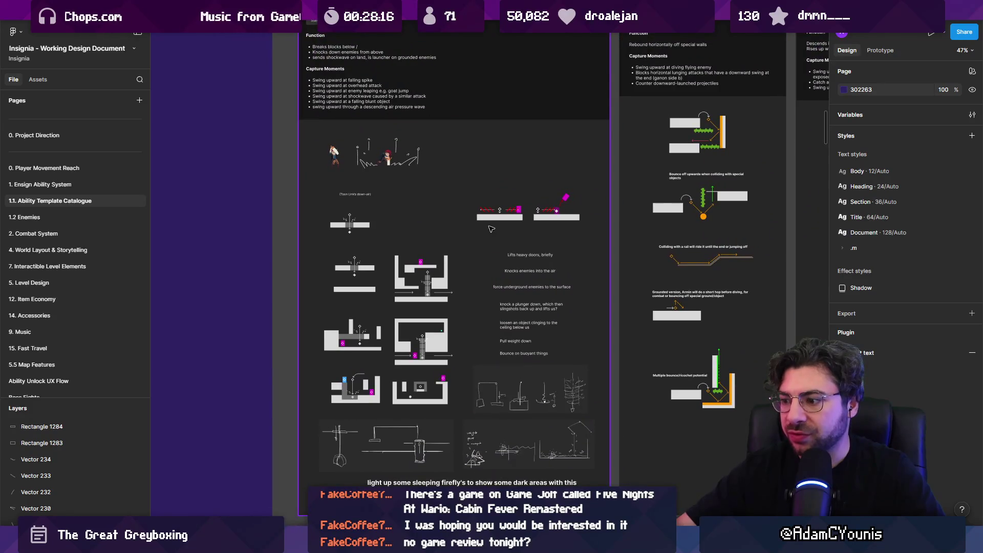
{"action": "left_click", "coordinate": [302, 236]}
{"action": "left_click", "coordinate": [280, 223]}
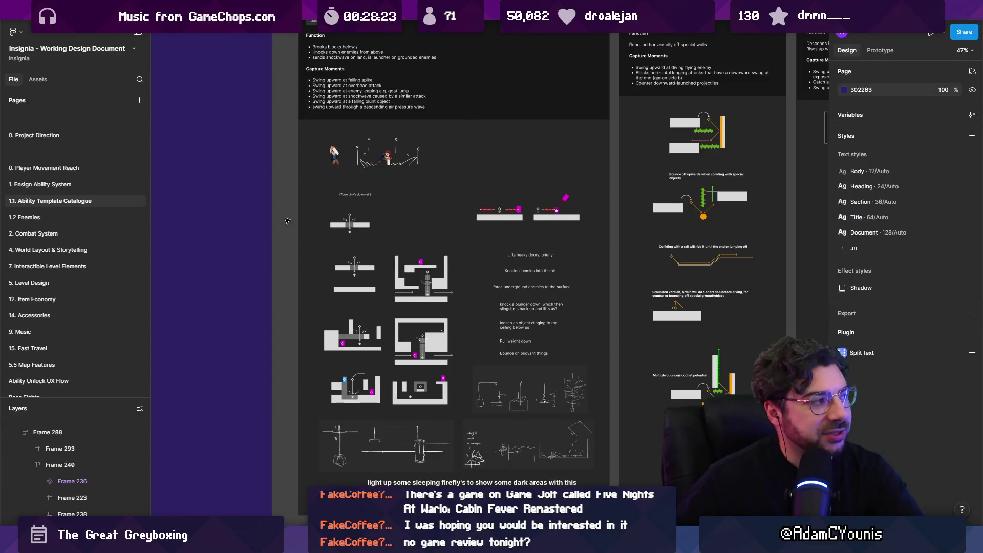
{"action": "mouse_move", "coordinate": [358, 10]}
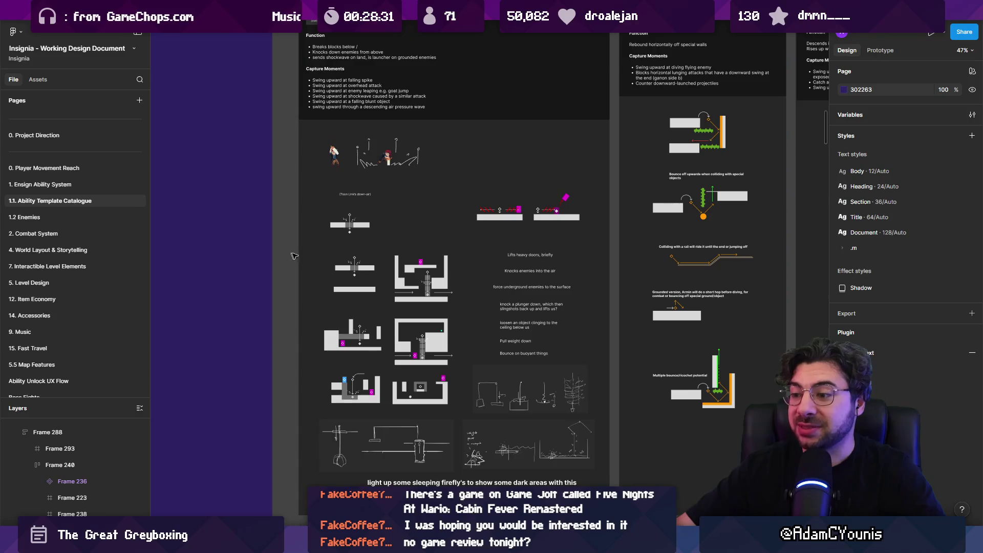
{"action": "scroll", "coordinate": [376, 286], "scroll_direction": "down", "scroll_amount": 5}
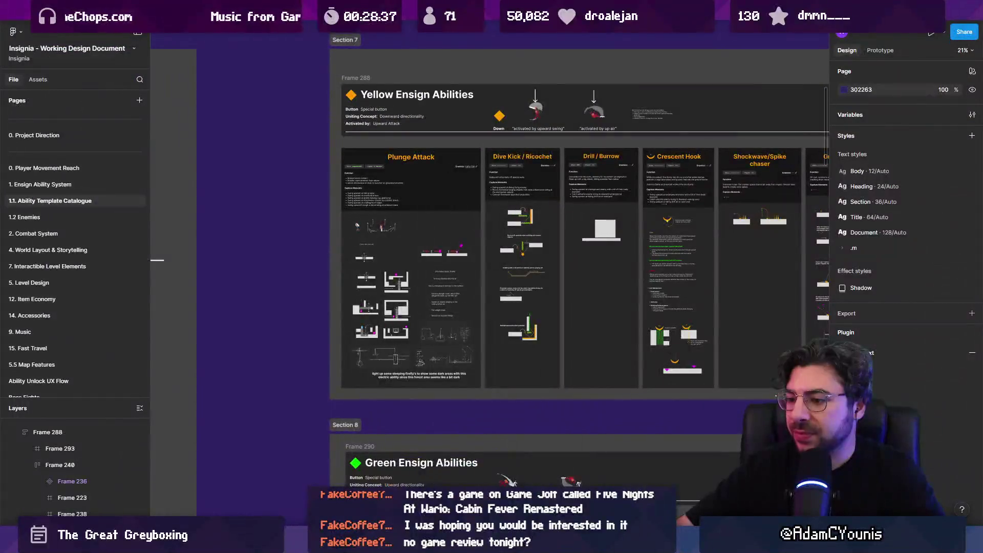
- Return from the Figma design document to Unity's Scene Graph map of level rooms
{"action": "mouse_move", "coordinate": [491, 542]}
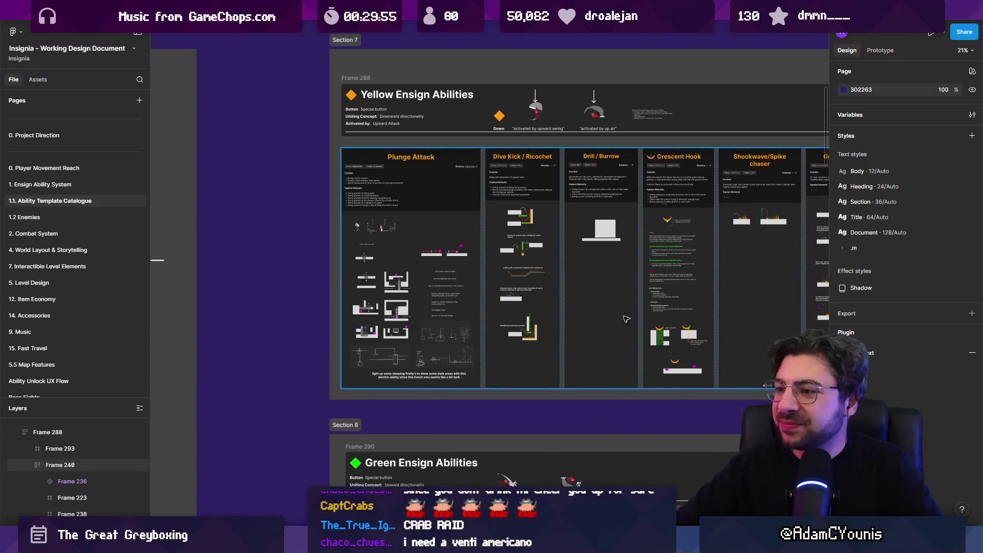
{"action": "scroll", "coordinate": [625, 319], "scroll_direction": "up", "scroll_amount": 2}
{"action": "key", "text": "alt+Tab"}
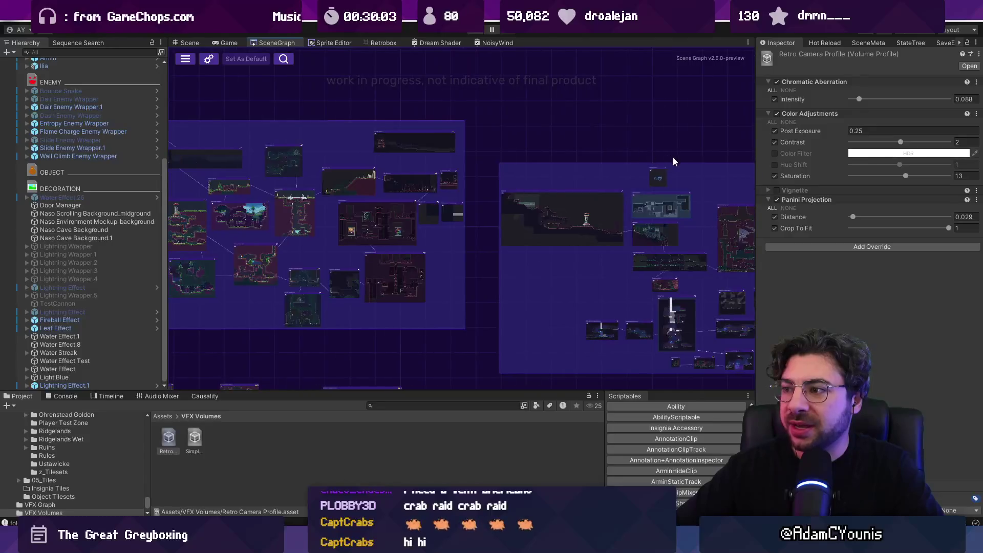
- Play-test the house scene, then go back to the SceneGraph tab
{"action": "scroll", "coordinate": [273, 217], "scroll_direction": "up", "scroll_amount": 3}
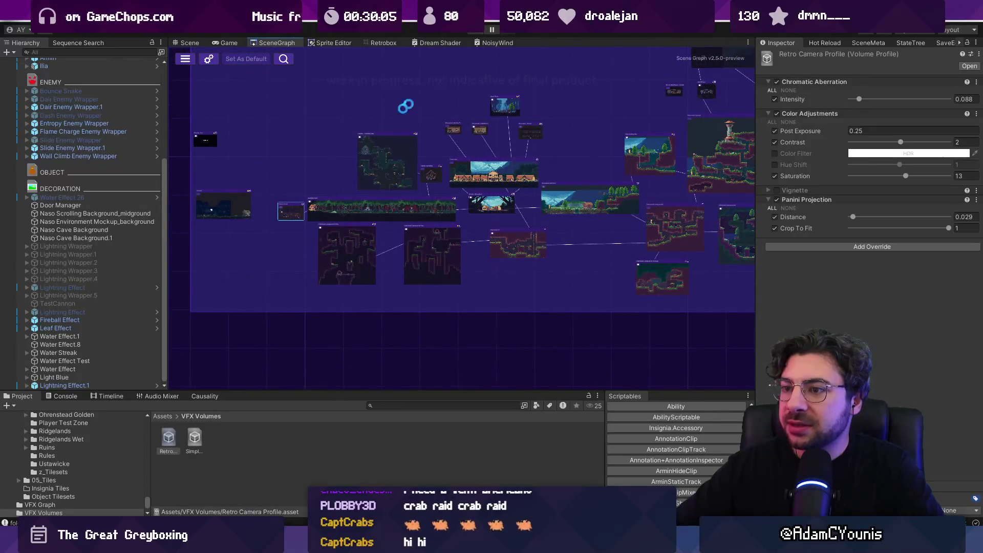
{"action": "left_click", "coordinate": [477, 31]}
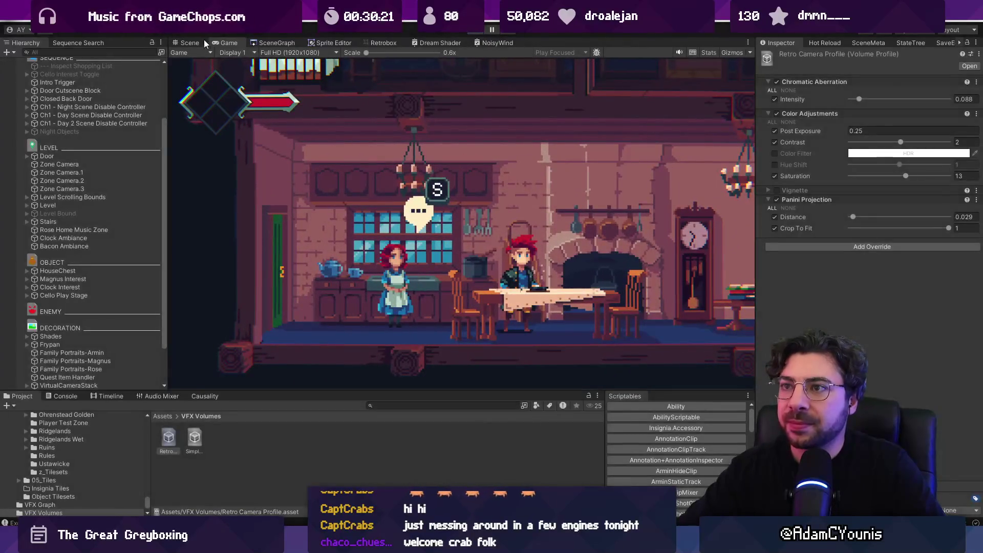
{"action": "left_click", "coordinate": [285, 41]}
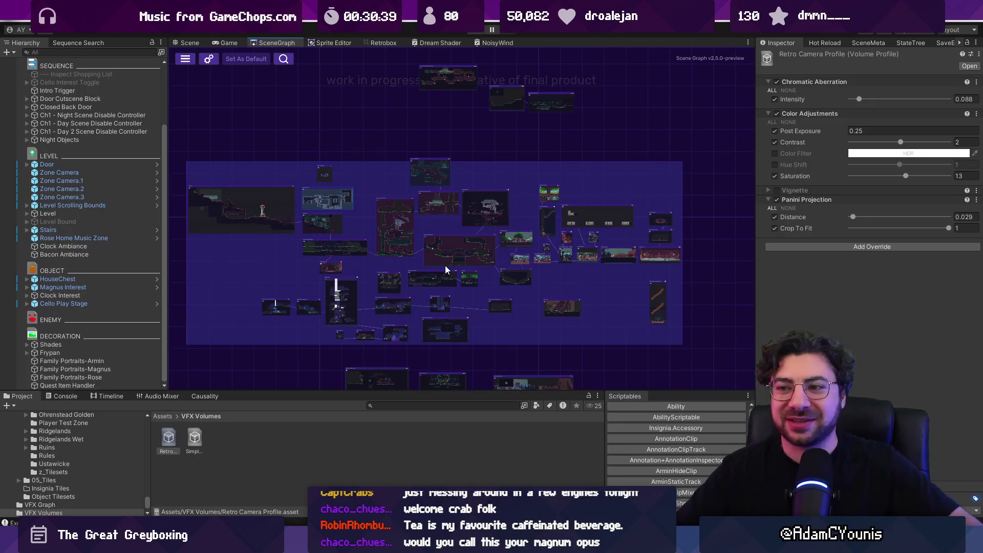
- Drag the panel splitters to make the SceneGraph taller and wider, then return to Figma
{"action": "left_click_drag", "start_coordinate": [467, 391], "coordinate": [470, 404]}
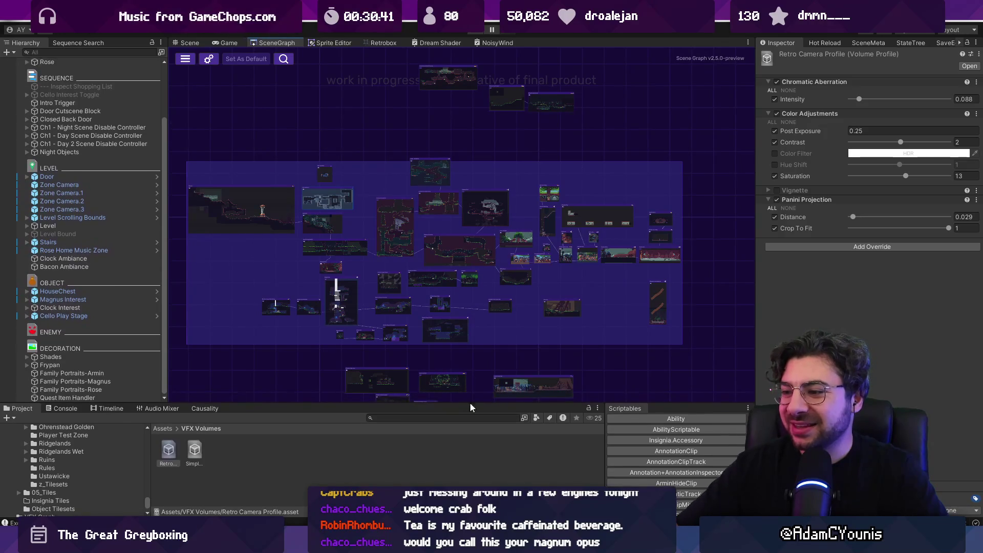
{"action": "left_click_drag", "start_coordinate": [757, 314], "coordinate": [786, 314]}
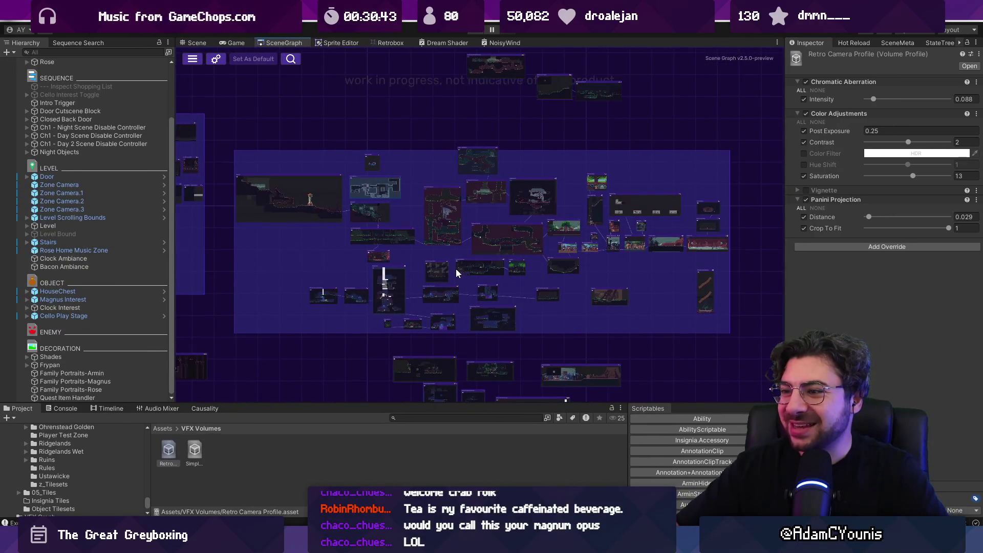
{"action": "scroll", "coordinate": [446, 251], "scroll_direction": "up", "scroll_amount": 1}
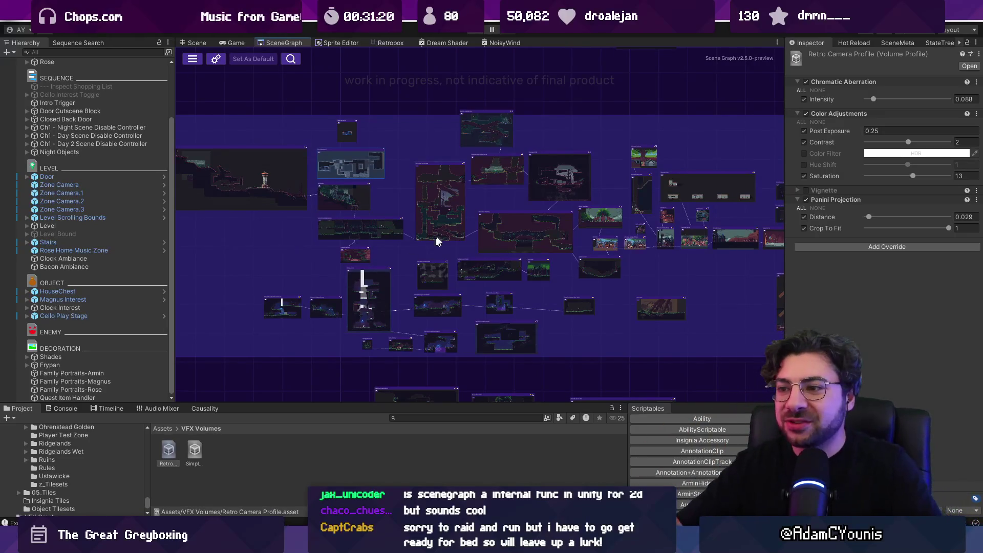
{"action": "mouse_move", "coordinate": [446, 257]}
{"action": "left_mouse_down"}
{"action": "mouse_move", "coordinate": [429, 275]}
{"action": "mouse_move", "coordinate": [464, 254]}
{"action": "left_mouse_up"}
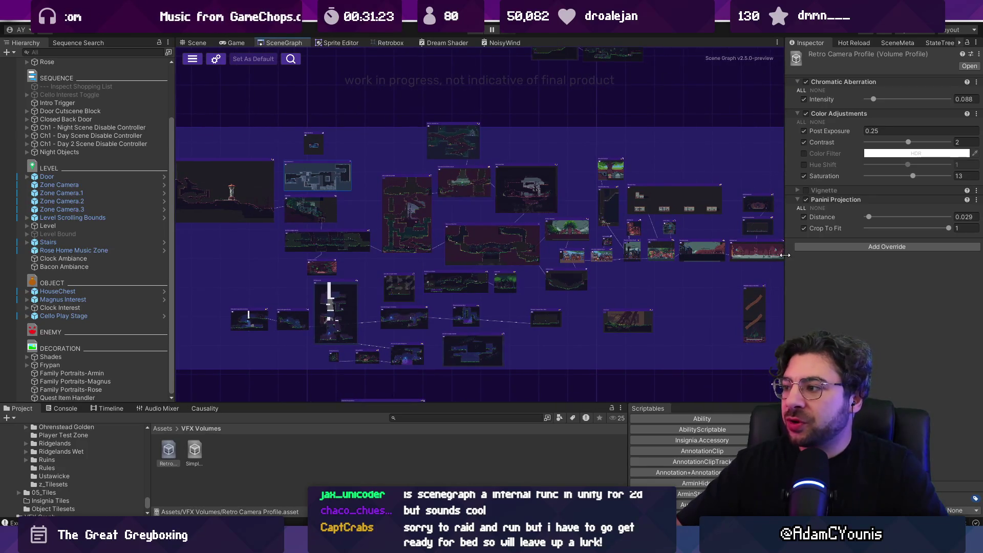
{"action": "left_click_drag", "start_coordinate": [785, 255], "coordinate": [824, 255]}
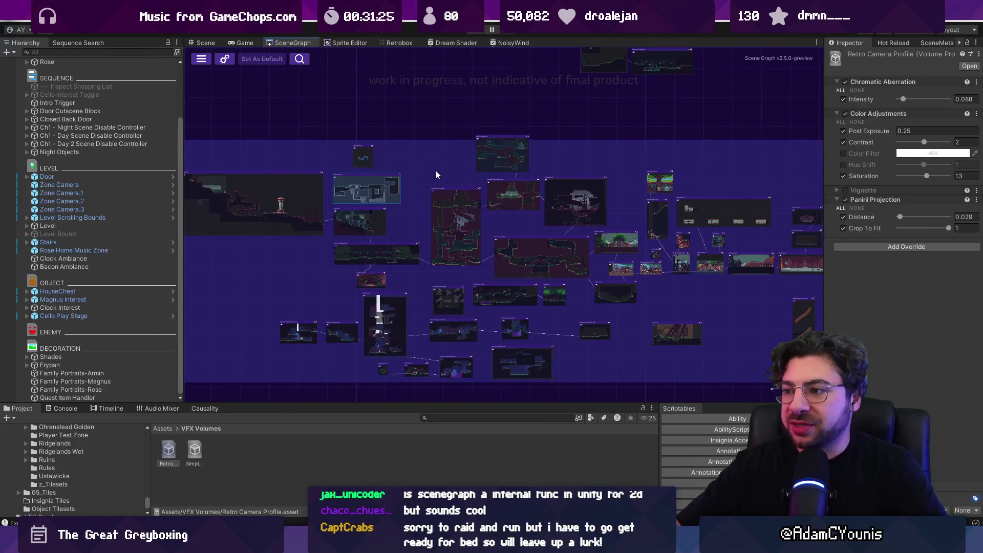
{"action": "key", "text": "alt+Tab"}
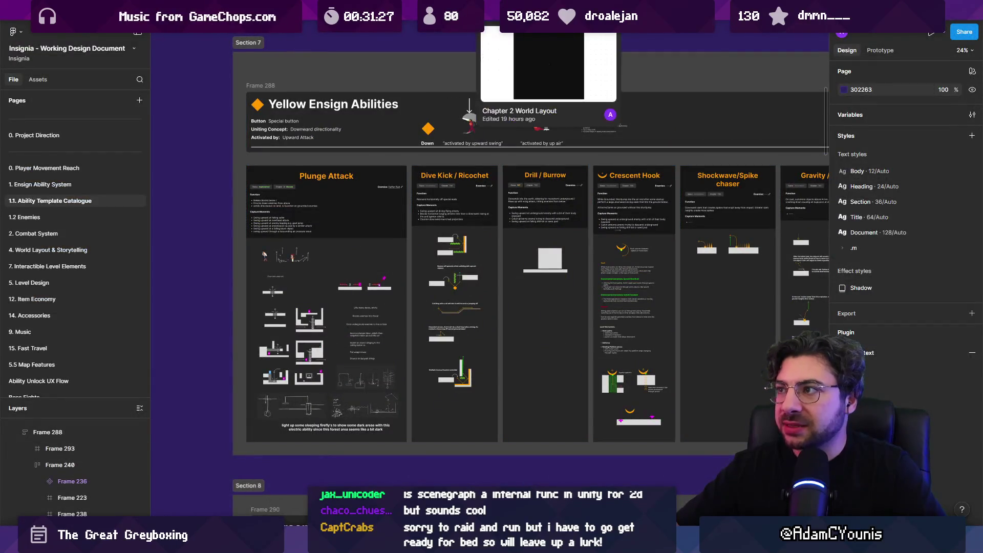
- Zoom around the Chapter 2 World Layout board and marquee-select the status legend boxes
{"action": "scroll", "coordinate": [643, 213], "scroll_direction": "down", "scroll_amount": 5}
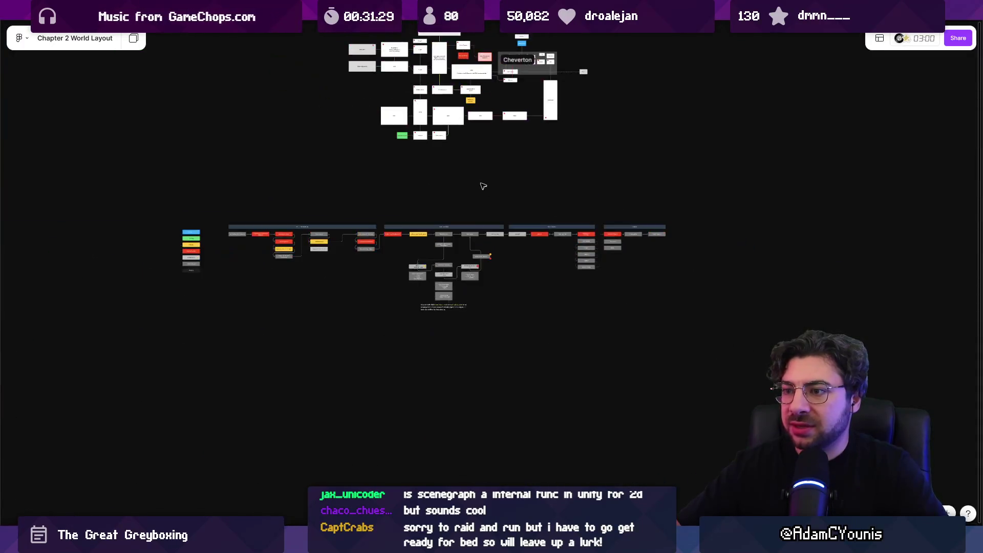
{"action": "scroll", "coordinate": [453, 292], "scroll_direction": "up", "scroll_amount": 2}
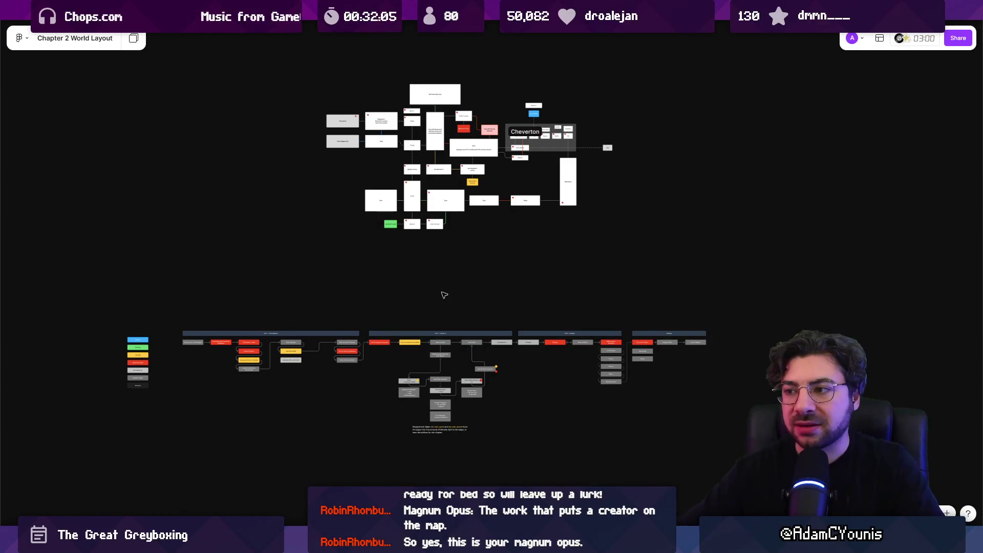
{"action": "scroll", "coordinate": [439, 305], "scroll_direction": "down", "scroll_amount": 2}
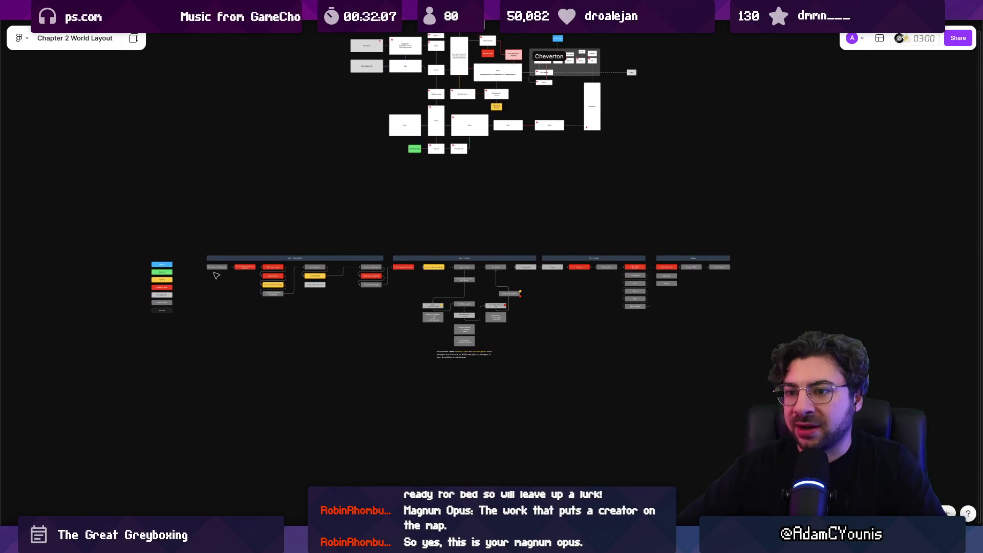
{"action": "scroll", "coordinate": [145, 306], "scroll_direction": "up", "scroll_amount": 5}
{"action": "scroll", "coordinate": [146, 306], "scroll_direction": "up", "scroll_amount": 4}
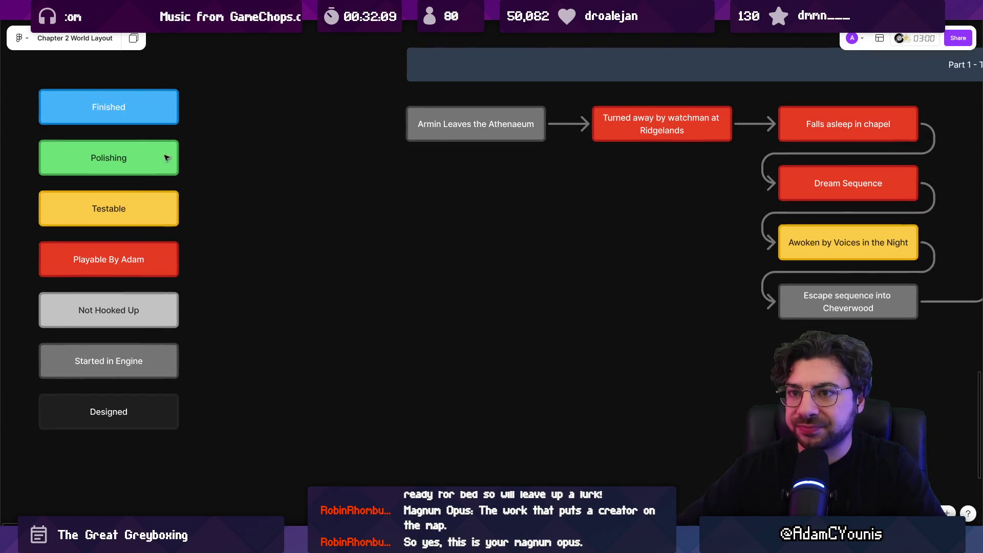
{"action": "mouse_move", "coordinate": [181, 67]}
{"action": "left_mouse_down"}
{"action": "mouse_move", "coordinate": [145, 113]}
{"action": "mouse_move", "coordinate": [141, 440]}
{"action": "left_mouse_up"}
- Deselect the legend, fit the whole chapter flow on screen, and return to Unity
{"action": "scroll", "coordinate": [244, 222], "scroll_direction": "down", "scroll_amount": 5}
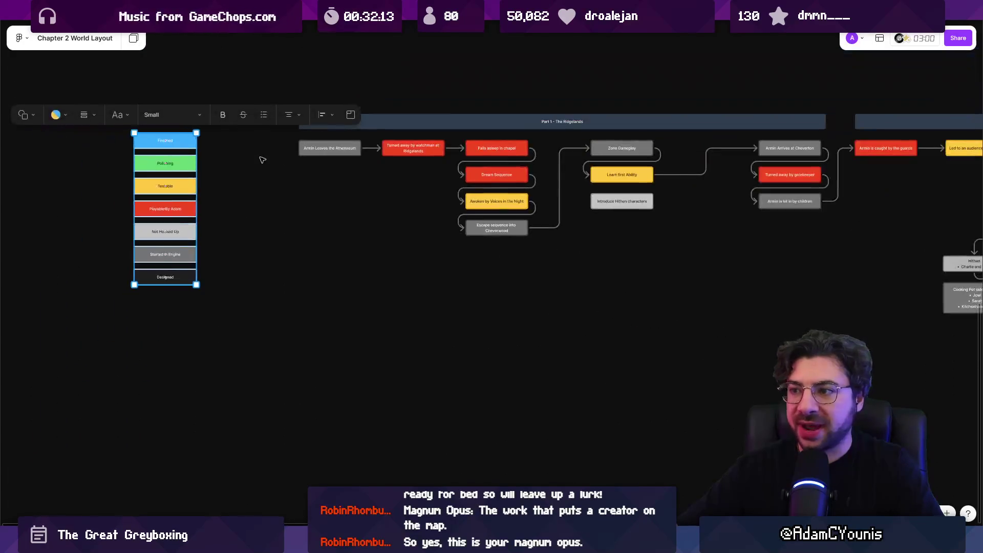
{"action": "scroll", "coordinate": [245, 221], "scroll_direction": "down", "scroll_amount": 3}
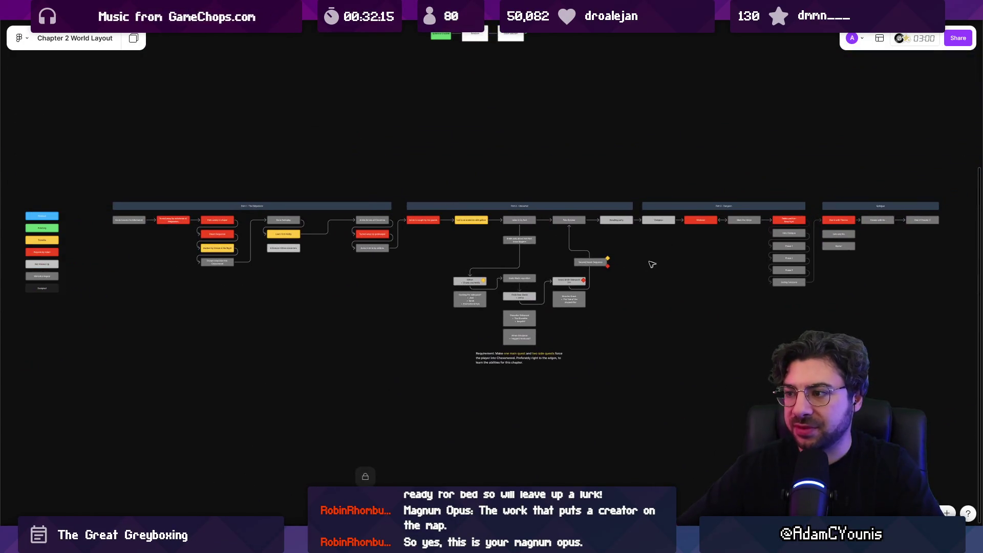
{"action": "key", "text": "Delete"}
{"action": "key", "text": "shift+1"}
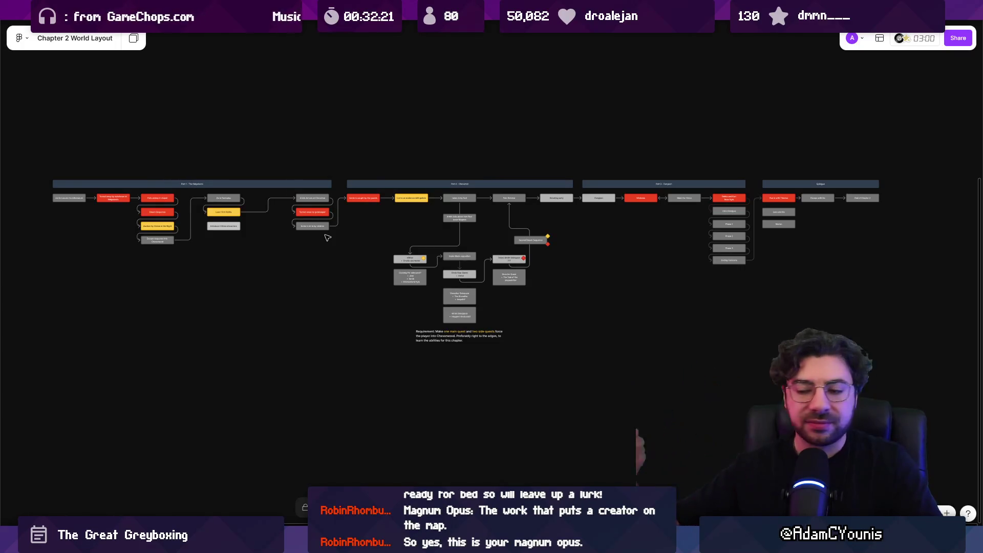
{"action": "key", "text": "alt+Tab"}
{"action": "scroll", "coordinate": [357, 223], "scroll_direction": "down", "scroll_amount": 3}
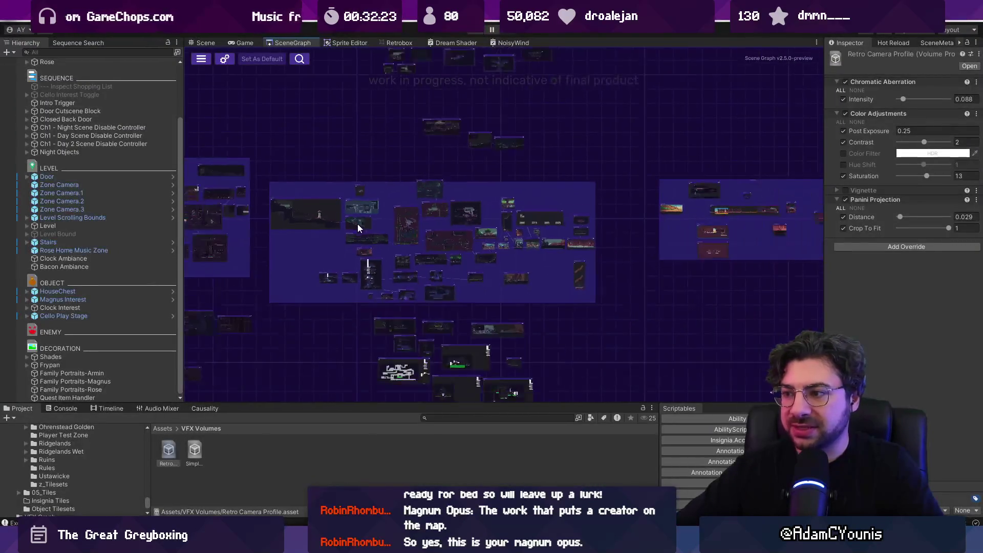
{"action": "scroll", "coordinate": [357, 223], "scroll_direction": "up", "scroll_amount": 1}
{"action": "key", "text": "alt+Tab"}
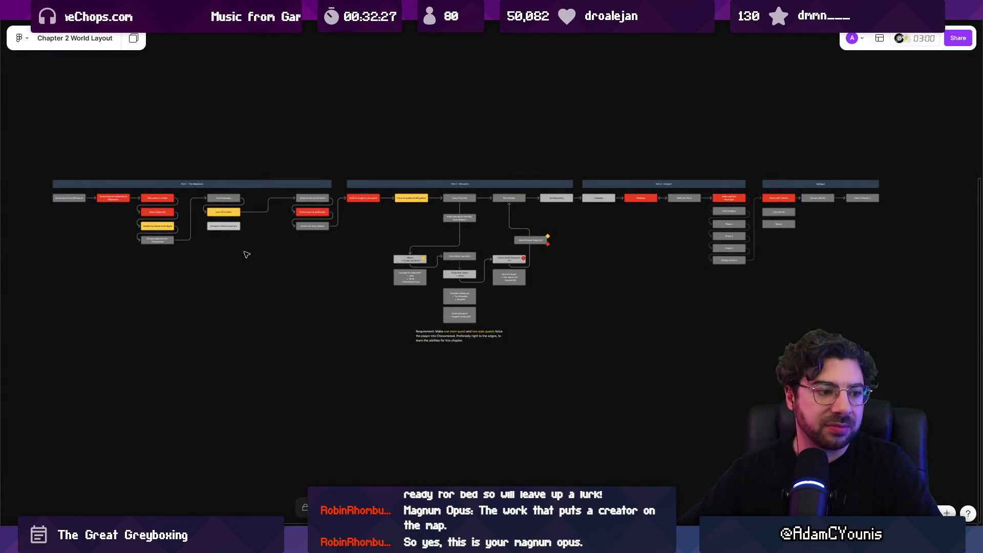
{"action": "scroll", "coordinate": [173, 231], "scroll_direction": "up", "scroll_amount": 3}
{"action": "mouse_move", "coordinate": [173, 231]}
{"action": "left_mouse_down"}
{"action": "mouse_move", "coordinate": [208, 230]}
{"action": "mouse_move", "coordinate": [362, 278]}
{"action": "left_mouse_up"}
{"action": "scroll", "coordinate": [551, 219], "scroll_direction": "right", "scroll_amount": 6}
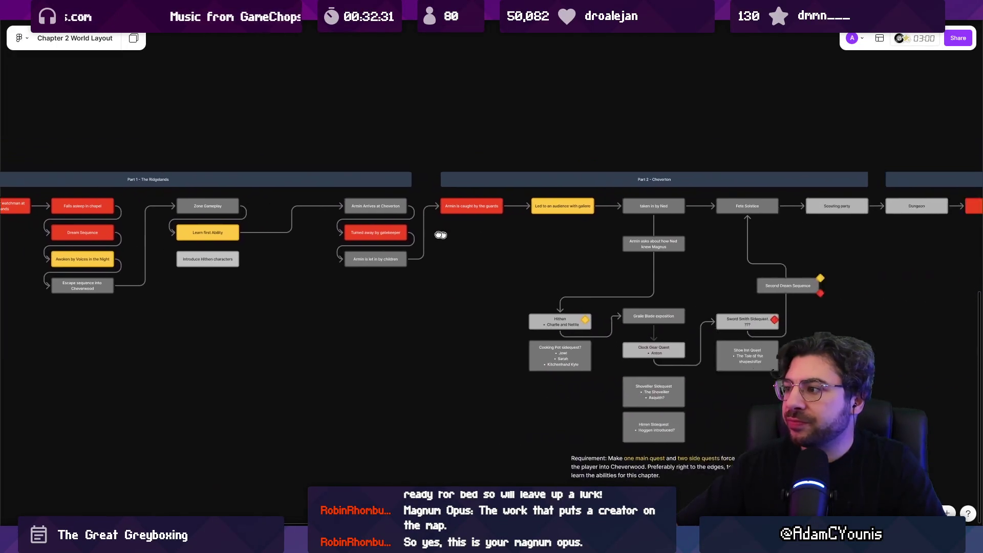
{"action": "scroll", "coordinate": [473, 230], "scroll_direction": "up", "scroll_amount": 5}
{"action": "scroll", "coordinate": [467, 213], "scroll_direction": "down", "scroll_amount": 6}
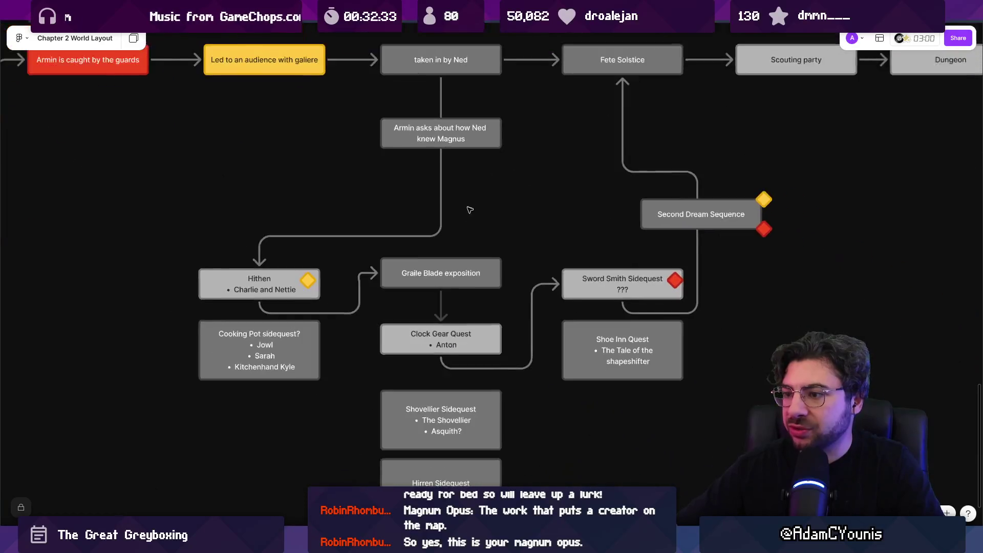
{"action": "mouse_move", "coordinate": [330, 200]}
{"action": "left_mouse_down"}
{"action": "mouse_move", "coordinate": [757, 402]}
{"action": "mouse_move", "coordinate": [709, 413]}
{"action": "mouse_move", "coordinate": [287, 207]}
{"action": "mouse_move", "coordinate": [275, 185]}
{"action": "left_mouse_up"}
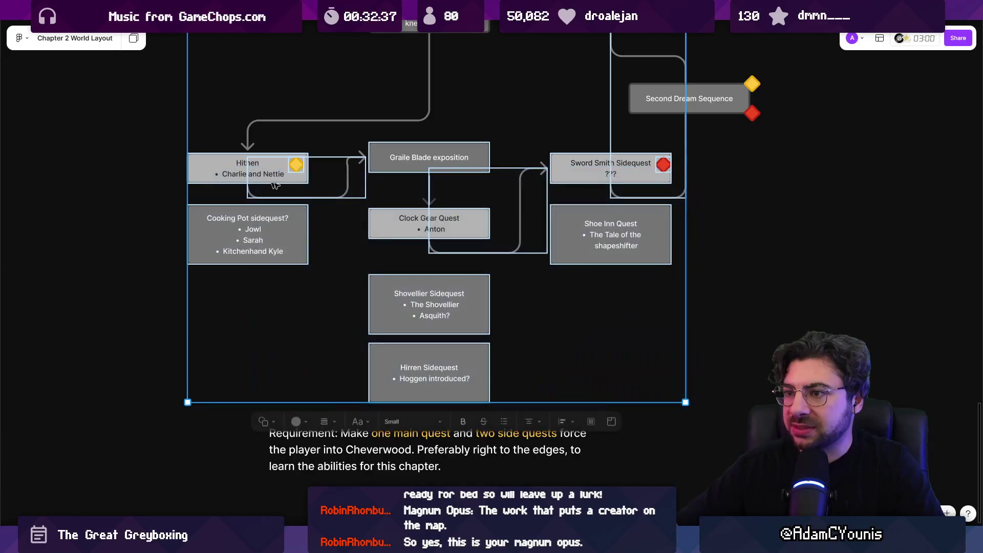
{"action": "left_click", "coordinate": [484, 127]}
{"action": "scroll", "coordinate": [485, 127], "scroll_direction": "down", "scroll_amount": 5}
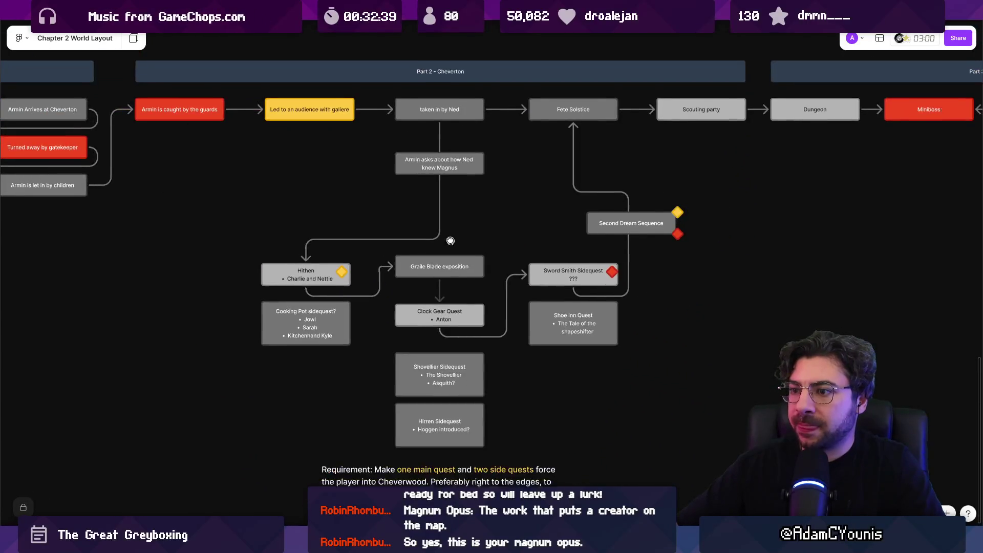
{"action": "scroll", "coordinate": [432, 221], "scroll_direction": "up", "scroll_amount": 2}
{"action": "scroll", "coordinate": [433, 221], "scroll_direction": "down", "scroll_amount": 5}
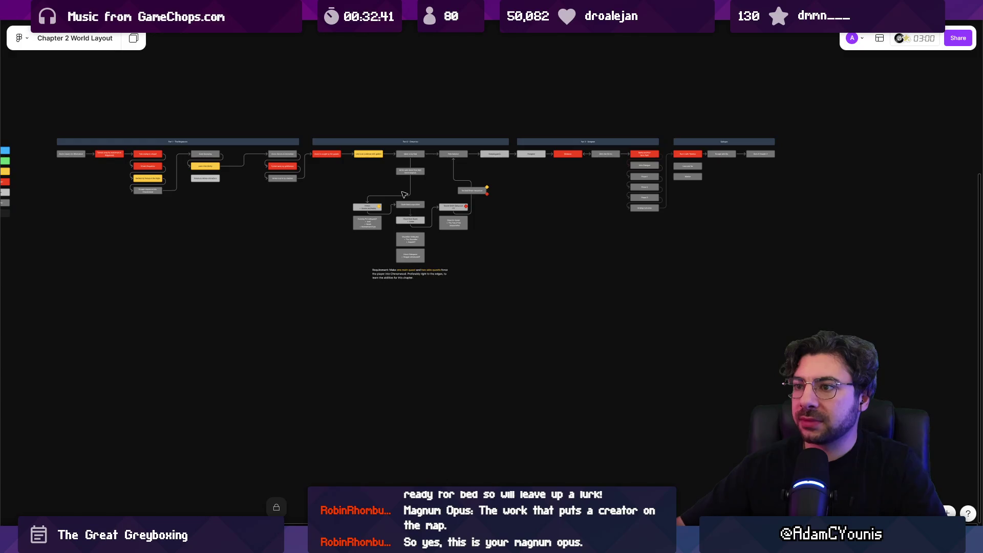
{"action": "scroll", "coordinate": [405, 194], "scroll_direction": "up", "scroll_amount": 1}
{"action": "left_click_drag", "start_coordinate": [341, 276], "coordinate": [500, 204]}
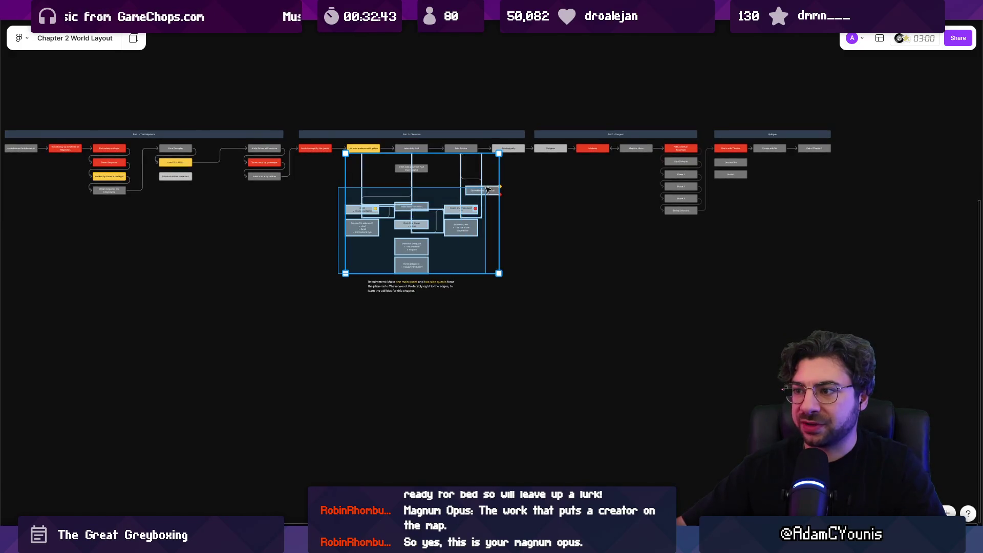
{"action": "left_click", "coordinate": [540, 221]}
{"action": "mouse_move", "coordinate": [406, 242]}
{"action": "left_mouse_down"}
{"action": "mouse_move", "coordinate": [415, 307]}
{"action": "mouse_move", "coordinate": [454, 276]}
{"action": "left_mouse_up"}
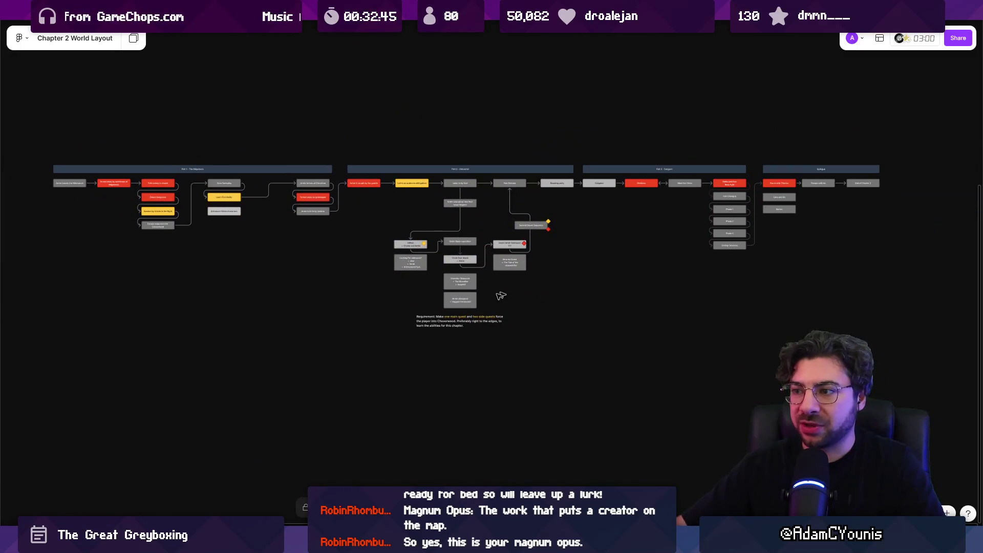
{"action": "scroll", "coordinate": [472, 258], "scroll_direction": "up", "scroll_amount": 5}
{"action": "left_click", "coordinate": [347, 221]}
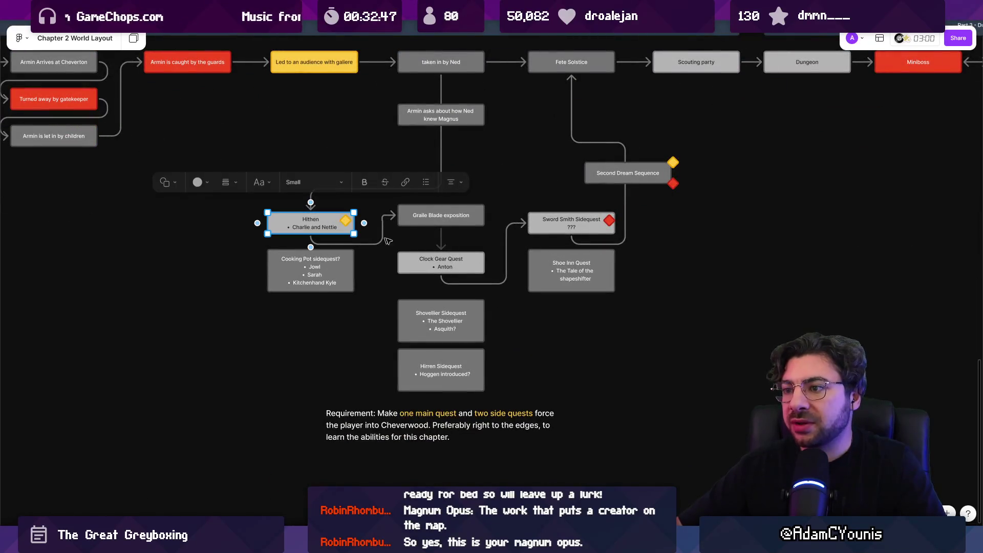
{"action": "left_click", "coordinate": [478, 259]}
{"action": "left_click", "coordinate": [589, 225]}
{"action": "mouse_move", "coordinate": [314, 367]}
{"action": "left_mouse_down"}
{"action": "mouse_move", "coordinate": [461, 334]}
{"action": "mouse_move", "coordinate": [574, 236]}
{"action": "mouse_move", "coordinate": [583, 291]}
{"action": "left_mouse_up"}
{"action": "scroll", "coordinate": [652, 296], "scroll_direction": "down", "scroll_amount": 3}
{"action": "scroll", "coordinate": [550, 213], "scroll_direction": "right", "scroll_amount": 2}
{"action": "scroll", "coordinate": [404, 221], "scroll_direction": "up", "scroll_amount": 3}
{"action": "scroll", "coordinate": [405, 221], "scroll_direction": "right", "scroll_amount": 1}
{"action": "left_click_drag", "start_coordinate": [260, 228], "coordinate": [947, 361]}
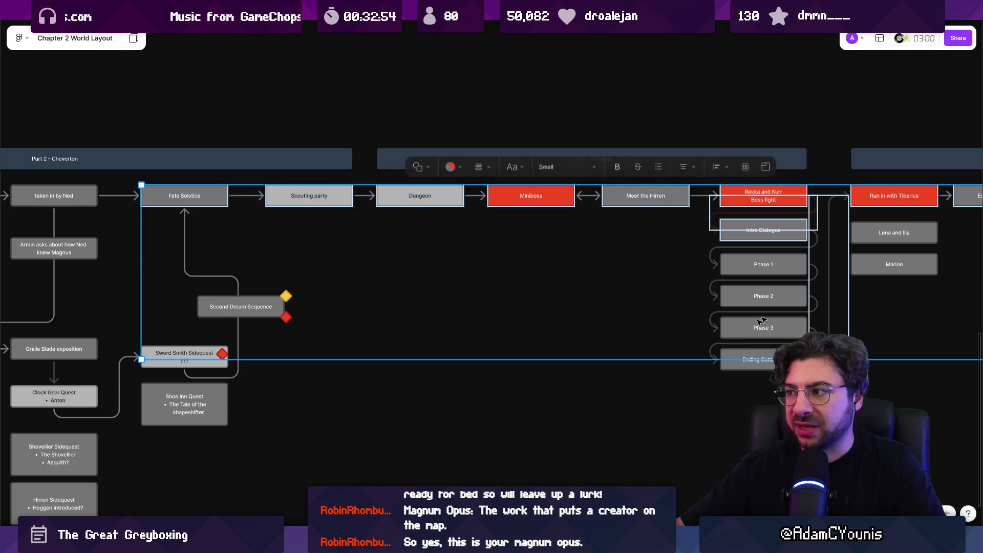
{"action": "left_click", "coordinate": [517, 370]}
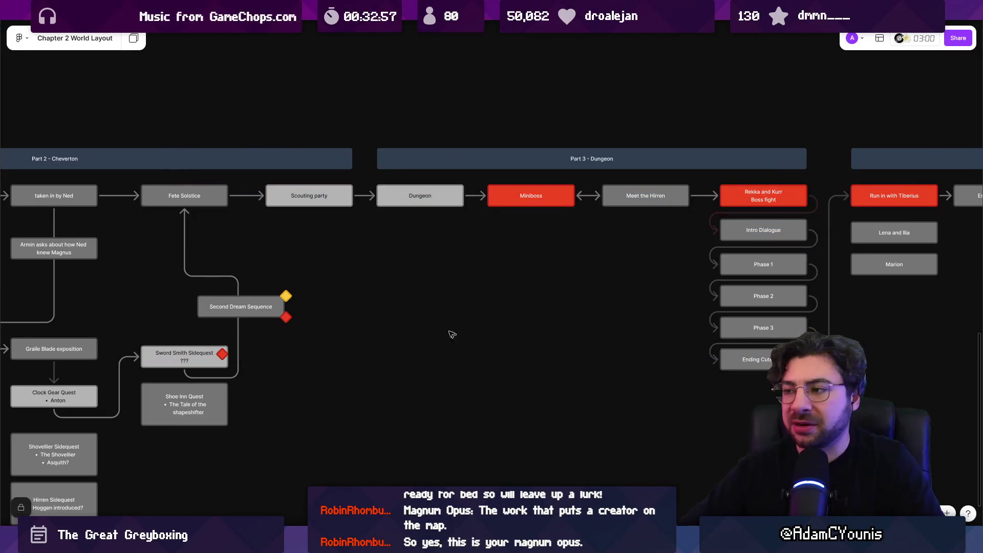
{"action": "scroll", "coordinate": [443, 281], "scroll_direction": "down", "scroll_amount": 5}
{"action": "scroll", "coordinate": [461, 279], "scroll_direction": "up", "scroll_amount": 5}
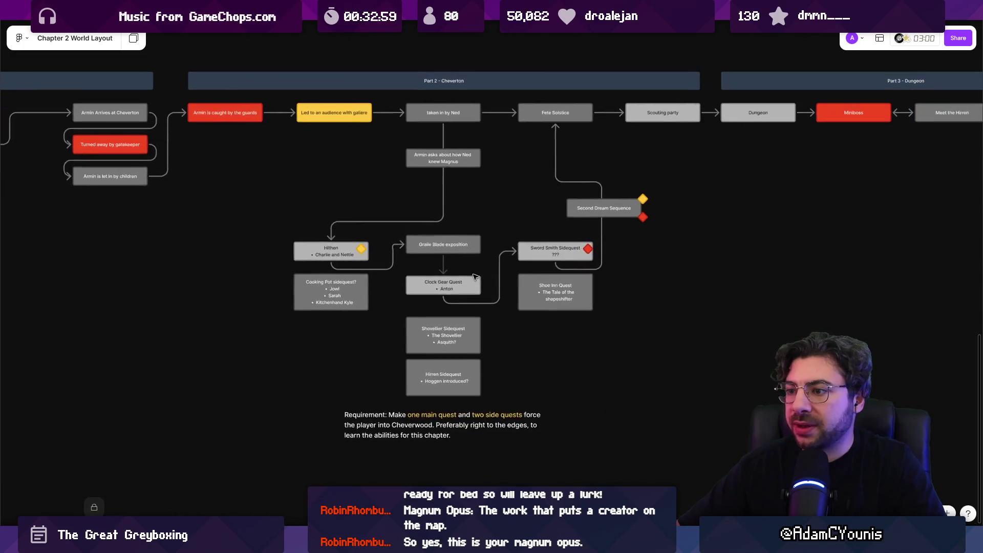
{"action": "scroll", "coordinate": [474, 277], "scroll_direction": "up", "scroll_amount": 1}
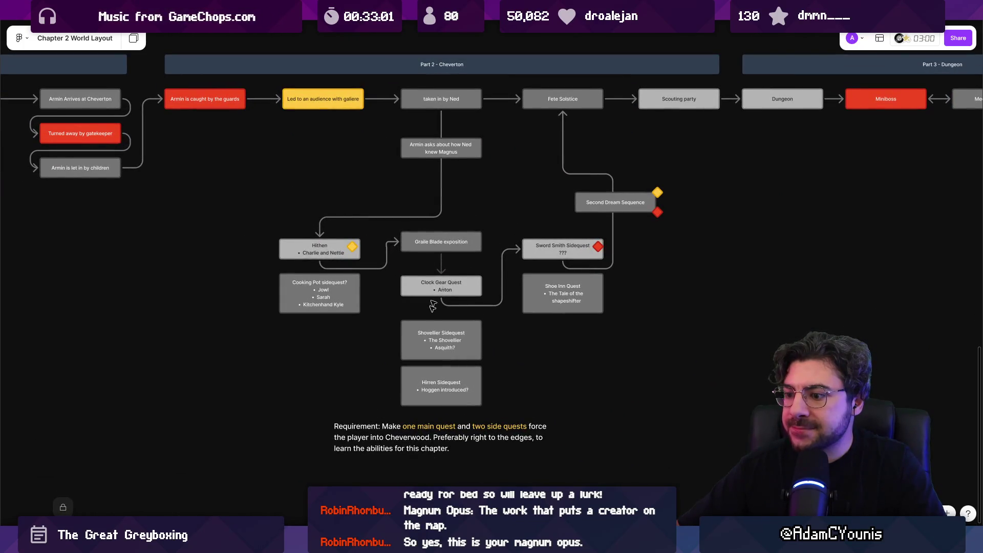
{"action": "key", "text": "alt+Tab"}
{"action": "scroll", "coordinate": [534, 263], "scroll_direction": "up", "scroll_amount": 5}
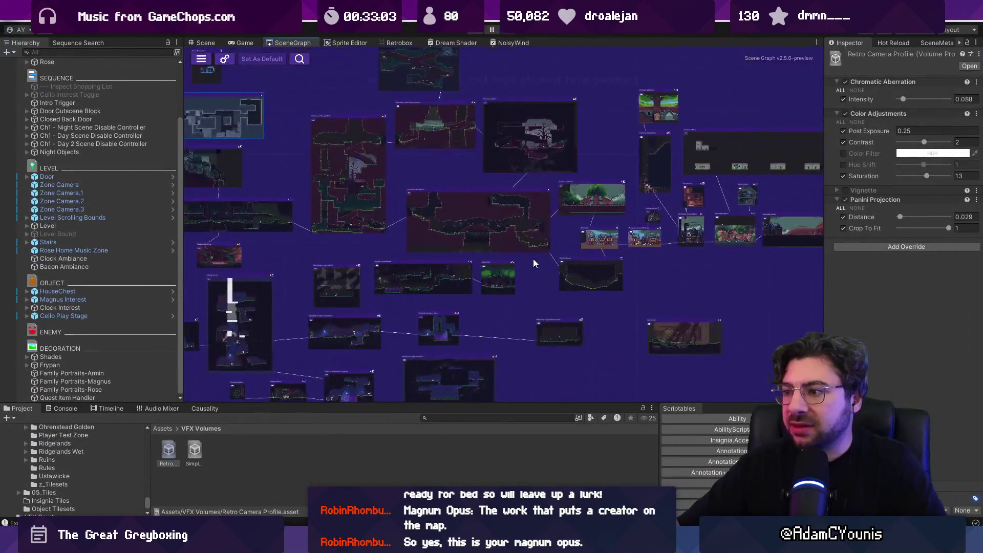
{"action": "scroll", "coordinate": [511, 208], "scroll_direction": "up", "scroll_amount": 5}
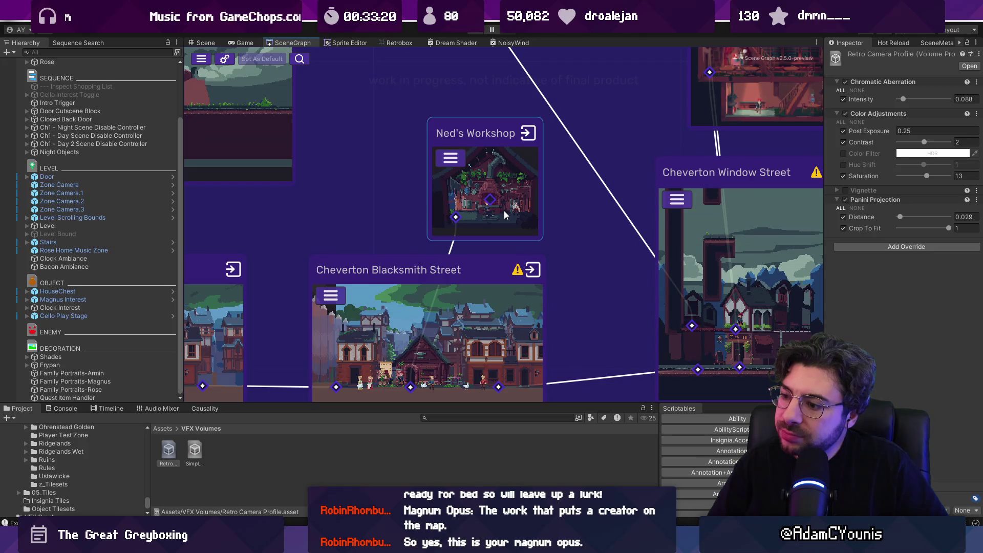
{"action": "key", "text": "alt+Tab"}
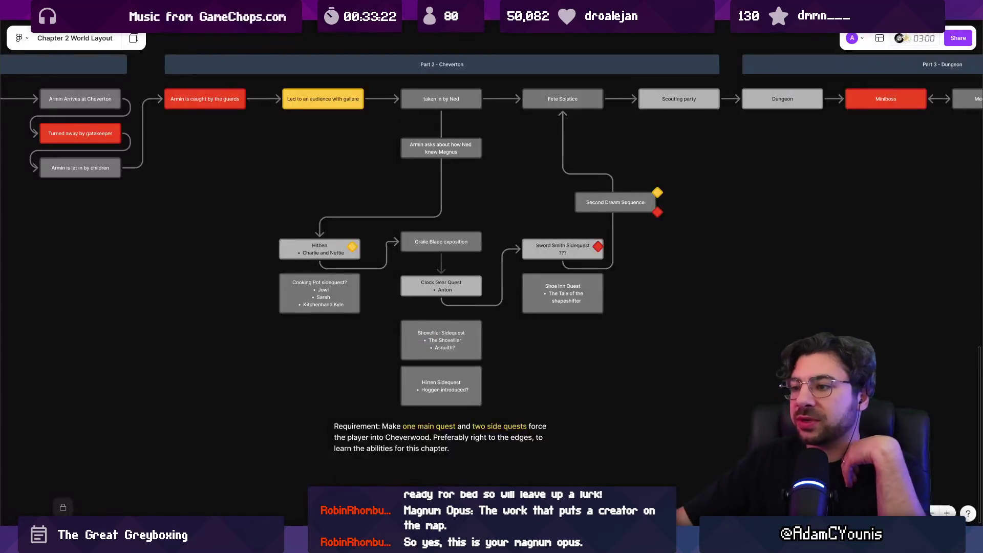
{"action": "mouse_move", "coordinate": [347, 169]}
{"action": "left_mouse_down"}
{"action": "mouse_move", "coordinate": [438, 184]}
{"action": "mouse_move", "coordinate": [457, 202]}
{"action": "left_mouse_up"}
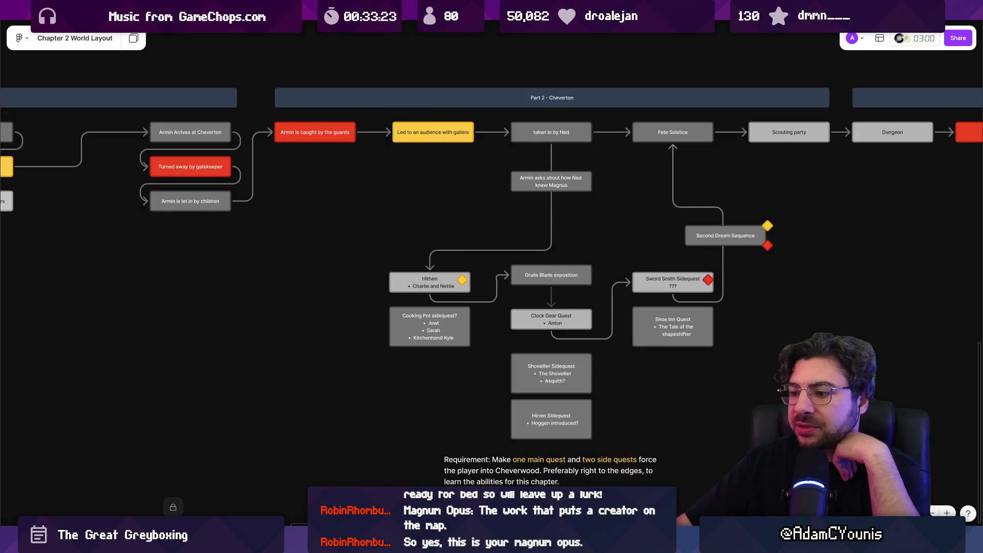
{"action": "mouse_move", "coordinate": [446, 543]}
{"action": "mouse_move", "coordinate": [269, 313]}
{"action": "left_mouse_down"}
{"action": "mouse_move", "coordinate": [754, 324]}
{"action": "mouse_move", "coordinate": [734, 307]}
{"action": "left_mouse_up"}
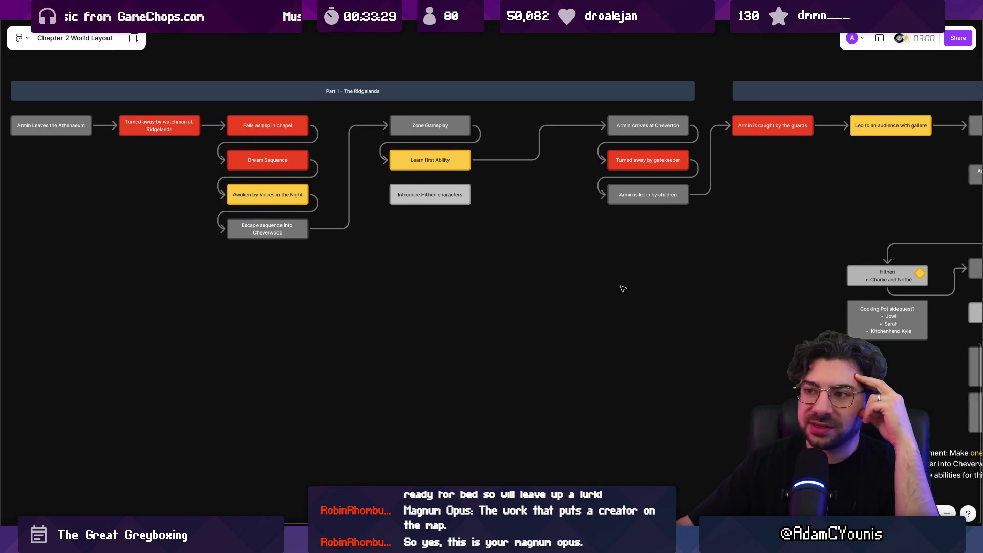
{"action": "left_click", "coordinate": [279, 128]}
{"action": "left_click", "coordinate": [271, 196]}
{"action": "left_click", "coordinate": [276, 230]}
{"action": "left_click", "coordinate": [370, 250]}
{"action": "mouse_move", "coordinate": [354, 246]}
{"action": "left_mouse_down"}
{"action": "mouse_move", "coordinate": [541, 290]}
{"action": "mouse_move", "coordinate": [373, 238]}
{"action": "left_mouse_up"}
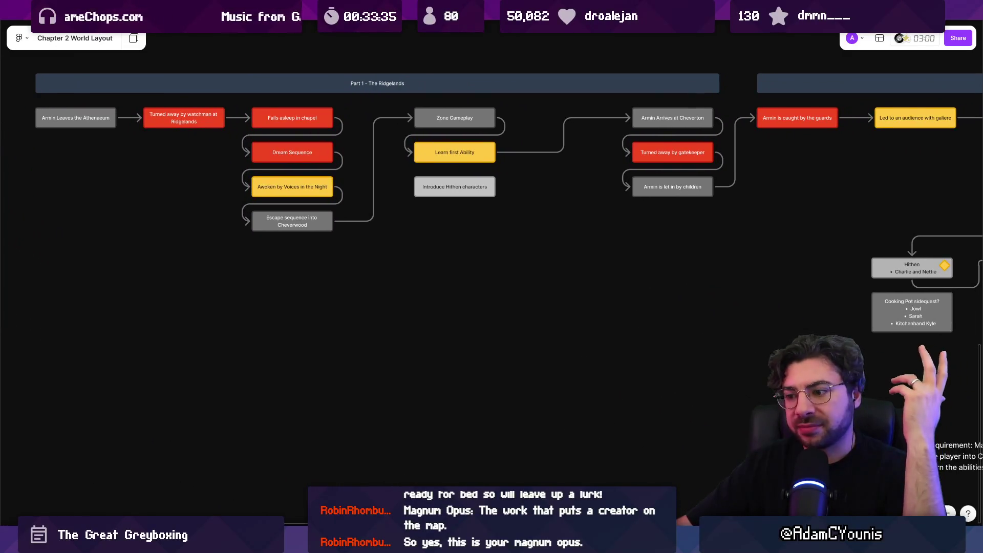
{"action": "mouse_move", "coordinate": [334, 541]}
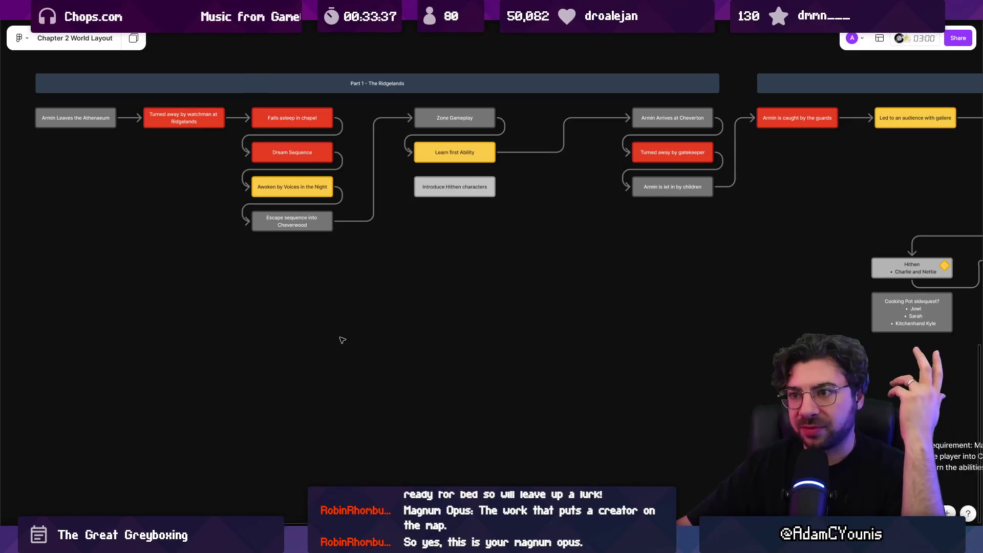
{"action": "left_click_drag", "start_coordinate": [641, 243], "coordinate": [146, 230]}
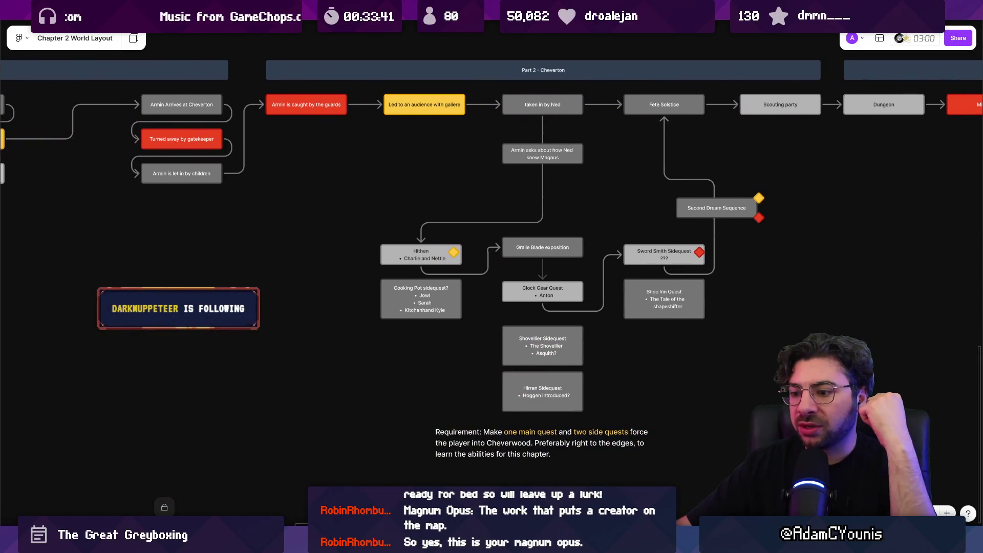
{"action": "key", "text": "alt+Tab"}
{"action": "scroll", "coordinate": [386, 238], "scroll_direction": "down", "scroll_amount": 1}
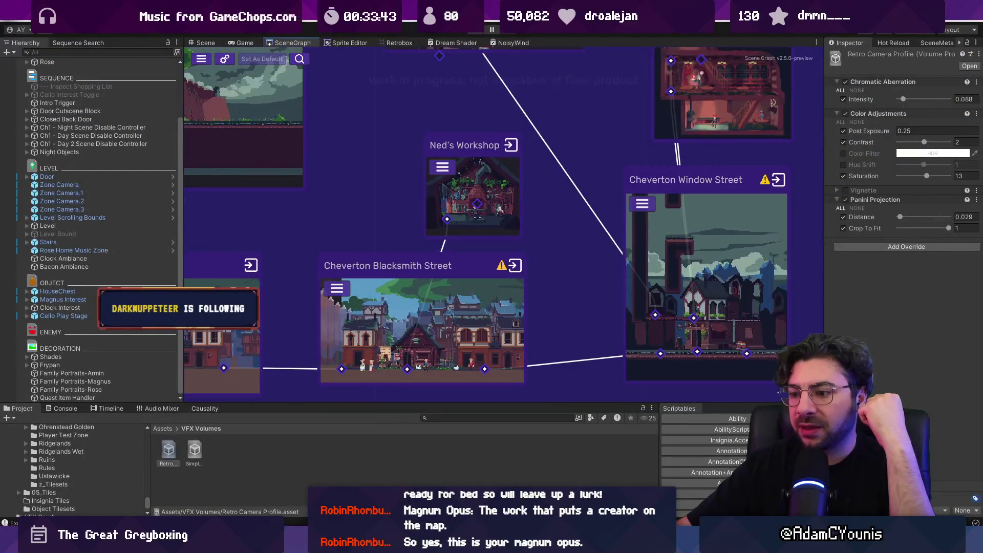
{"action": "key", "text": "alt+Tab"}
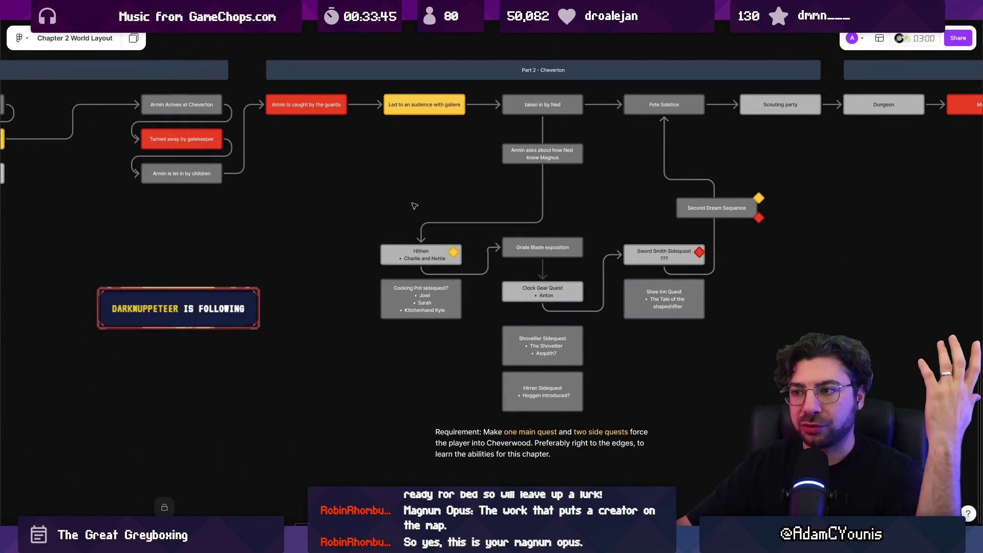
{"action": "scroll", "coordinate": [508, 185], "scroll_direction": "left", "scroll_amount": 5}
{"action": "scroll", "coordinate": [300, 278], "scroll_direction": "right", "scroll_amount": 4}
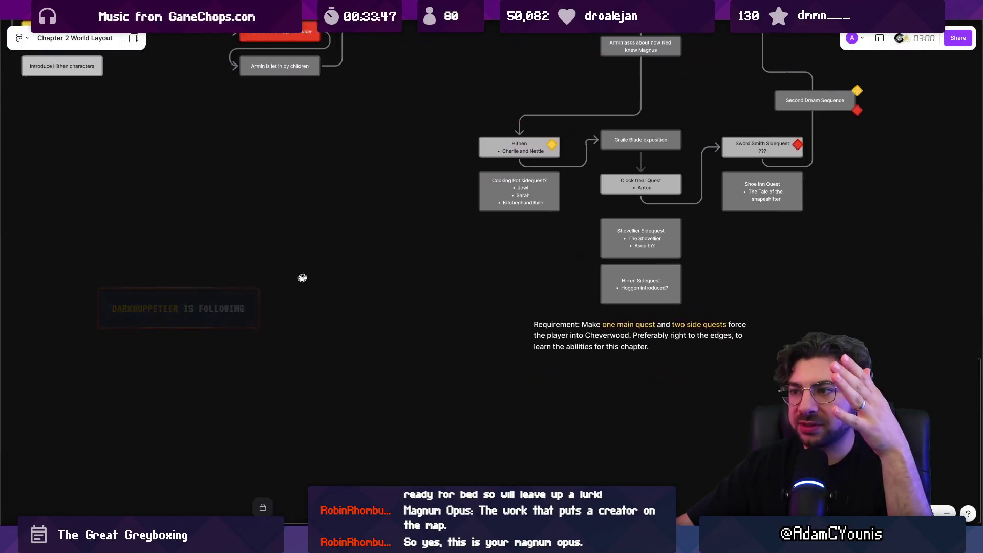
- Zoom into Part 2 of the layout board and select the 'taken in by Ned' node
{"action": "scroll", "coordinate": [317, 300], "scroll_direction": "down", "scroll_amount": 5}
{"action": "scroll", "coordinate": [330, 297], "scroll_direction": "down", "scroll_amount": 2}
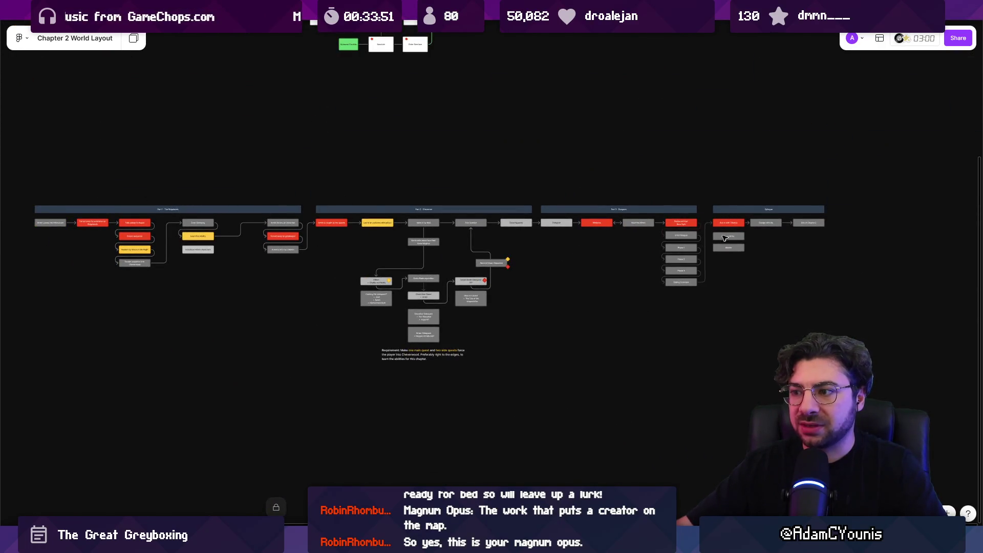
{"action": "scroll", "coordinate": [449, 280], "scroll_direction": "up", "scroll_amount": 2}
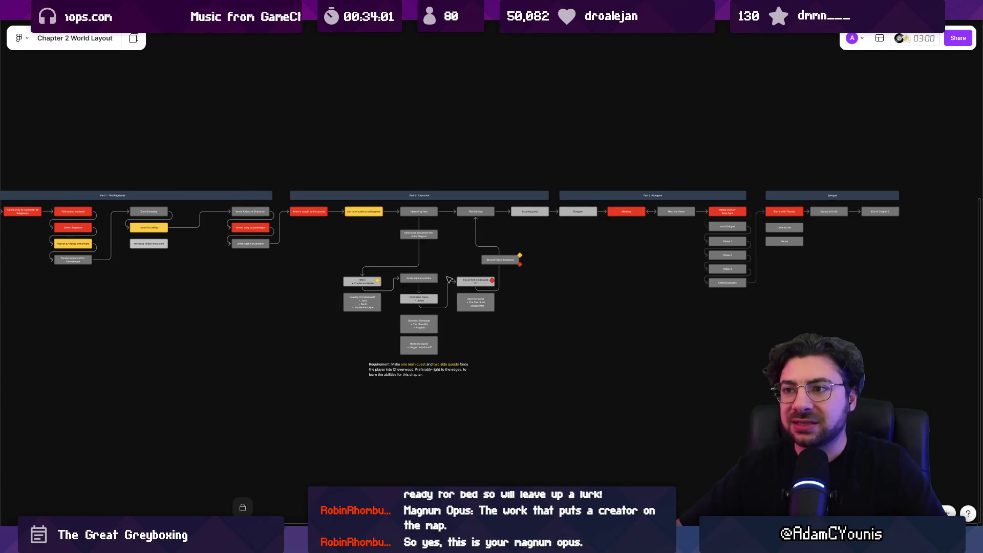
{"action": "scroll", "coordinate": [399, 270], "scroll_direction": "up", "scroll_amount": 3}
{"action": "scroll", "coordinate": [398, 270], "scroll_direction": "up", "scroll_amount": 5}
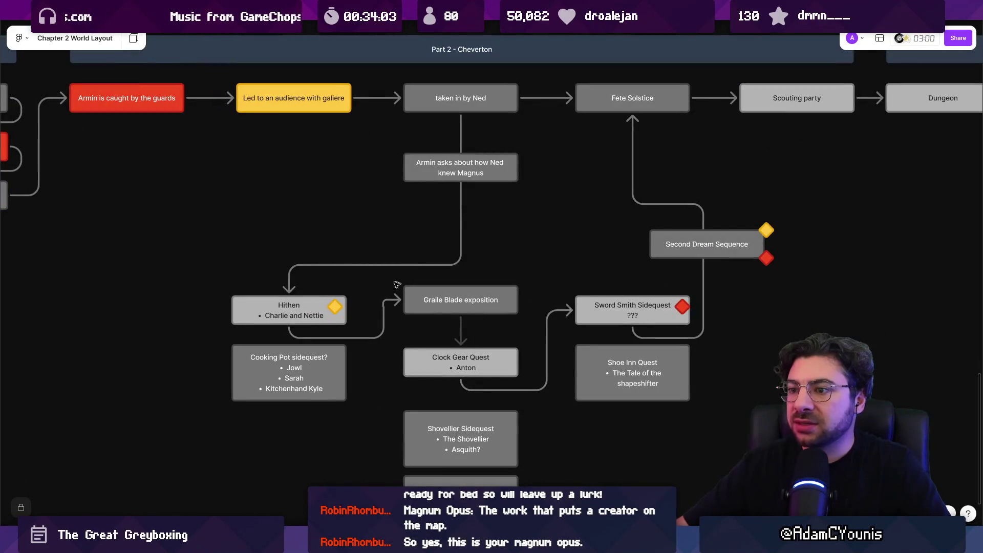
{"action": "left_click", "coordinate": [313, 305]}
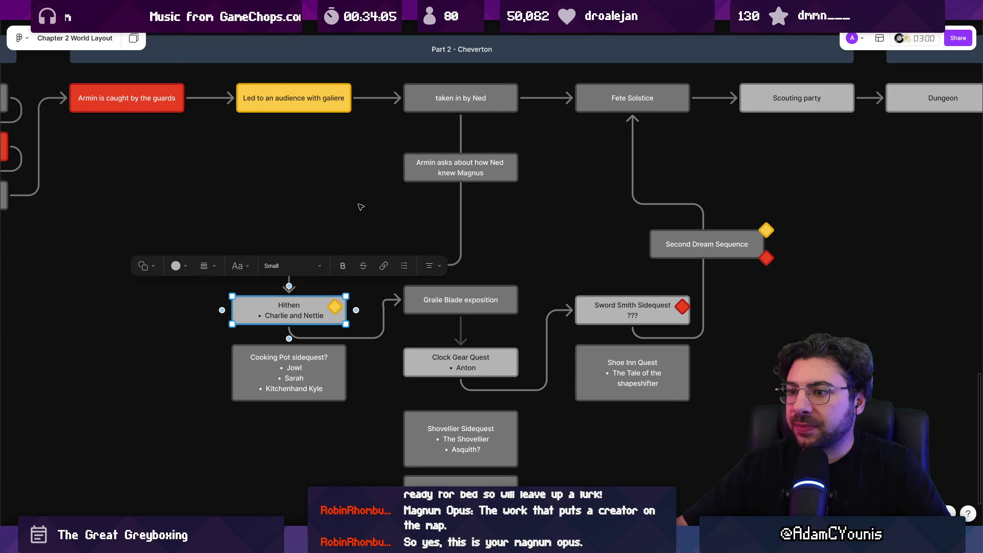
{"action": "left_click", "coordinate": [347, 226]}
{"action": "scroll", "coordinate": [347, 226], "scroll_direction": "up", "scroll_amount": 3}
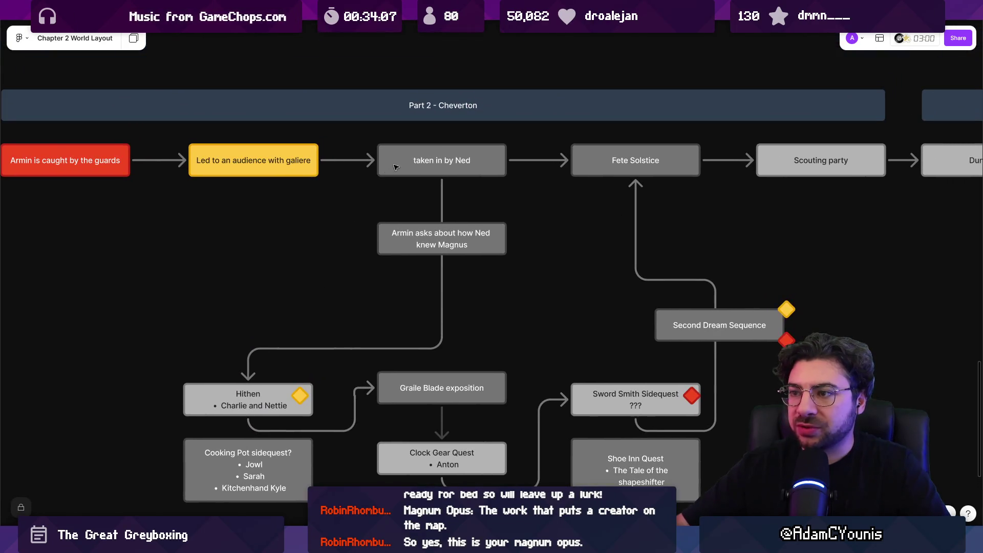
{"action": "left_click", "coordinate": [396, 167]}
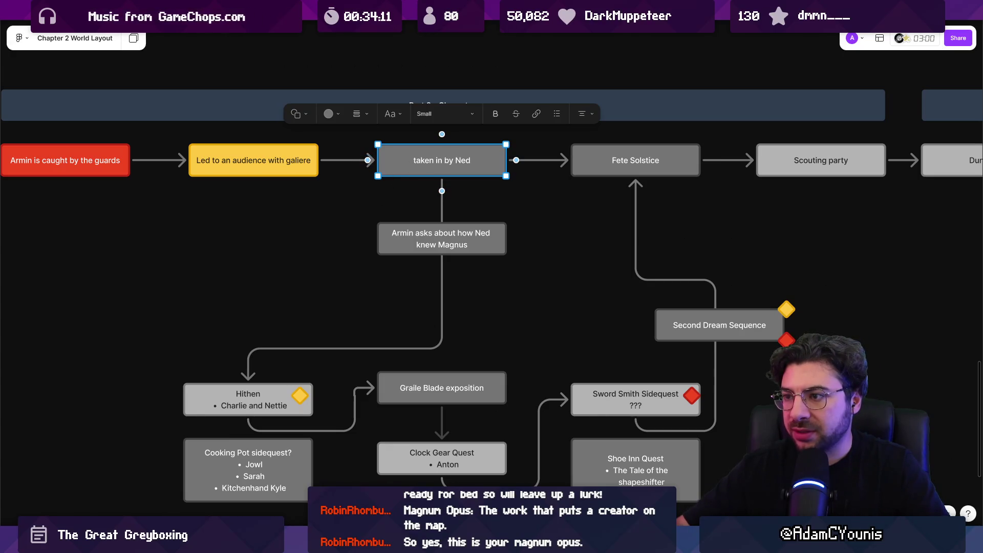
- Open the Cheverton Blacksmith Street scene from Unity's SceneGraph
{"action": "key", "text": "alt+Tab"}
{"action": "left_click", "coordinate": [365, 277]}
{"action": "double_click", "coordinate": [365, 280]}
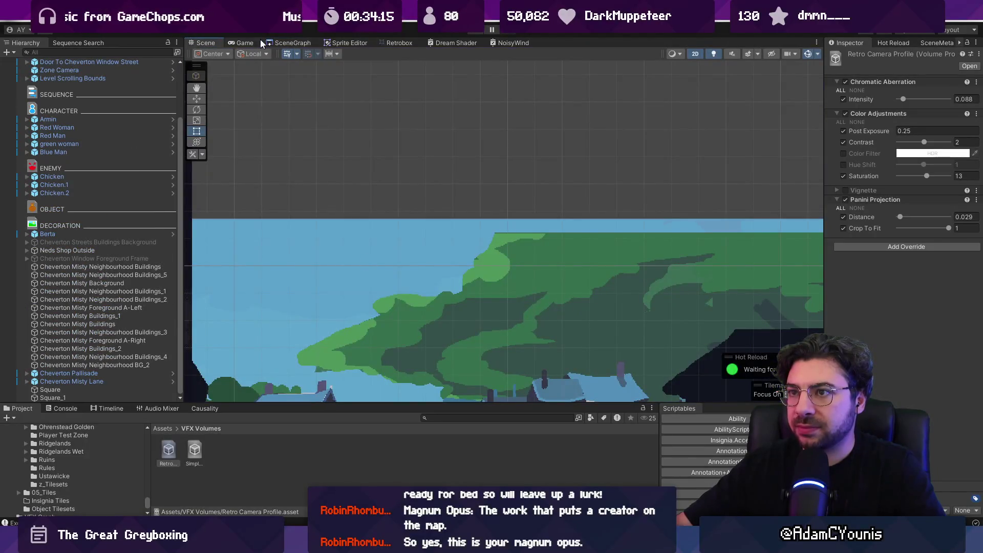
- Check the GameEngine's assigned Progress State and its picker list without changing it
{"action": "left_click", "coordinate": [282, 42]}
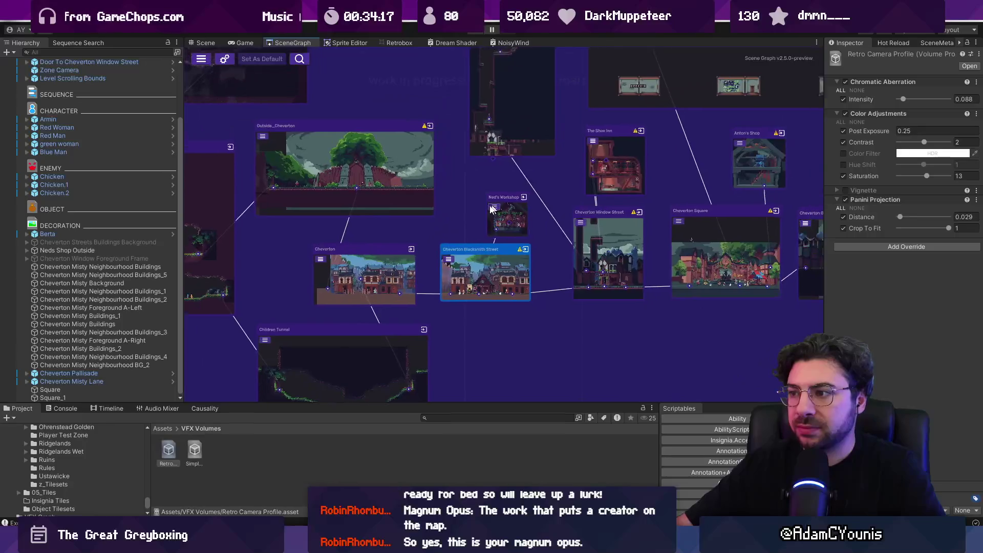
{"action": "scroll", "coordinate": [491, 208], "scroll_direction": "up", "scroll_amount": 4}
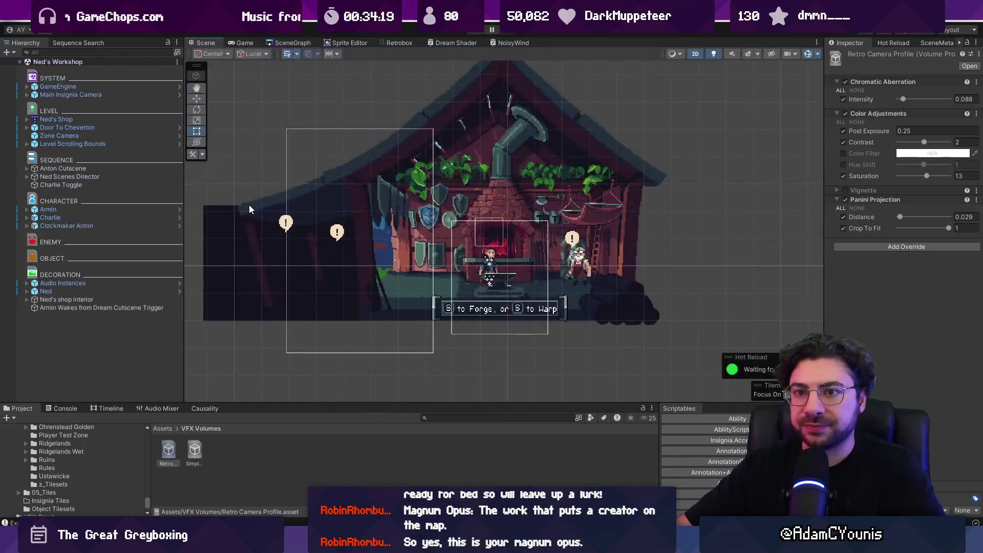
{"action": "left_click", "coordinate": [128, 86]}
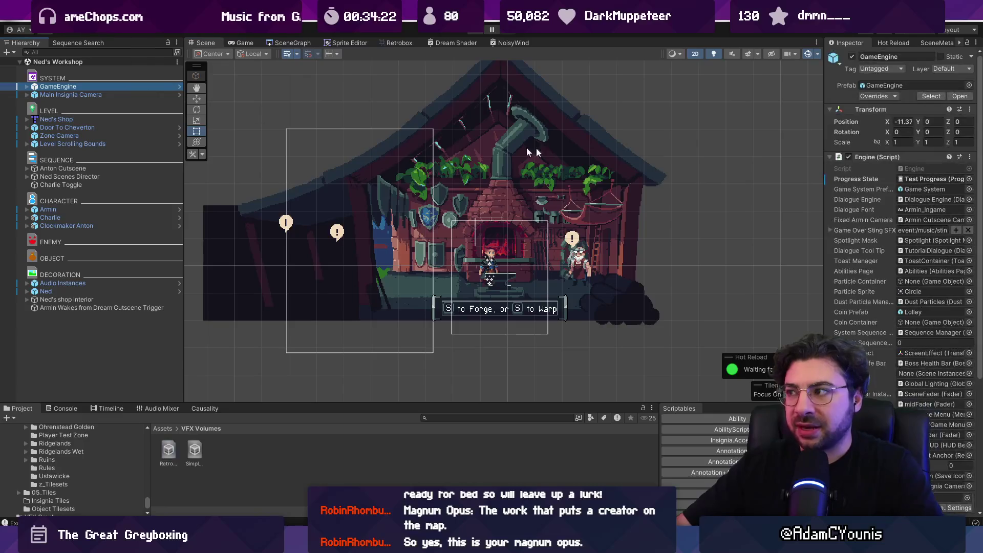
{"action": "left_click_drag", "start_coordinate": [823, 167], "coordinate": [625, 164]}
{"action": "left_click", "coordinate": [819, 179]}
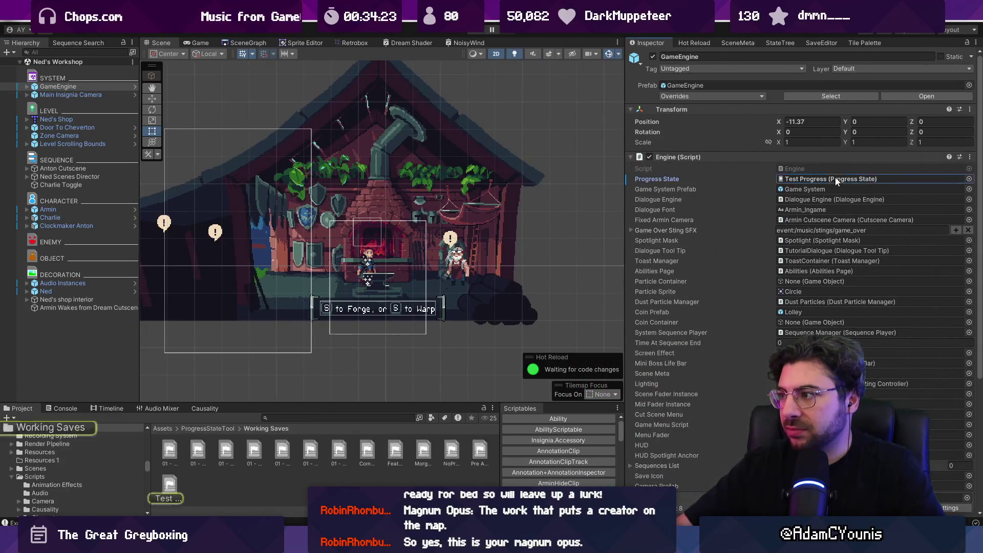
{"action": "left_click", "coordinate": [969, 179]}
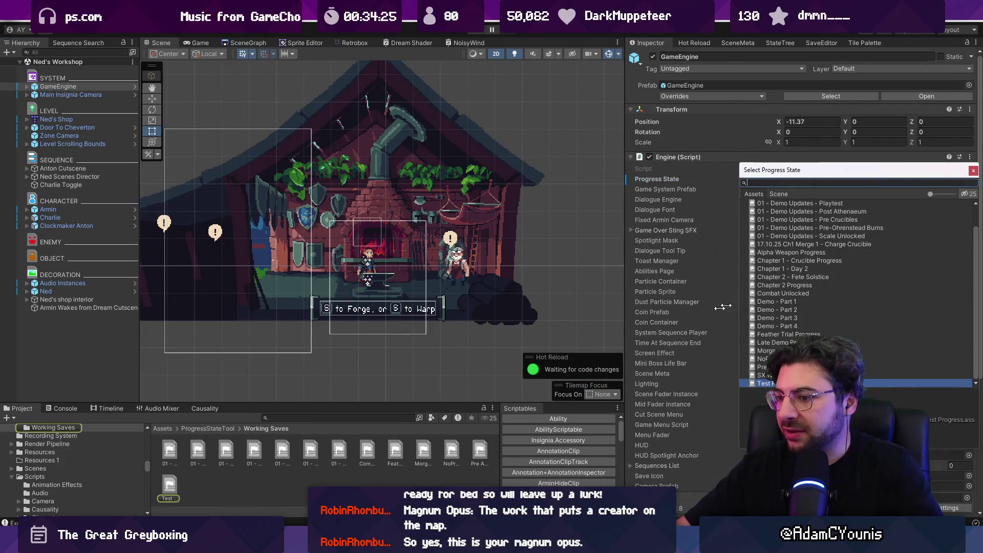
{"action": "key", "text": "Escape"}
- Enlarge the Project panel and inspect Morgan Test State, NoProgress and 01 - Demo Updates - Scale Unlocked
{"action": "left_click", "coordinate": [283, 395]}
{"action": "mouse_move", "coordinate": [282, 403]}
{"action": "left_mouse_down"}
{"action": "mouse_move", "coordinate": [276, 248]}
{"action": "mouse_move", "coordinate": [266, 268]}
{"action": "left_mouse_up"}
{"action": "scroll", "coordinate": [242, 343], "scroll_direction": "down", "scroll_amount": 3, "text": "ctrl"}
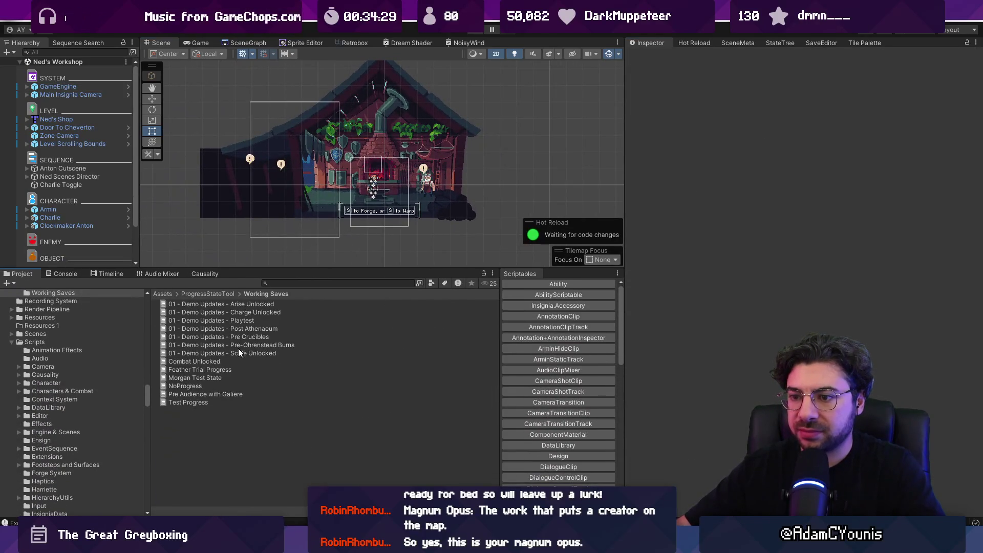
{"action": "left_click", "coordinate": [202, 394]}
{"action": "left_click", "coordinate": [205, 385]}
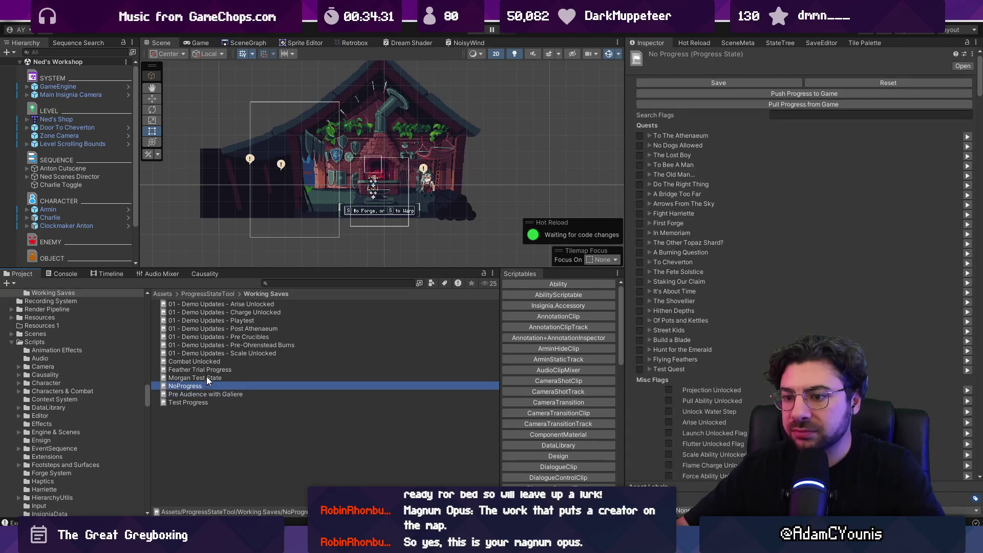
{"action": "left_click", "coordinate": [207, 377]}
{"action": "left_click", "coordinate": [210, 386]}
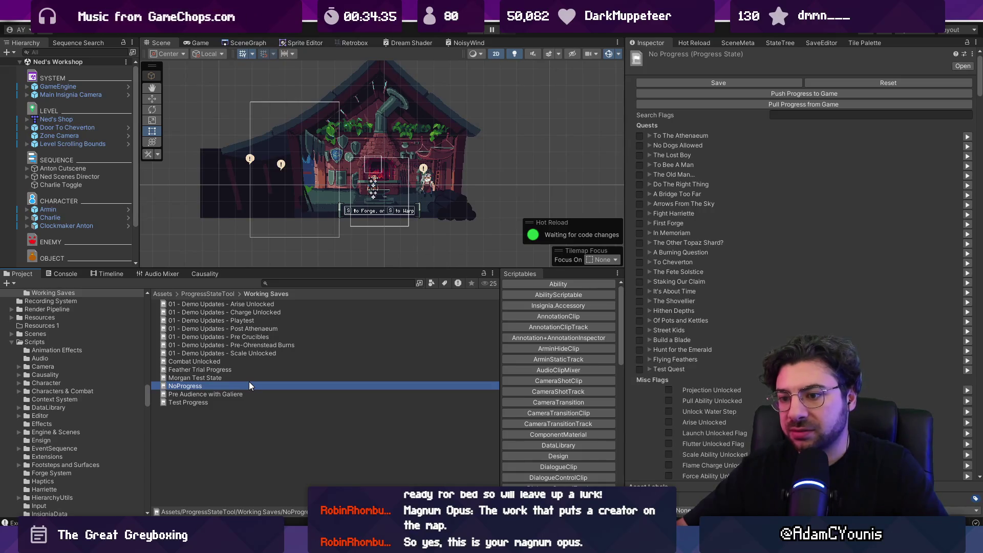
{"action": "left_click", "coordinate": [243, 352]}
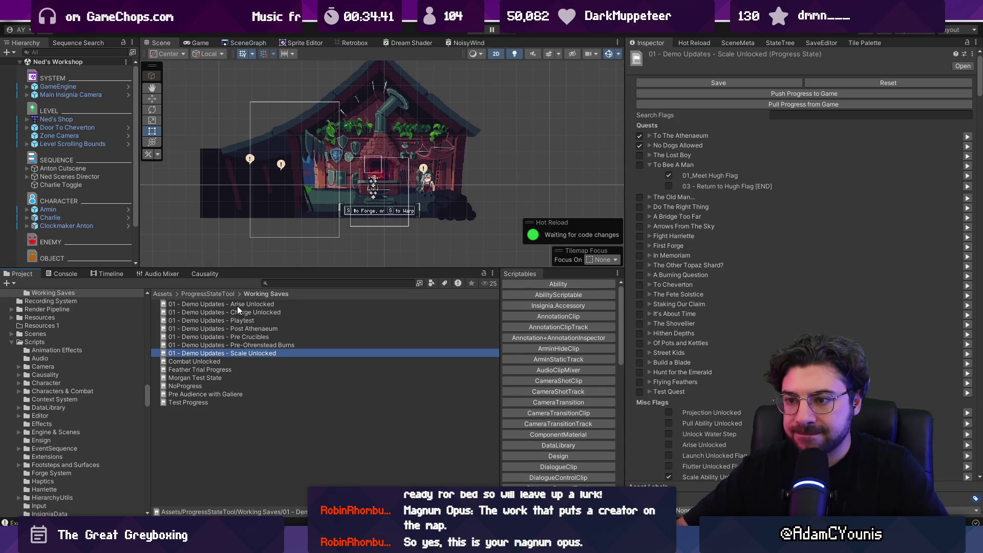
- Search the Project for 'demo part 4' and select the Demo - Part 4 progress state
{"action": "left_click", "coordinate": [306, 282]}
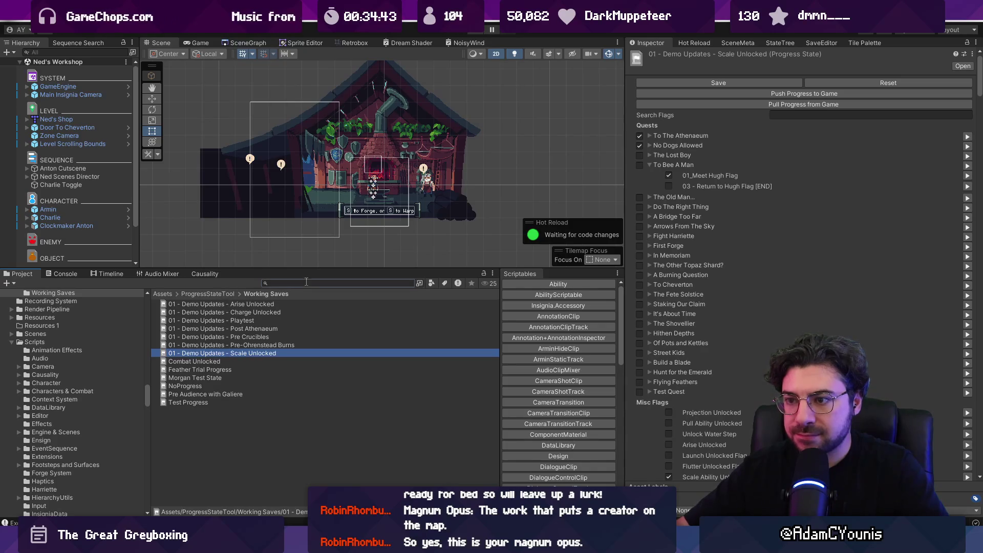
{"action": "type", "text": "demo part 4"}
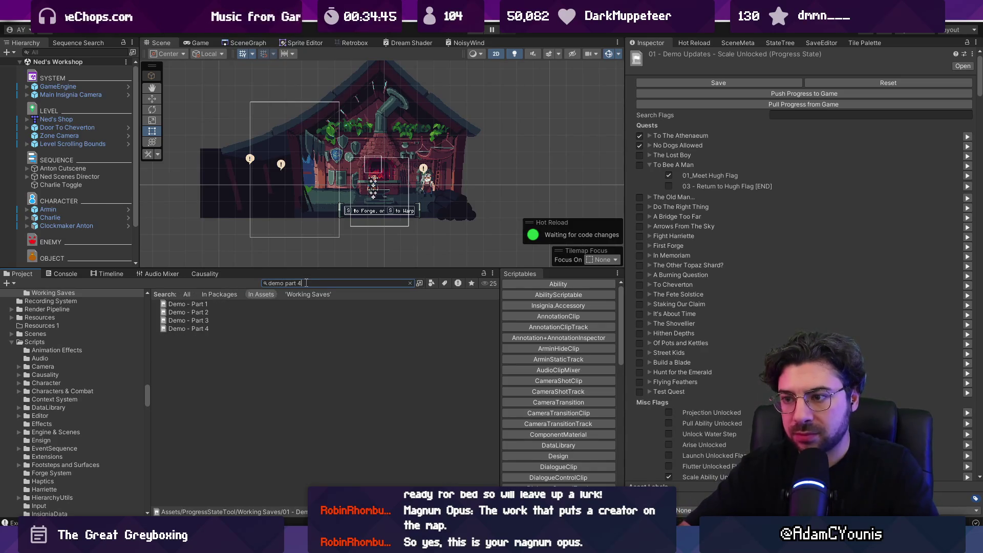
{"action": "left_click", "coordinate": [269, 304]}
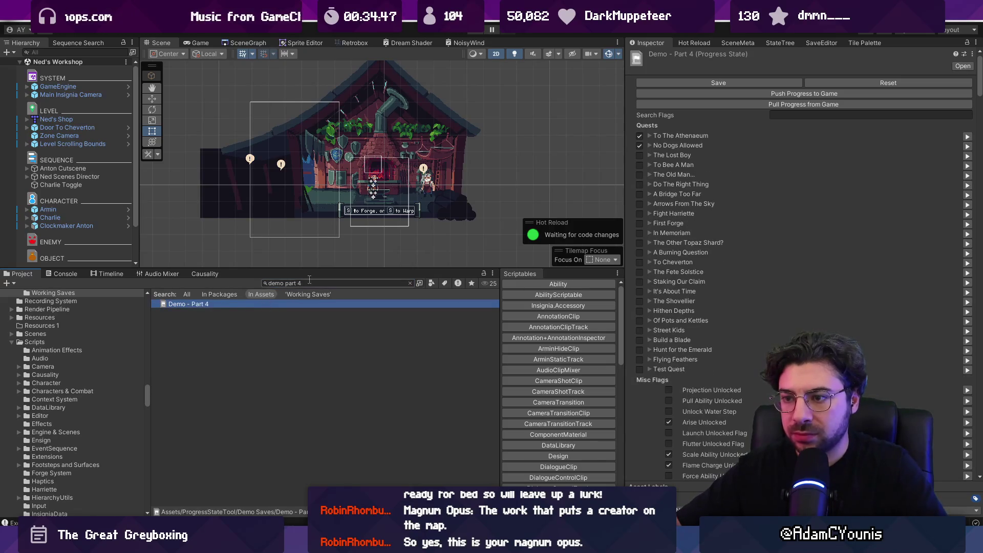
{"action": "left_click", "coordinate": [409, 283]}
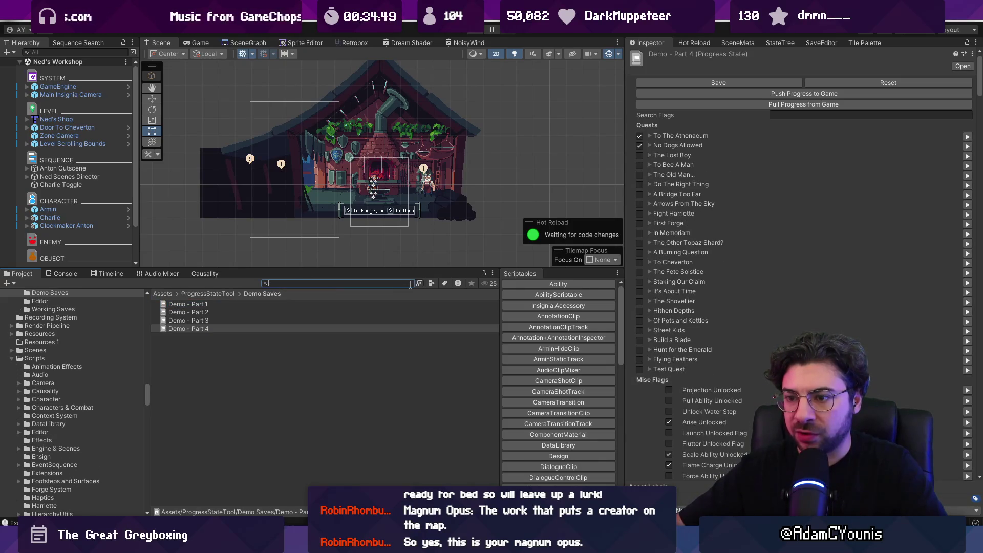
{"action": "left_click", "coordinate": [285, 328]}
- Move Demo - Part 4 into Working Saves and rename it '02 - Meet Ned'
{"action": "left_click", "coordinate": [299, 283]}
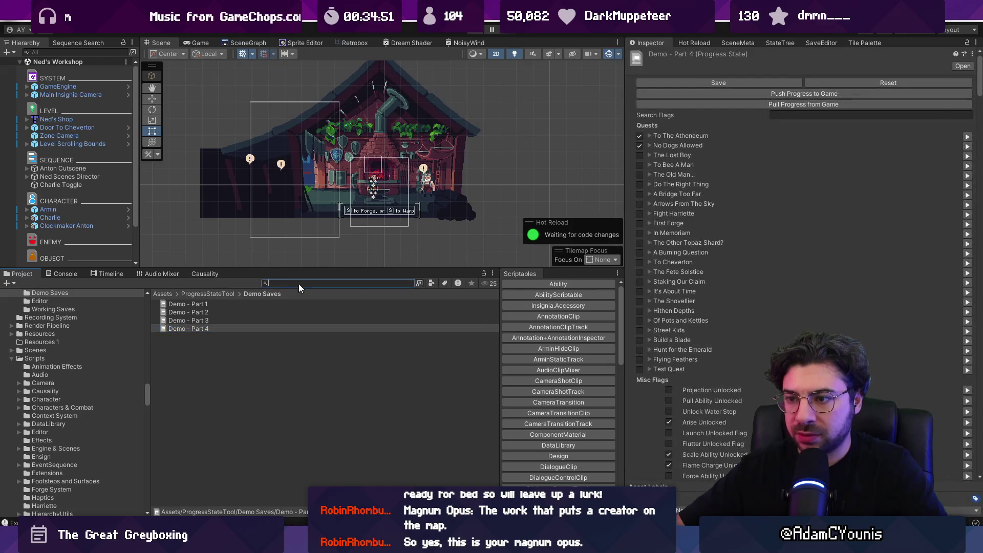
{"action": "type", "text": "pro"}
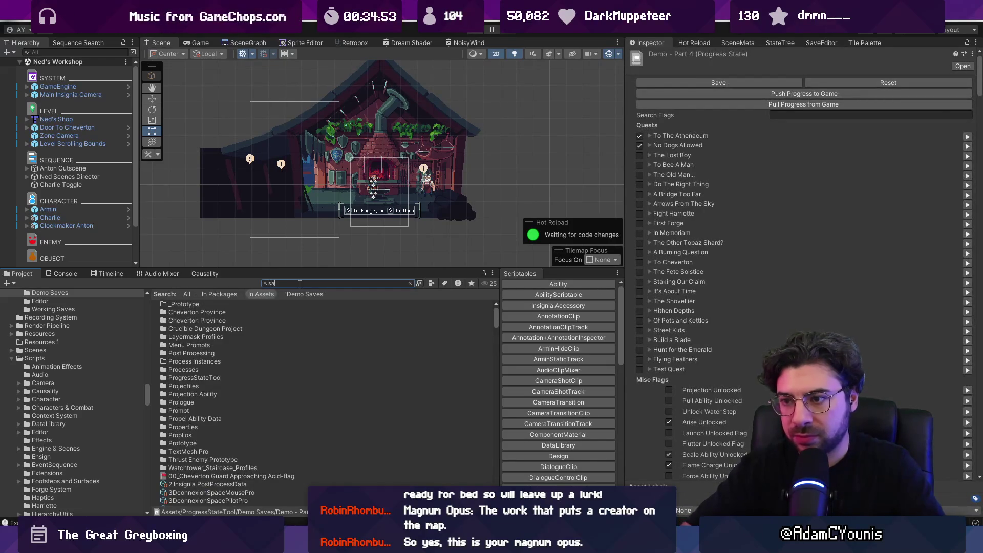
{"action": "double_click", "coordinate": [214, 322]}
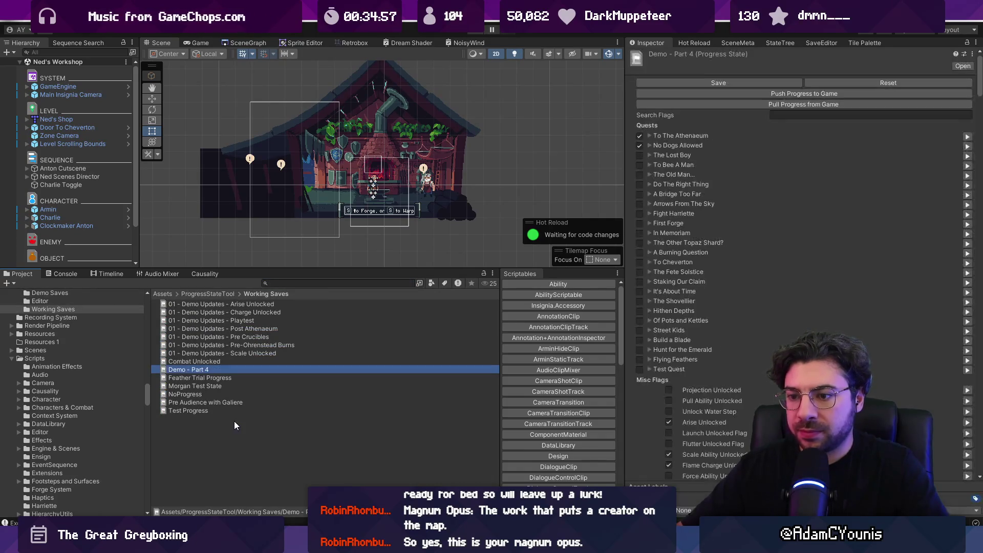
{"action": "left_click", "coordinate": [207, 371]}
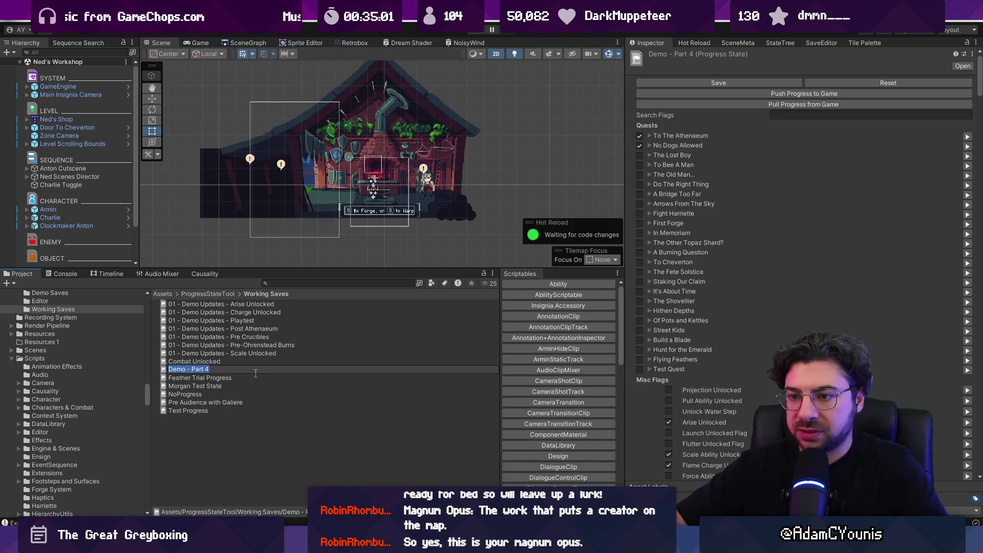
{"action": "type", "text": "01"}
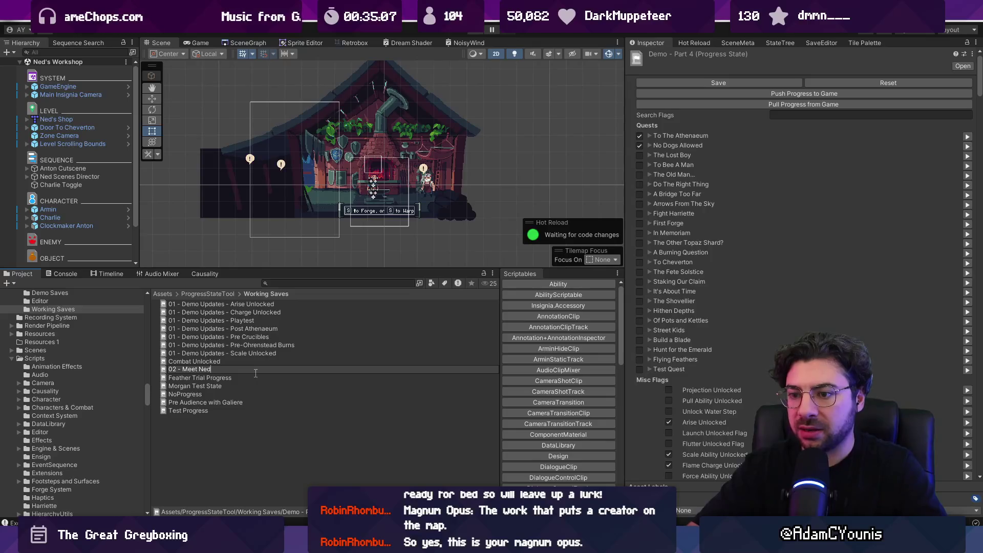
{"action": "key", "text": "Return"}
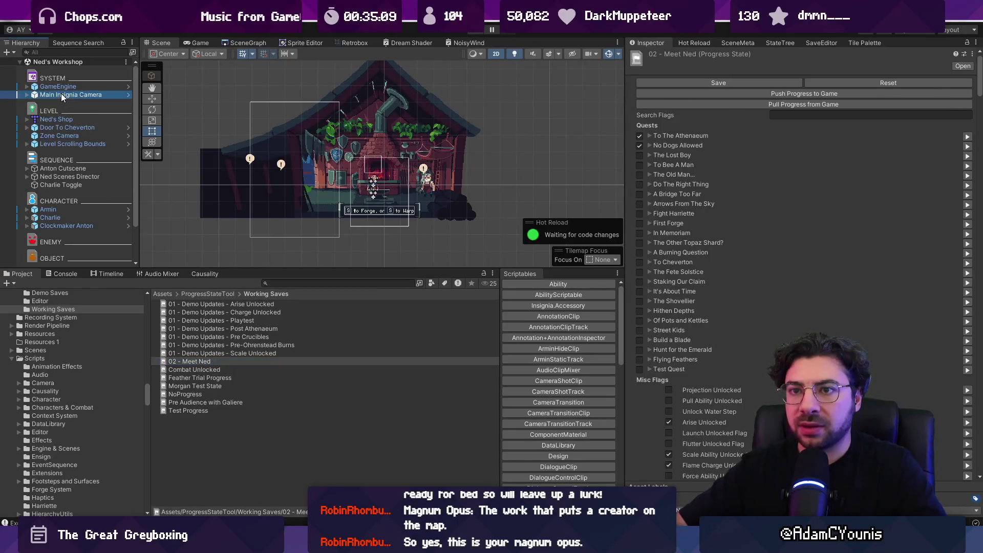
- Assign 02 - Meet Ned as the GameEngine's starting Progress State and open it
{"action": "left_click", "coordinate": [61, 94]}
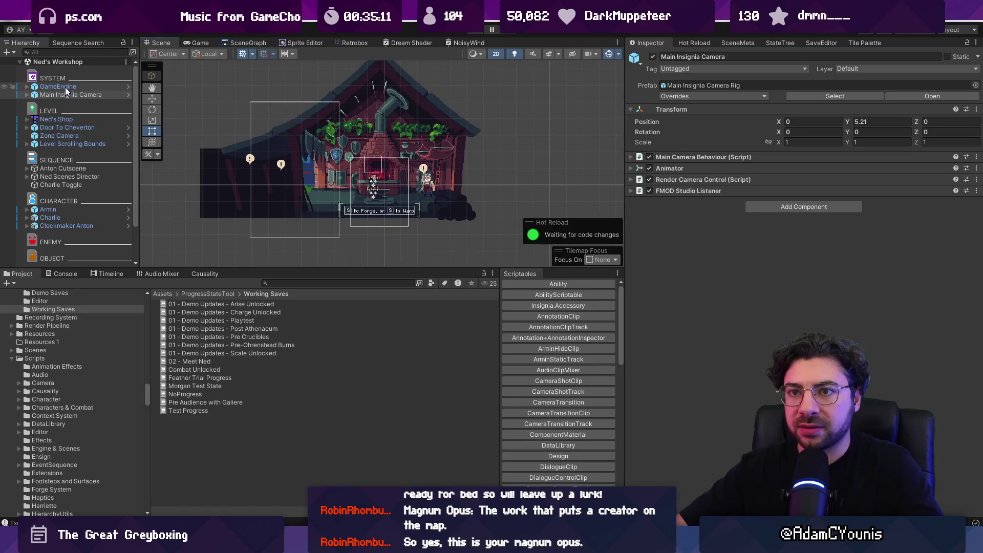
{"action": "left_click", "coordinate": [65, 88]}
{"action": "left_click_drag", "start_coordinate": [194, 361], "coordinate": [844, 179]}
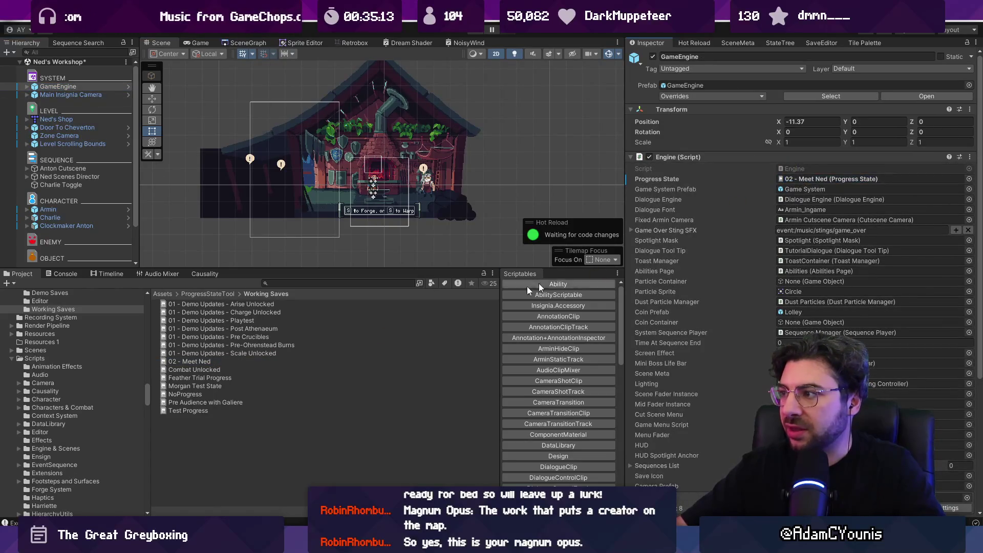
{"action": "left_click", "coordinate": [207, 362]}
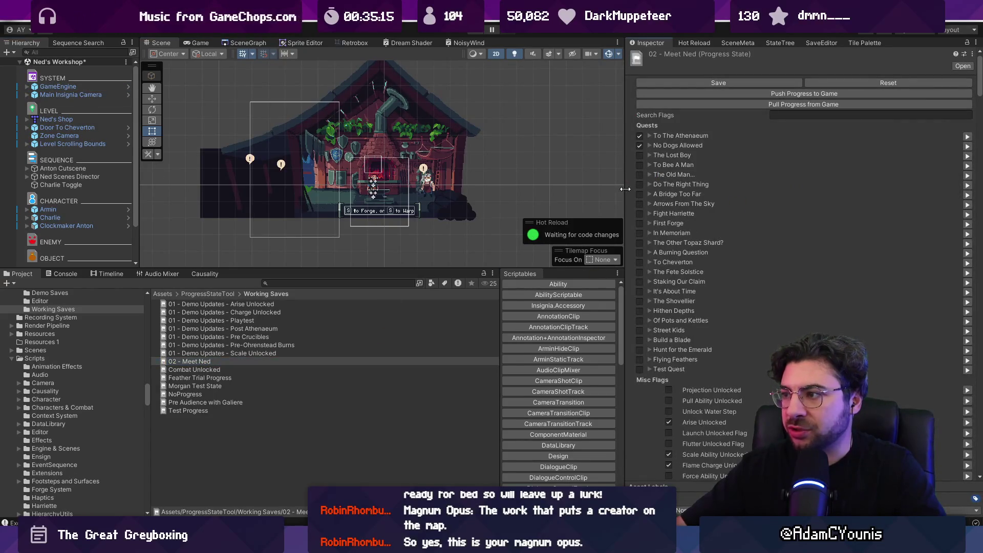
- Mark The Lost Boy and To Bee A Man complete, checking The Other Topaz Shard? and A Burning Question flags
{"action": "left_click_drag", "start_coordinate": [624, 194], "coordinate": [518, 193]}
{"action": "left_click", "coordinate": [530, 155]}
{"action": "left_click", "coordinate": [528, 165]}
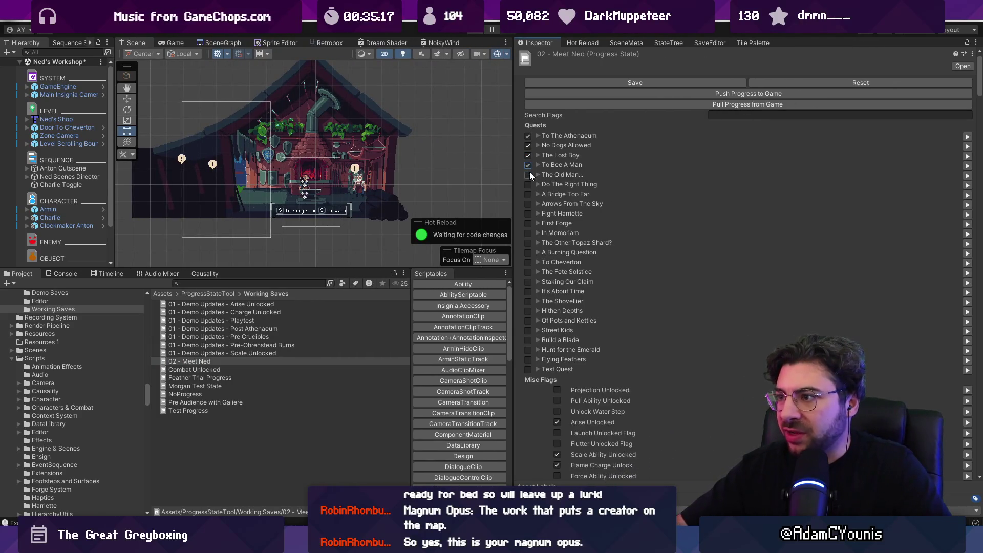
{"action": "left_click", "coordinate": [537, 243]}
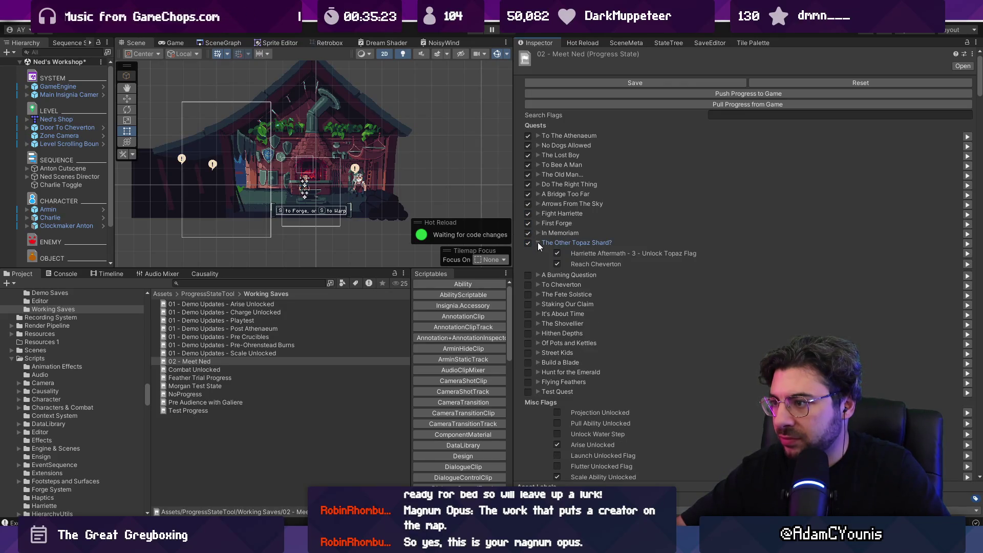
{"action": "left_click", "coordinate": [539, 273]}
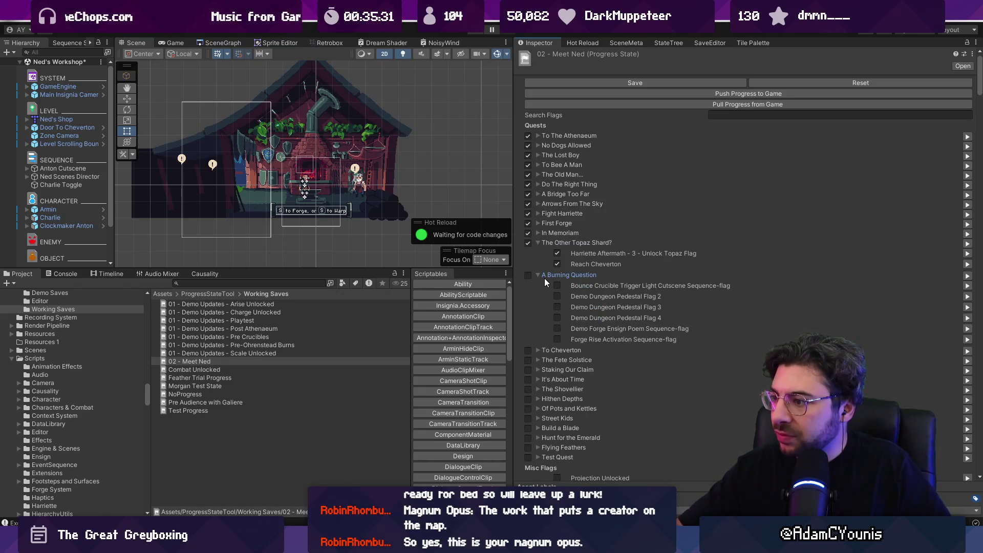
{"action": "left_click", "coordinate": [539, 275]}
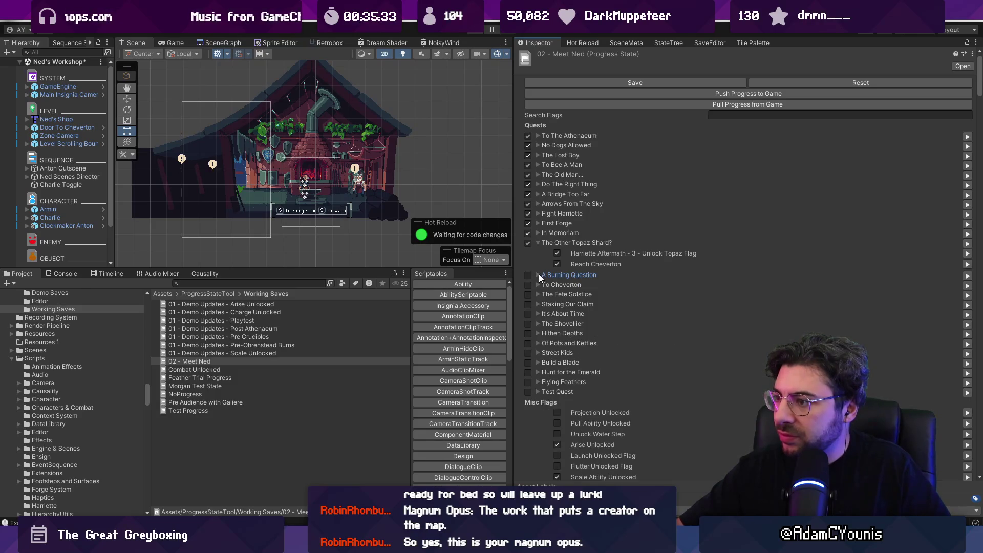
- Mark To Cheverton complete and Met Galiere done, then filter the flags by 'ned'
{"action": "left_click", "coordinate": [529, 284]}
{"action": "left_click", "coordinate": [537, 284]}
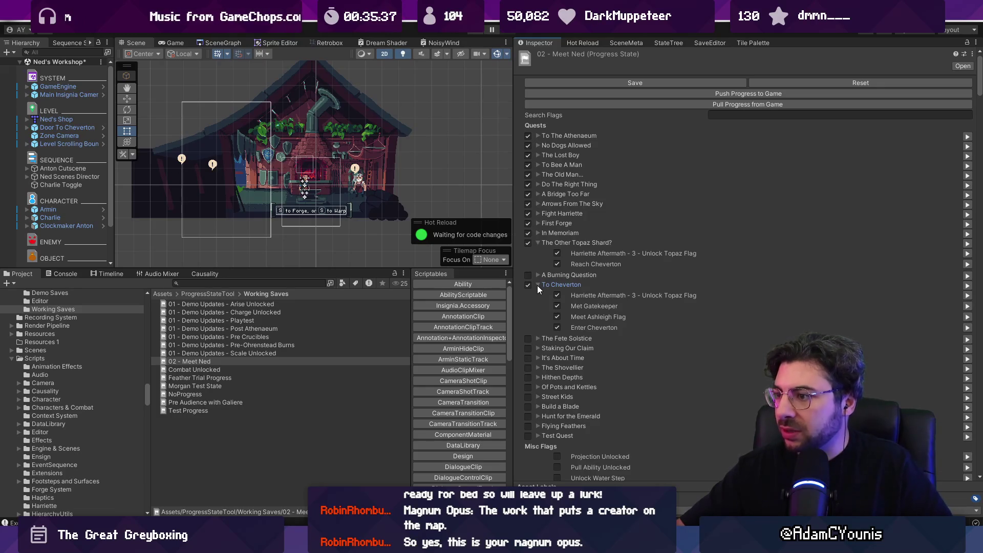
{"action": "left_click", "coordinate": [538, 284]}
{"action": "left_click", "coordinate": [539, 294]}
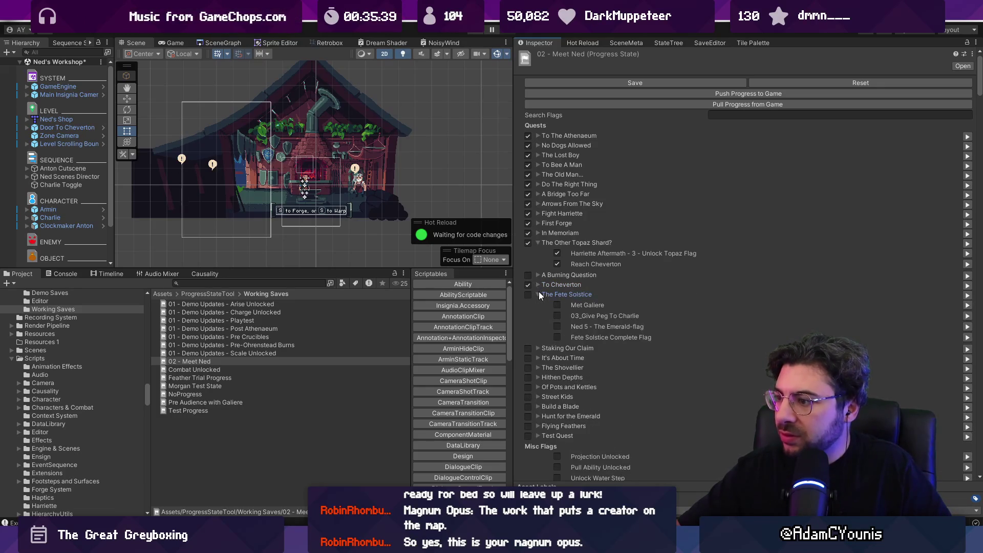
{"action": "left_click", "coordinate": [557, 305]}
{"action": "scroll", "coordinate": [538, 292], "scroll_direction": "down", "scroll_amount": 2}
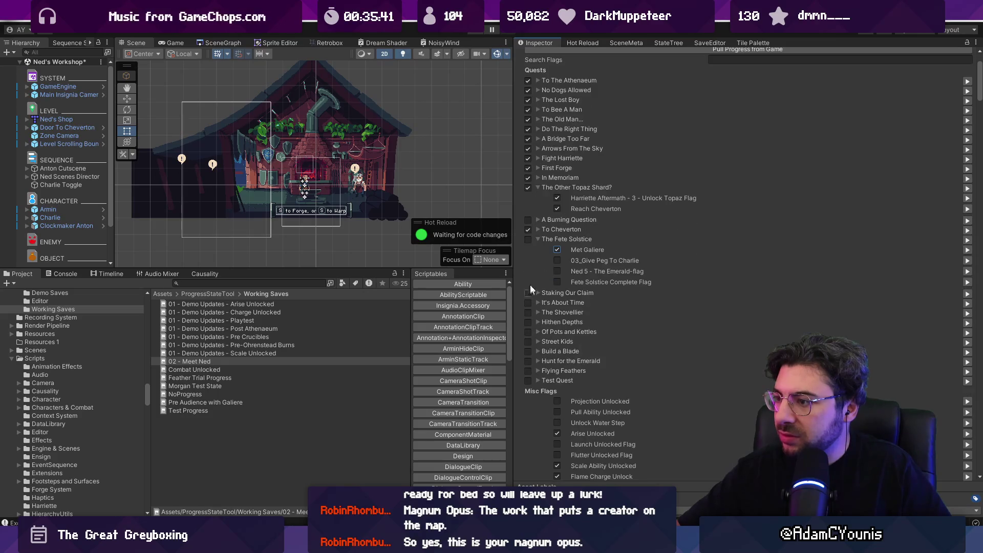
{"action": "scroll", "coordinate": [573, 286], "scroll_direction": "down", "scroll_amount": 10}
{"action": "scroll", "coordinate": [614, 246], "scroll_direction": "up", "scroll_amount": 10}
{"action": "scroll", "coordinate": [649, 217], "scroll_direction": "up", "scroll_amount": 2}
{"action": "left_click", "coordinate": [753, 115]}
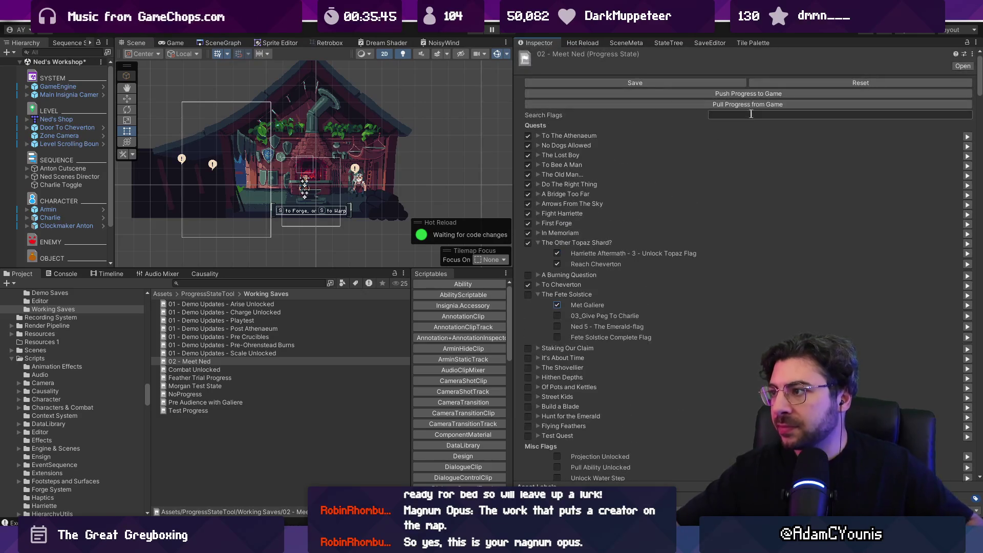
{"action": "type", "text": "ned"}
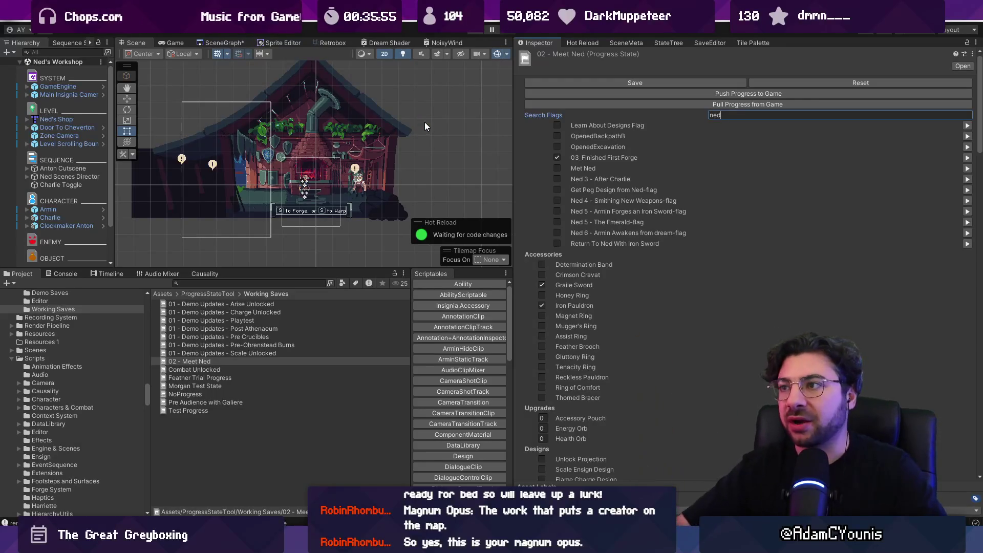
- Filter flags by 'voices in the night', tick Voices in the Night, clear the filter and save 02 - Meet Ned
{"action": "double_click", "coordinate": [745, 114]}
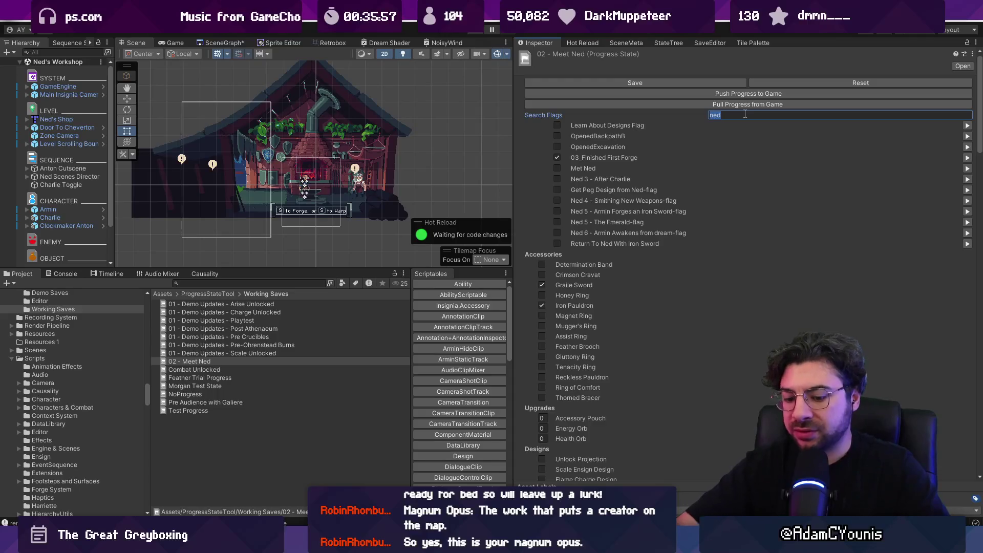
{"action": "type", "text": "voices in the night"}
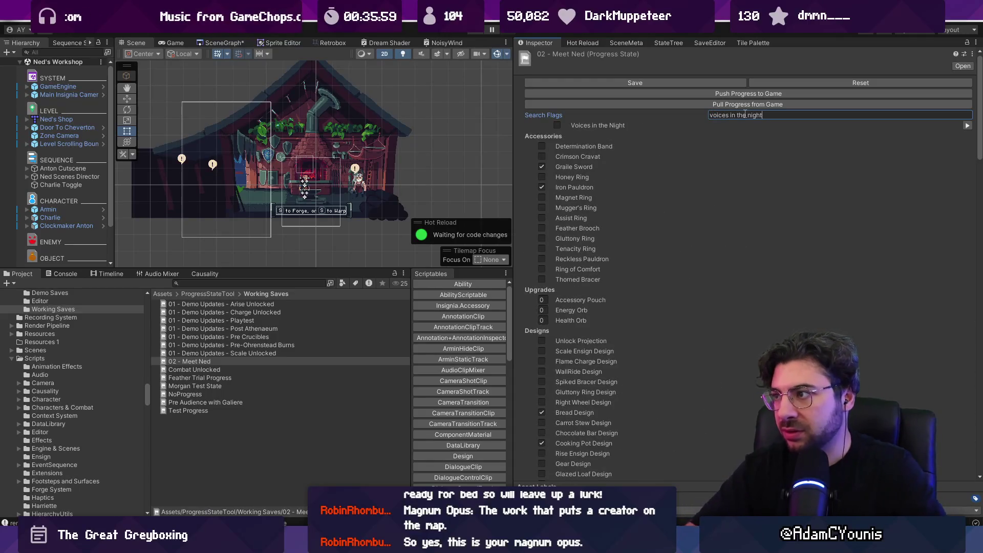
{"action": "left_click", "coordinate": [557, 125]}
{"action": "left_click", "coordinate": [778, 117]}
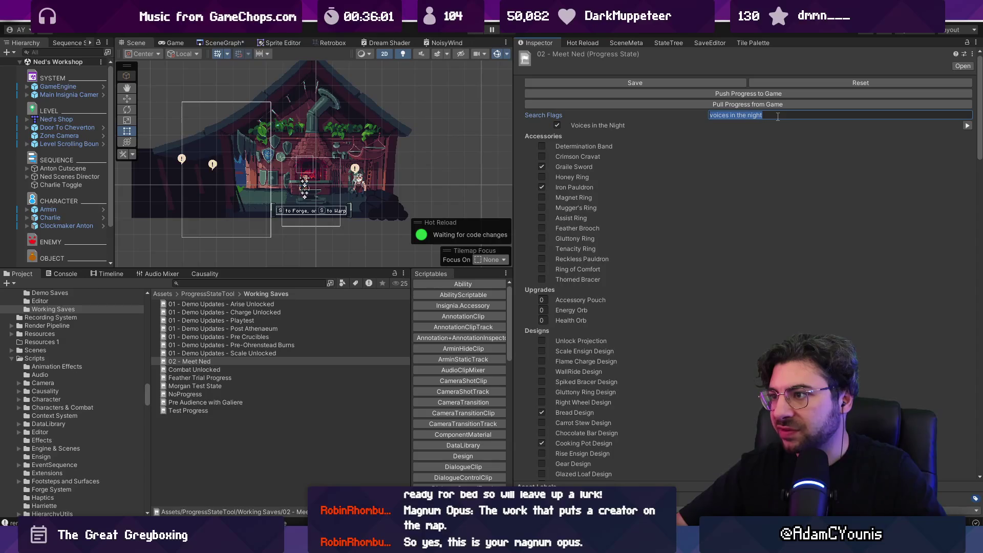
{"action": "key", "text": "BackSpace"}
{"action": "left_click", "coordinate": [582, 83]}
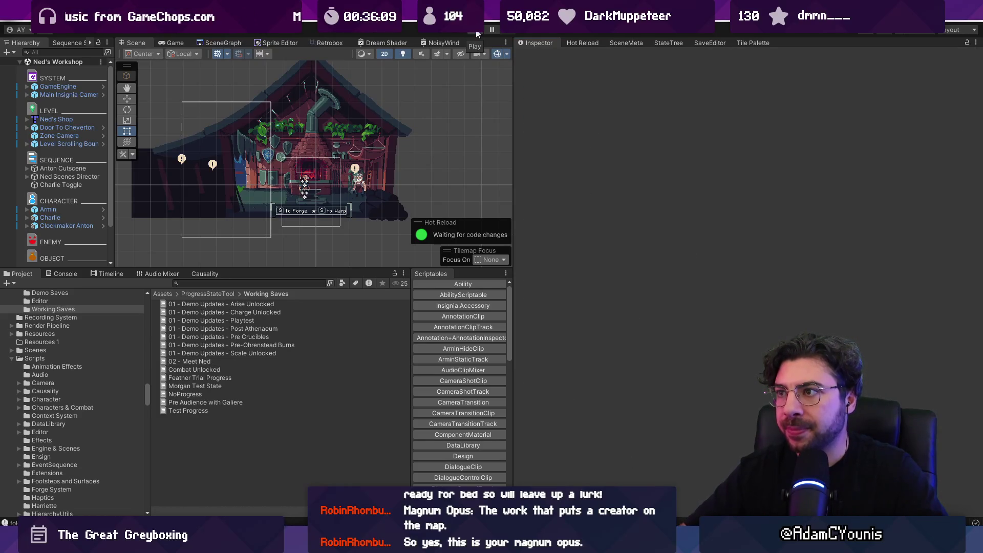
- Play Ned's Workshop, enlarge the Game view, and walk Armin over to Ned
{"action": "left_click", "coordinate": [476, 34]}
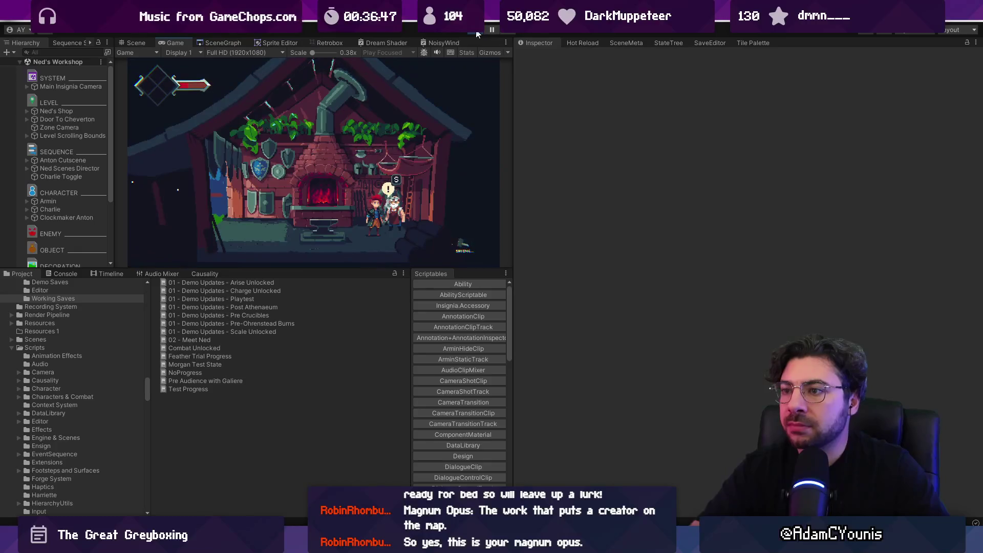
{"action": "left_click_drag", "start_coordinate": [372, 267], "coordinate": [372, 367]}
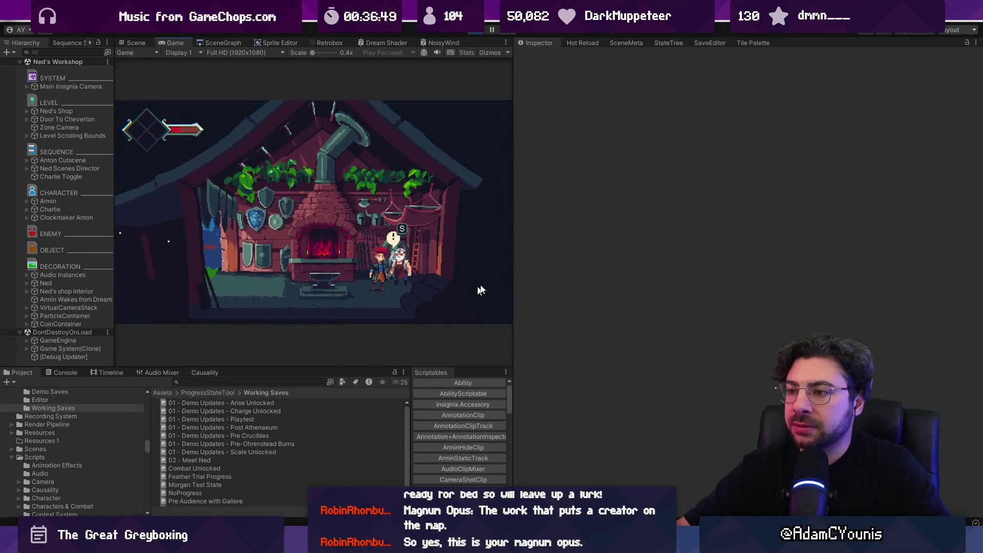
{"action": "left_click_drag", "start_coordinate": [511, 274], "coordinate": [759, 292]}
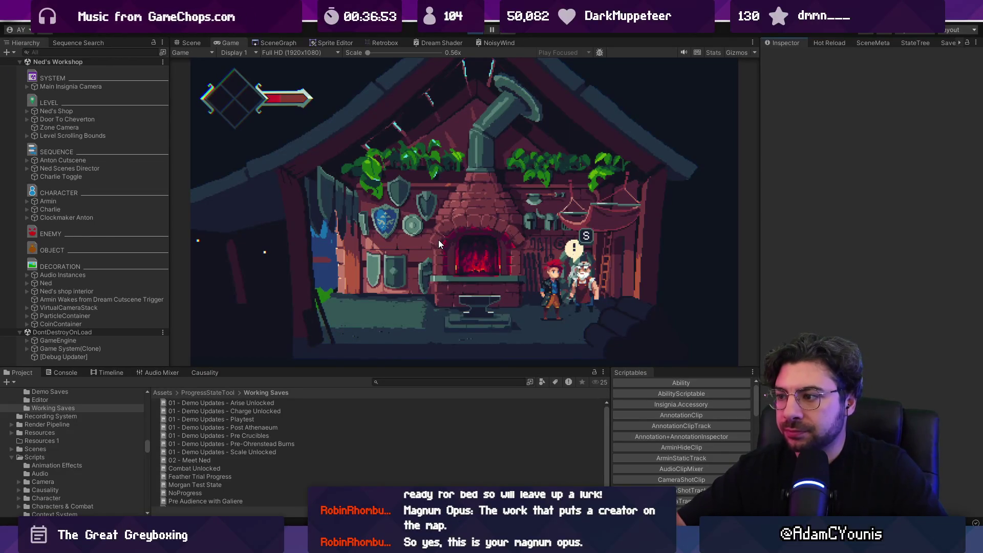
{"action": "key", "text": "Left"}
{"action": "key", "text": "Right"}
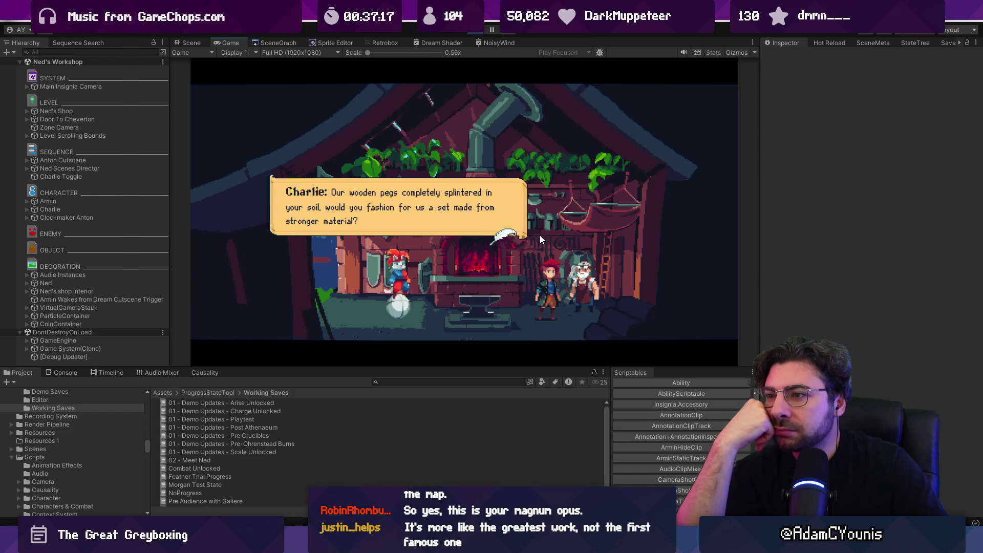
- Advance the dialogue through Ned's reply, Charlie's thanks and the iron hand-over to the anvil instructions
{"action": "key", "text": "space"}
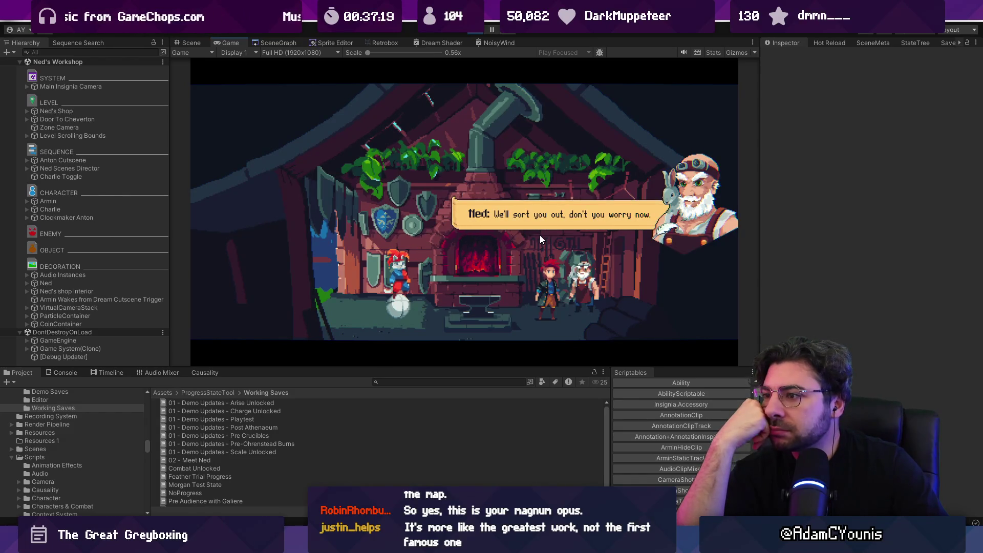
{"action": "key", "text": "space"}
{"action": "key", "text": "space"}
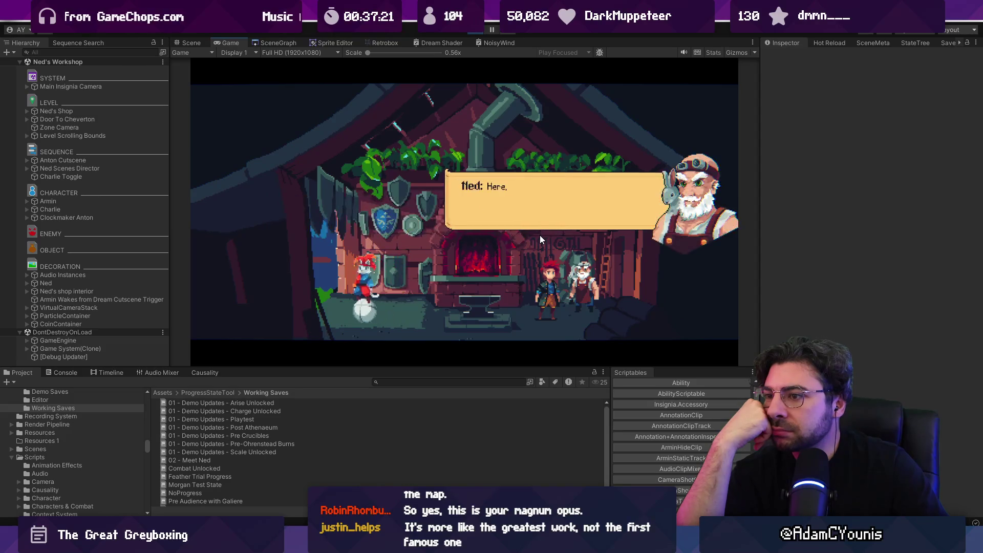
{"action": "key", "text": "space"}
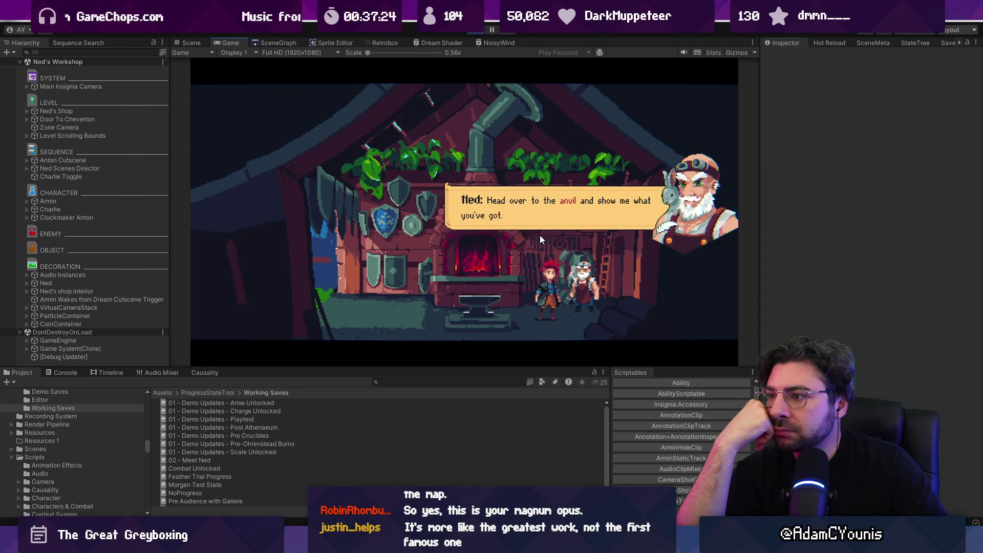
{"action": "key", "text": "space"}
{"action": "key", "text": "space"}
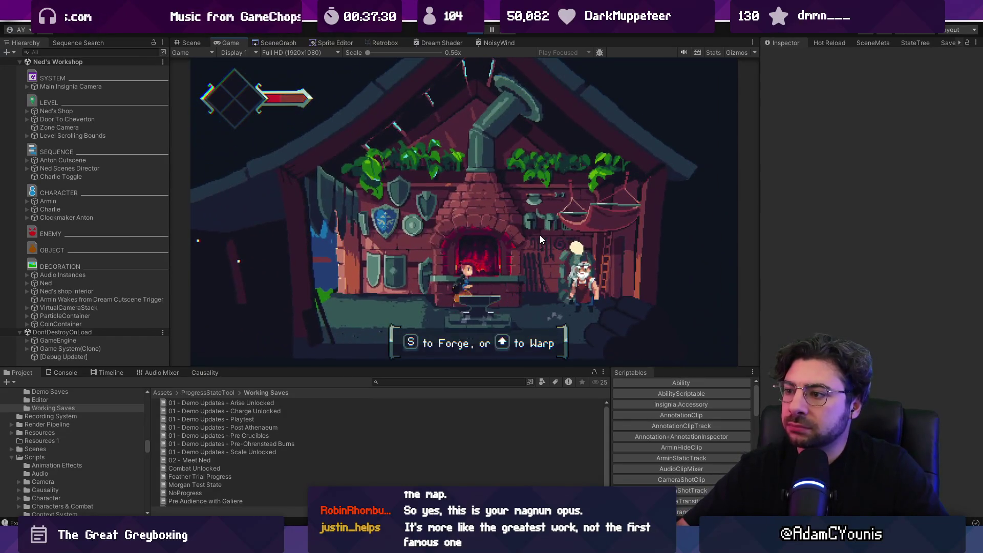
- Forge two Pegs at the anvil from the Designs to Forge menu
{"action": "key", "text": "s"}
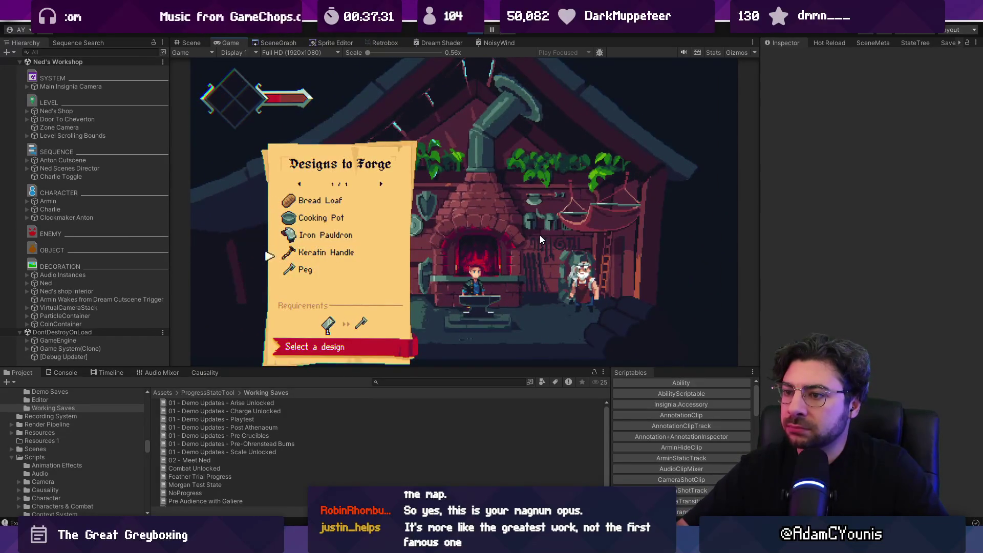
{"action": "key", "text": "s"}
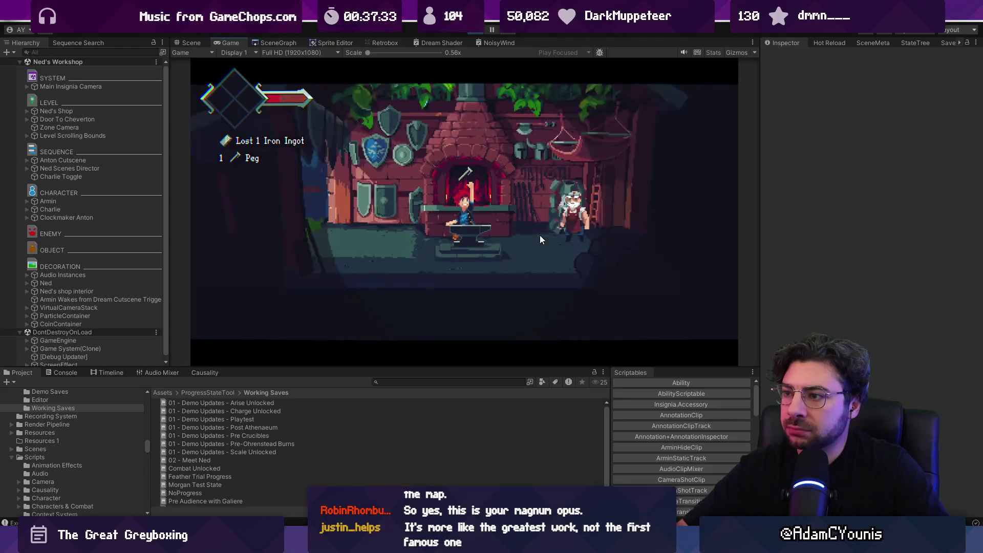
{"action": "key", "text": "s"}
{"action": "key", "text": "Up"}
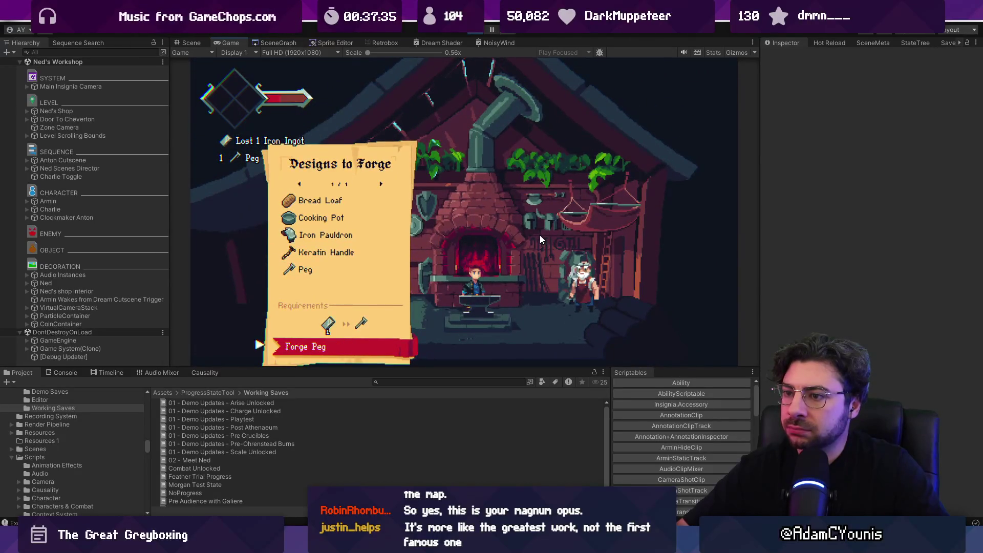
{"action": "key", "text": "s"}
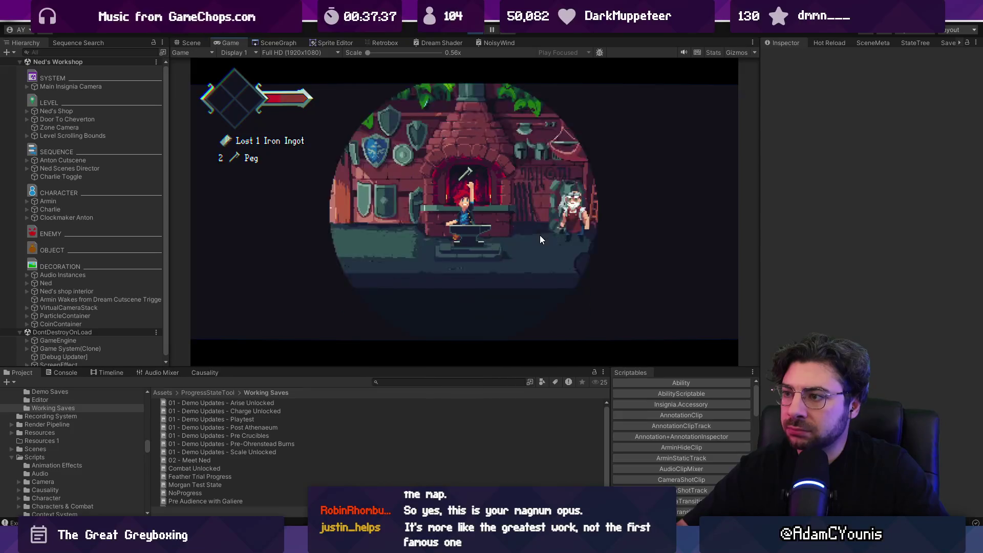
- Walk left and back to the anvil, then open the world map
{"action": "key", "text": "Left"}
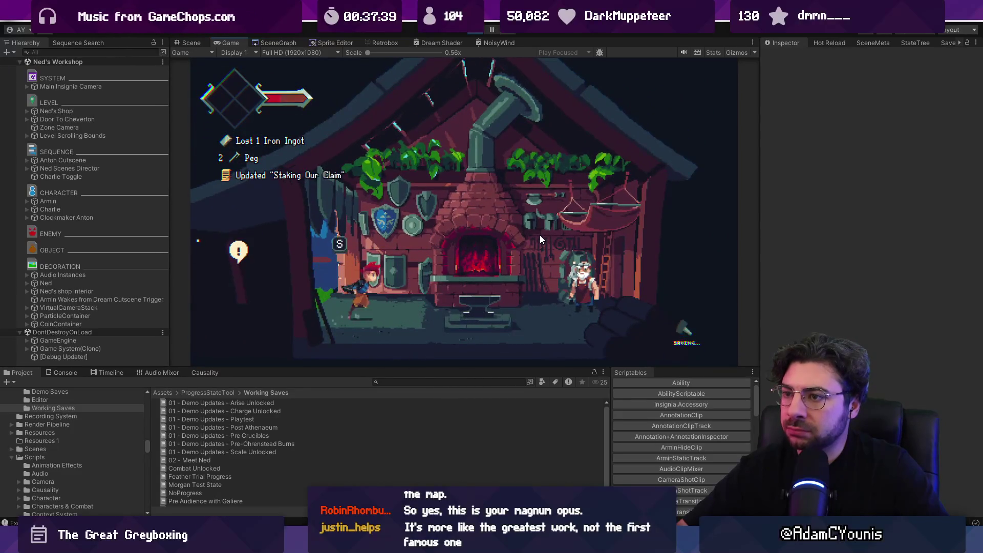
{"action": "key", "text": "s"}
{"action": "key", "text": "Escape"}
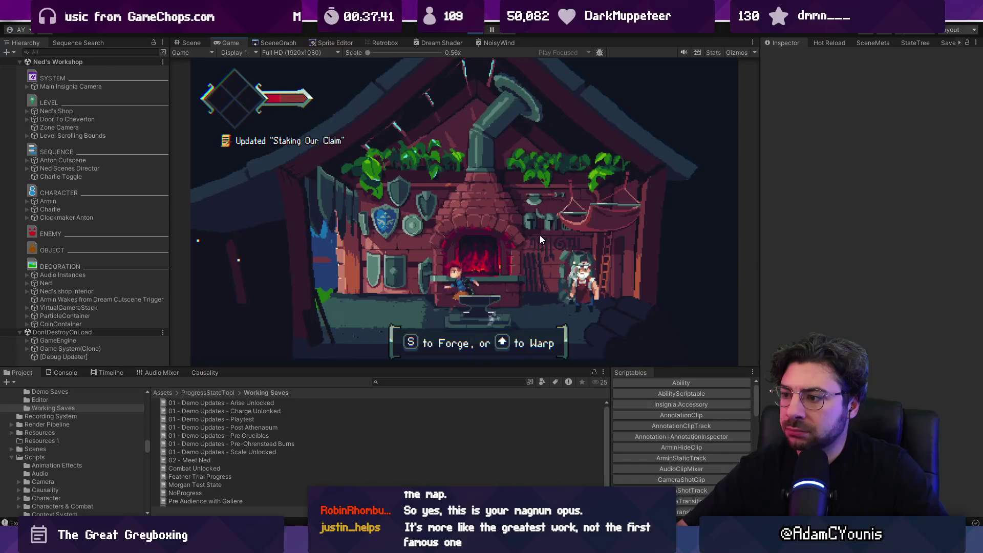
{"action": "key", "text": "Left"}
{"action": "key", "text": "Right"}
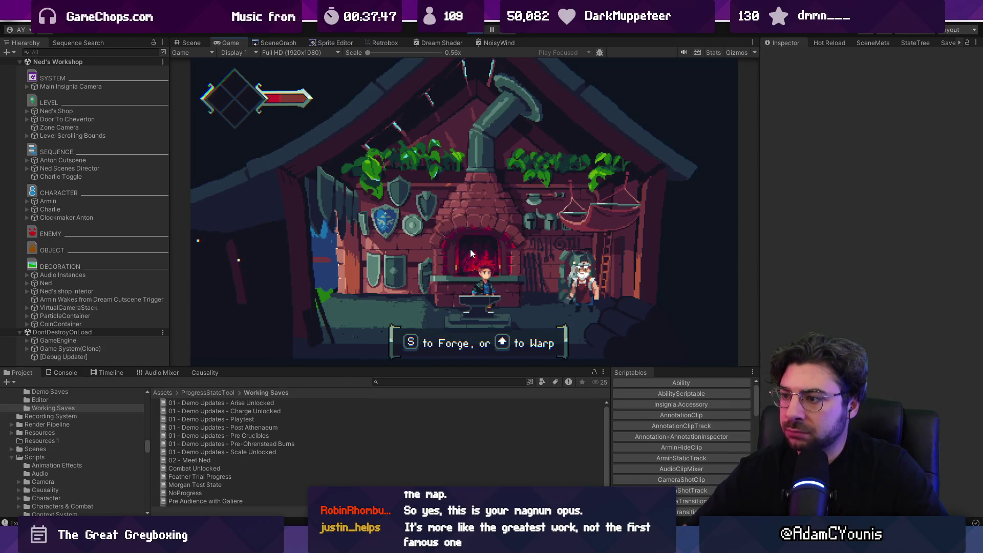
{"action": "key", "text": "Up"}
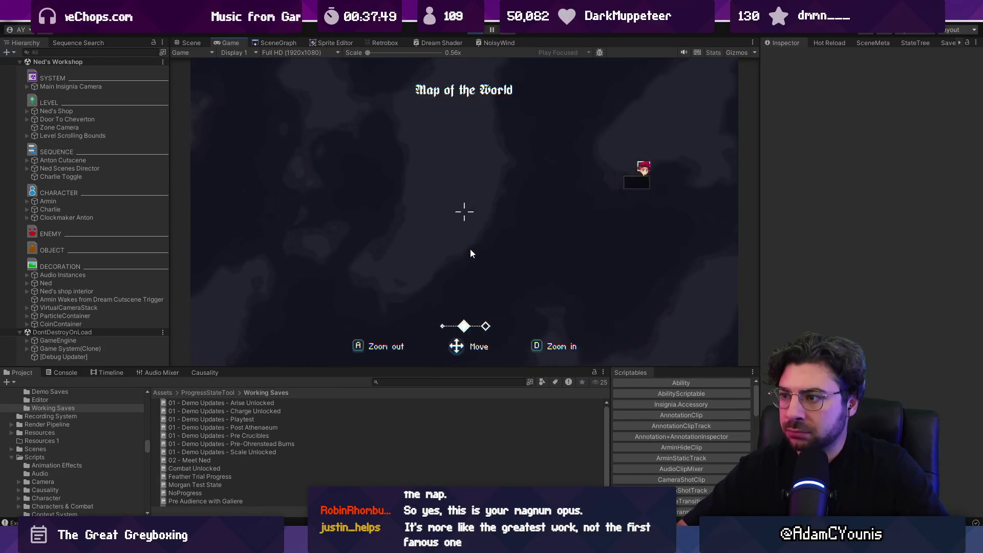
- Zoom the world map out and pan toward Ohrenstead Chasm, then close it
{"action": "key", "text": "a"}
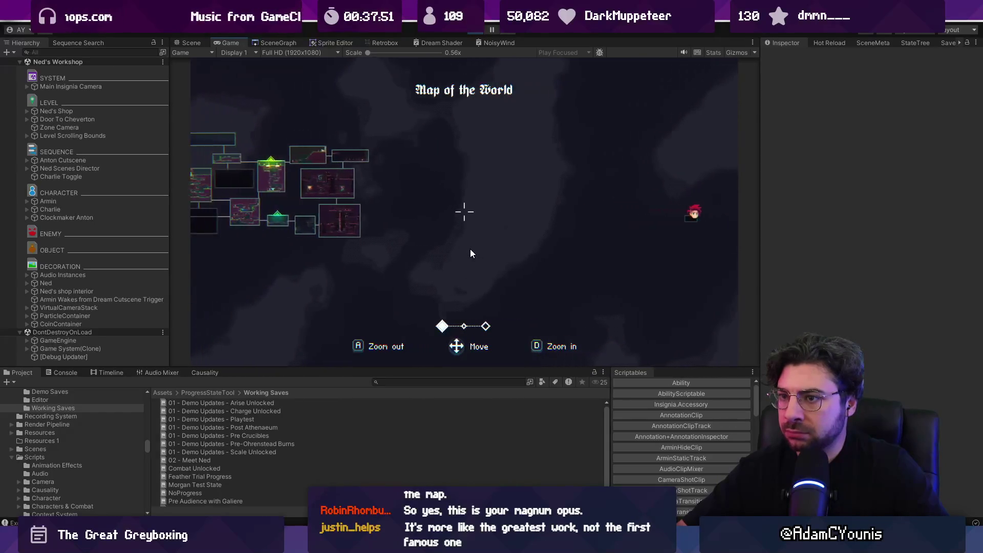
{"action": "key", "text": "Up"}
{"action": "key", "text": "Left"}
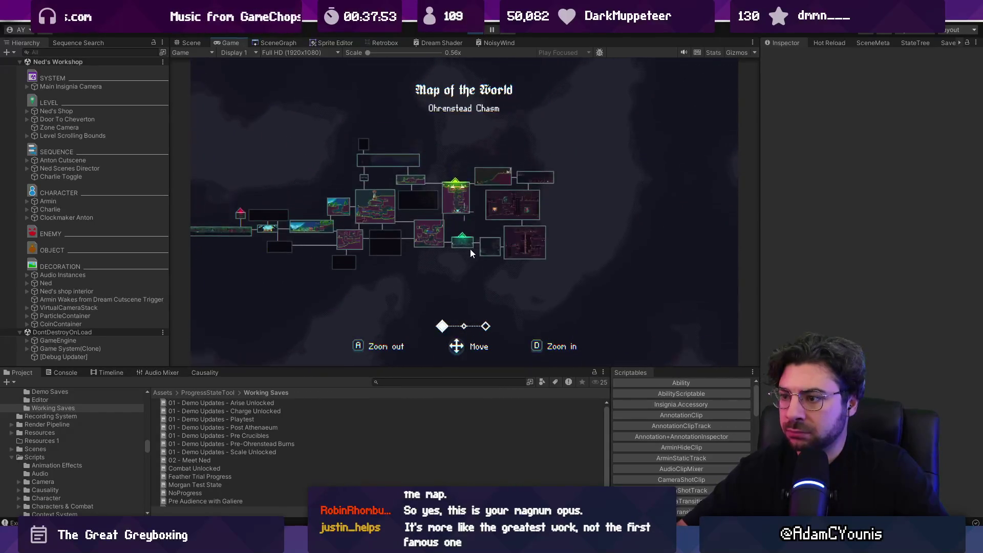
{"action": "key", "text": "Escape"}
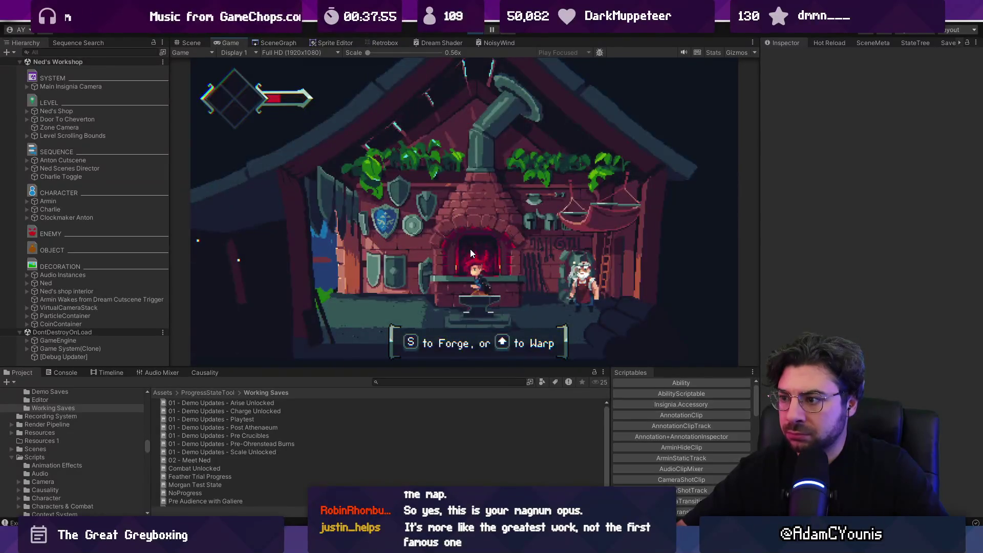
{"action": "key", "text": "Up"}
{"action": "key", "text": "Escape"}
- Reopen the world map, zoom out and pan over to Ohrenstead Overlook
{"action": "key", "text": "Up"}
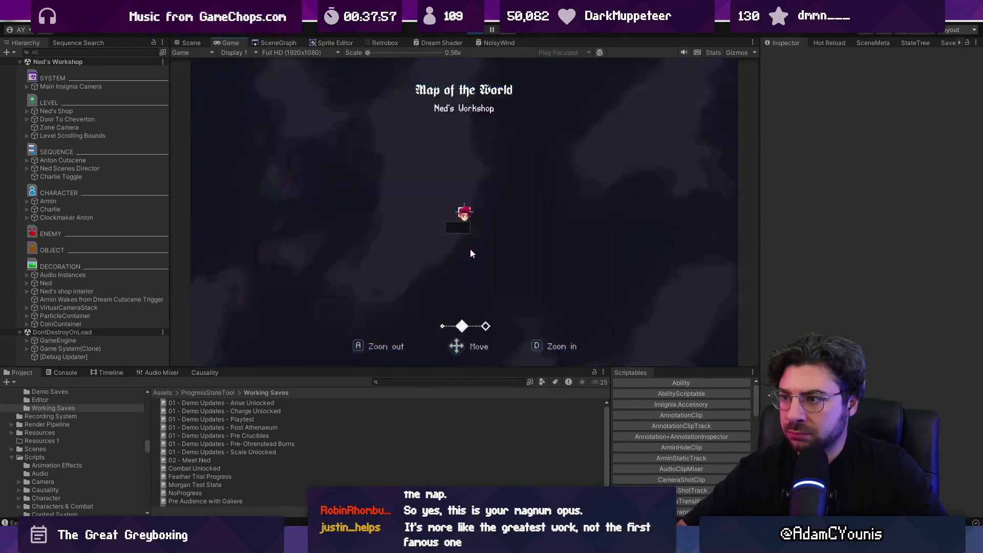
{"action": "key", "text": "Left"}
{"action": "key", "text": "a"}
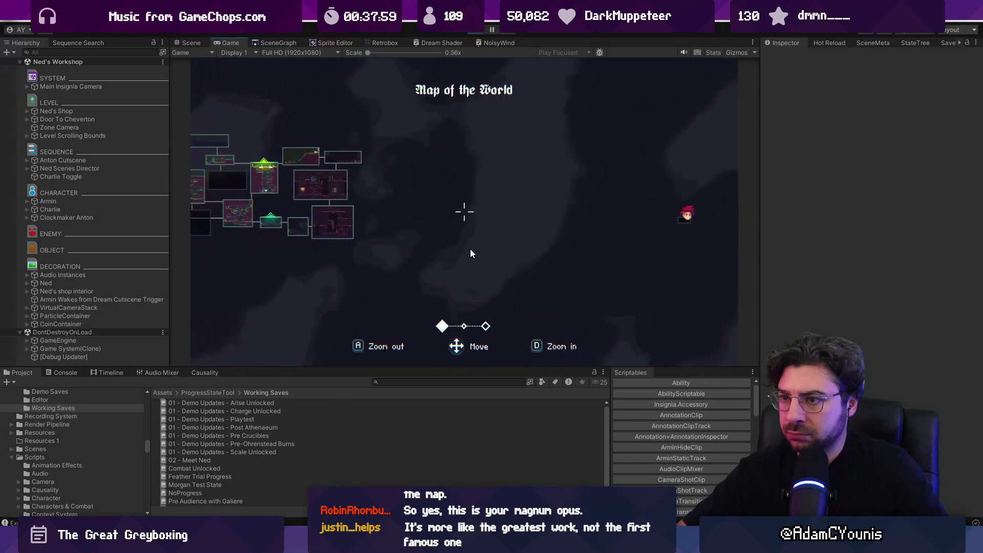
{"action": "key", "text": "Up"}
{"action": "key", "text": "Right"}
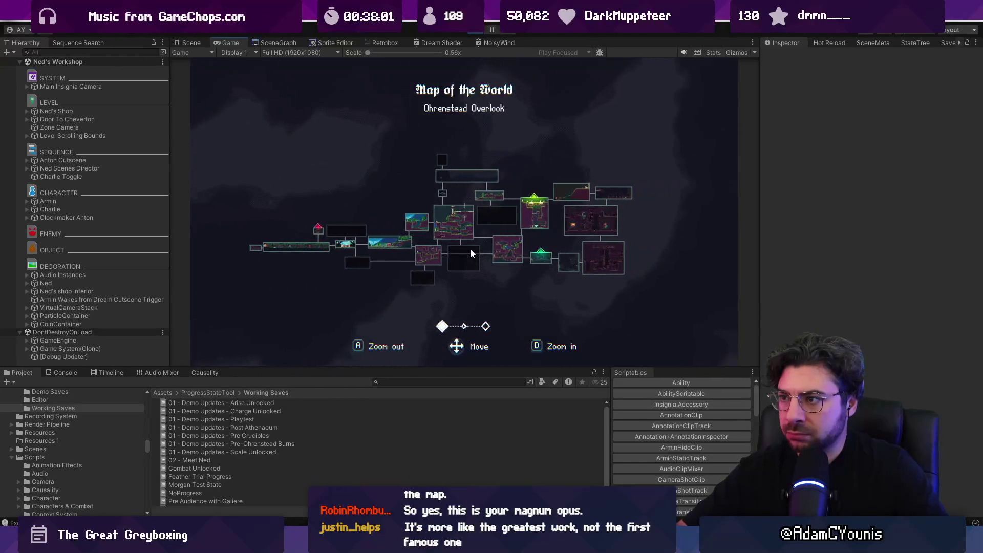
- Zoom fully back in on the workshop room, close the map, and walk across the workshop
{"action": "key", "text": "d"}
{"action": "key", "text": "d"}
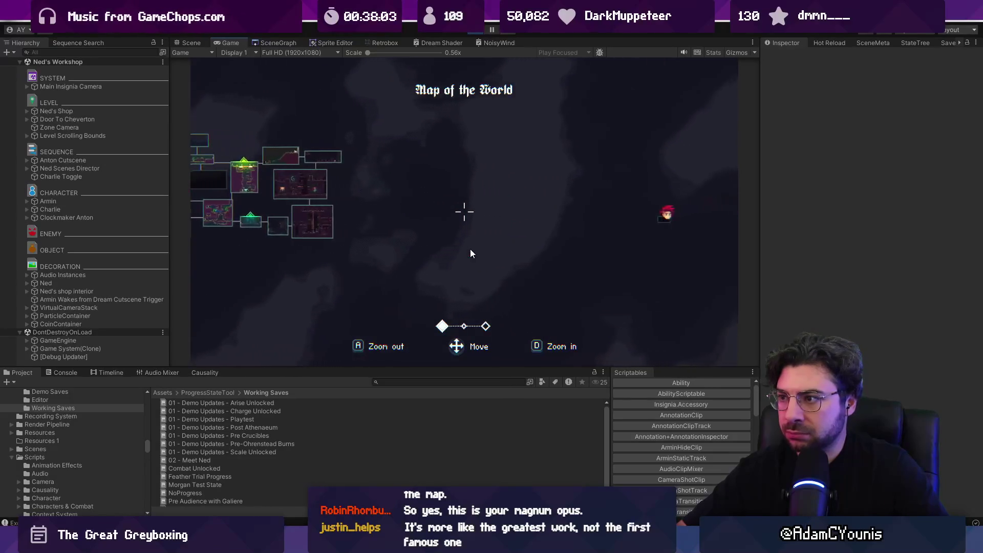
{"action": "key", "text": "Up"}
{"action": "key", "text": "Right"}
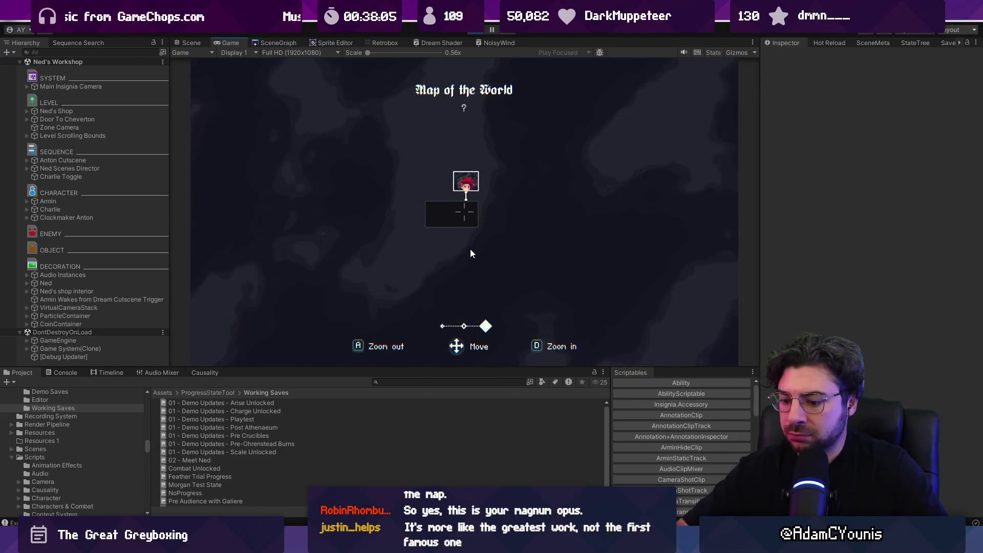
{"action": "key", "text": "Escape"}
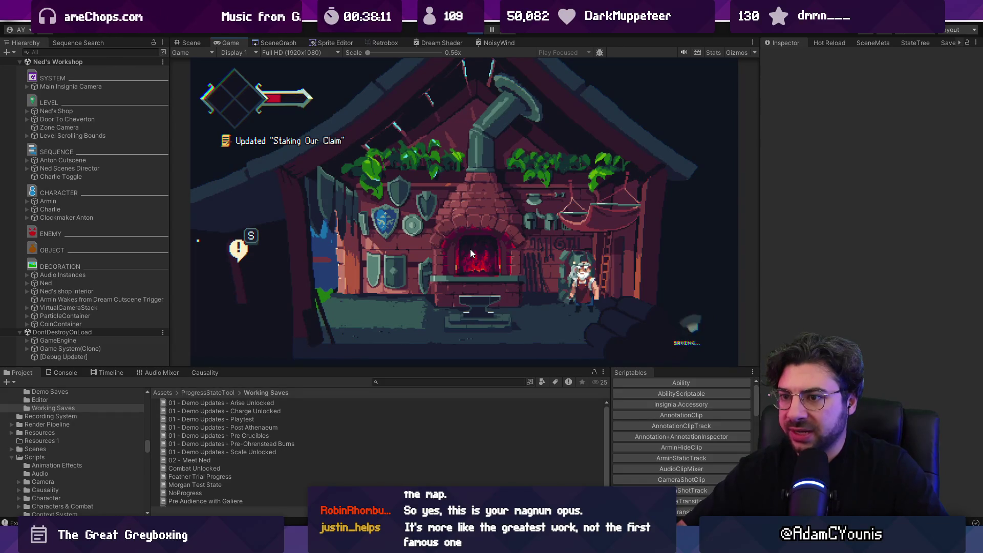
{"action": "key", "text": "Right"}
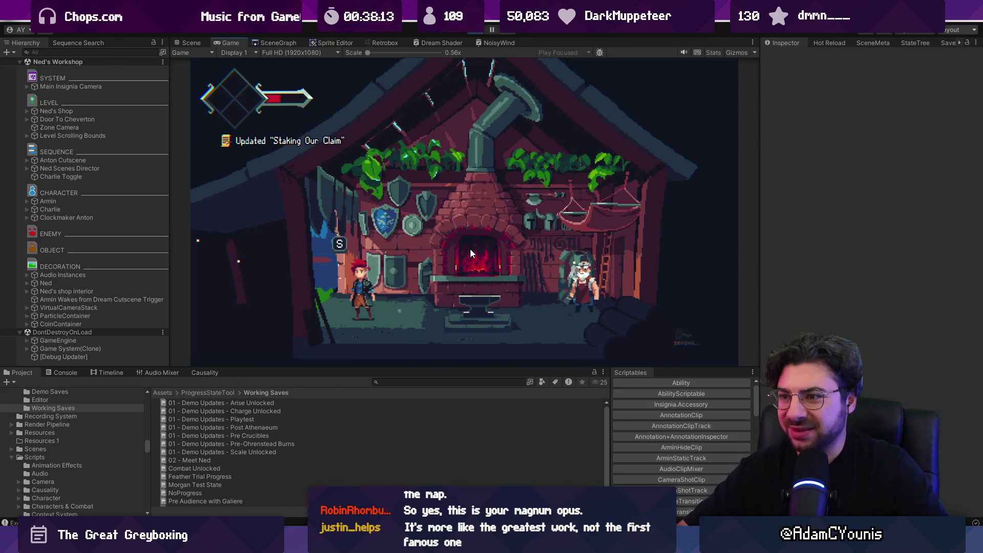
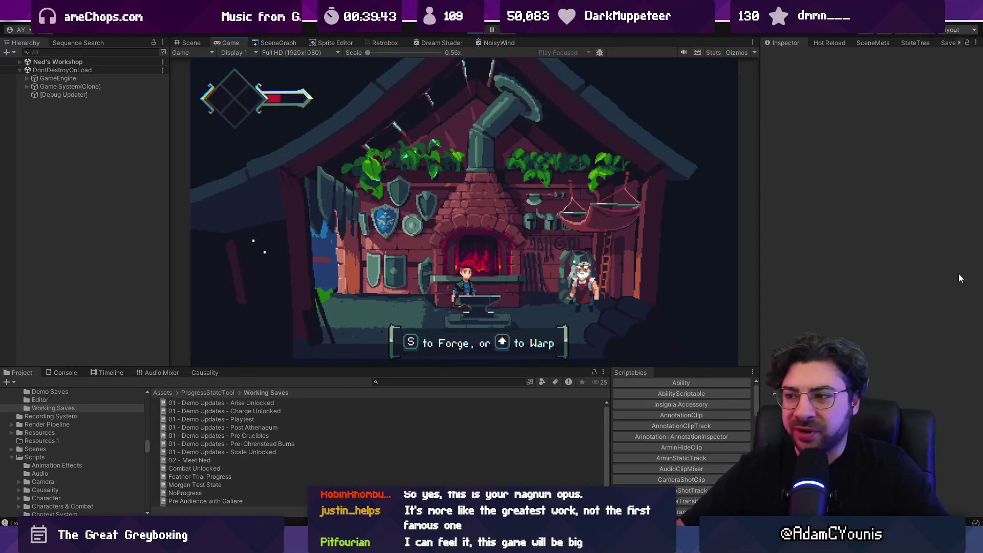
- Delete the Scene Instances, Camera Influence and Door Manager objects from the Hierarchy
{"action": "key", "text": "Left"}
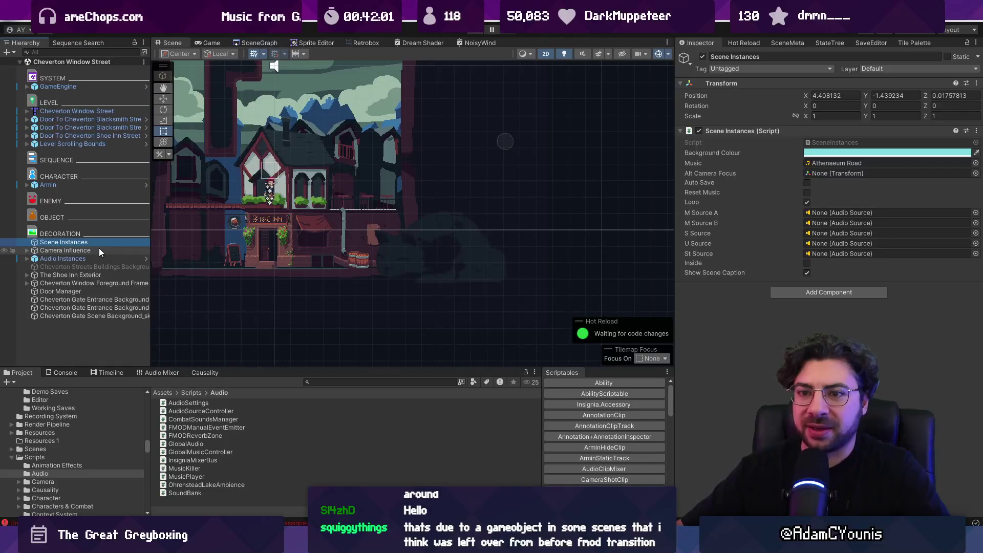
{"action": "key", "text": "Delete"}
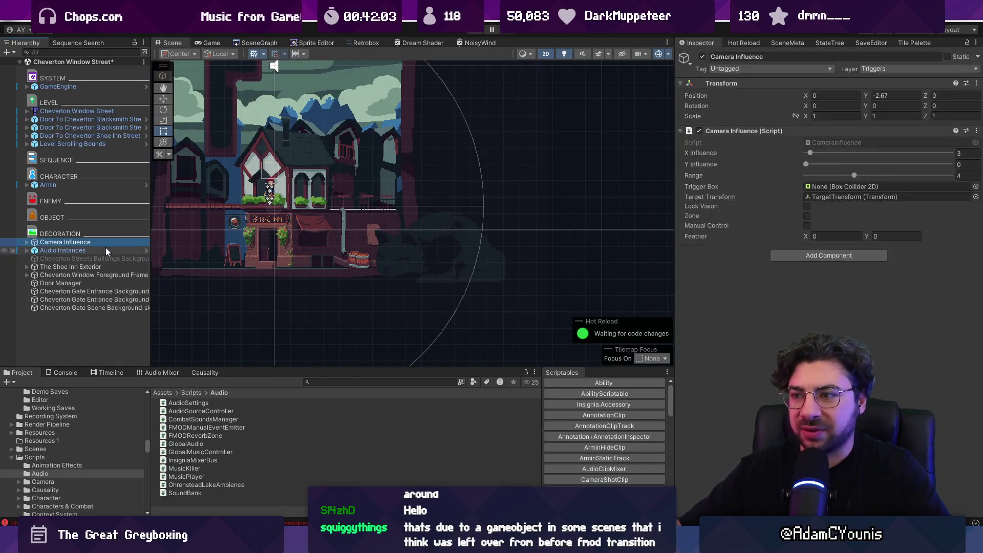
{"action": "key", "text": "Delete"}
{"action": "left_click", "coordinate": [100, 259]}
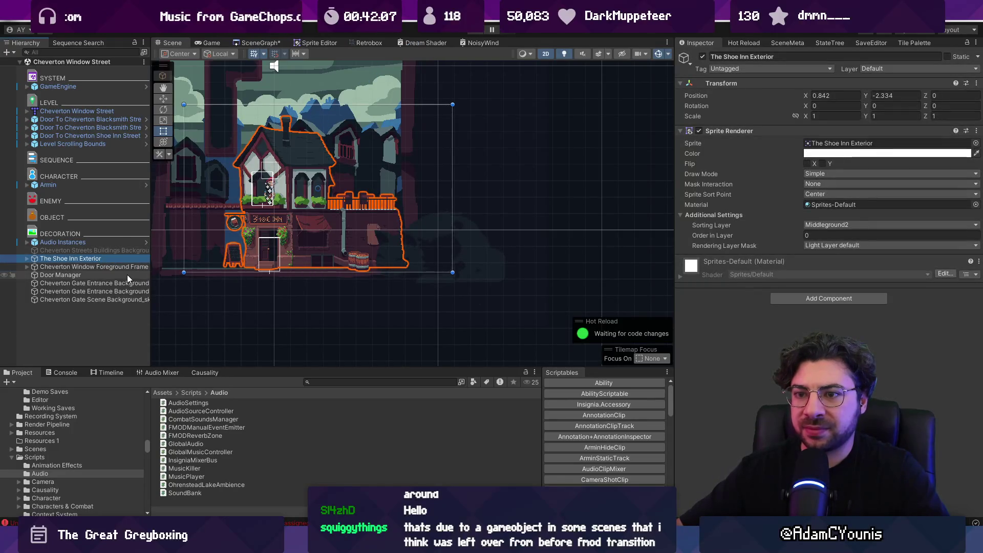
{"action": "left_click", "coordinate": [127, 276]}
{"action": "key", "text": "Delete"}
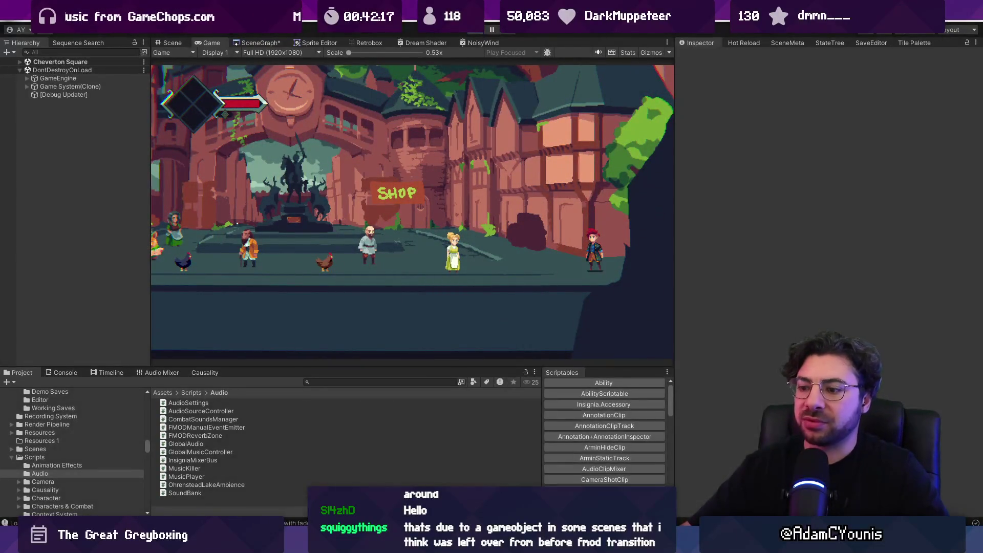
- Open Engine.cs in the code editor through quick file search
{"action": "key", "text": "alt+Tab"}
{"action": "left_click", "coordinate": [400, 382]}
{"action": "key", "text": "ctrl+p"}
{"action": "type", "text": "engine"}
{"action": "key", "text": "Return"}
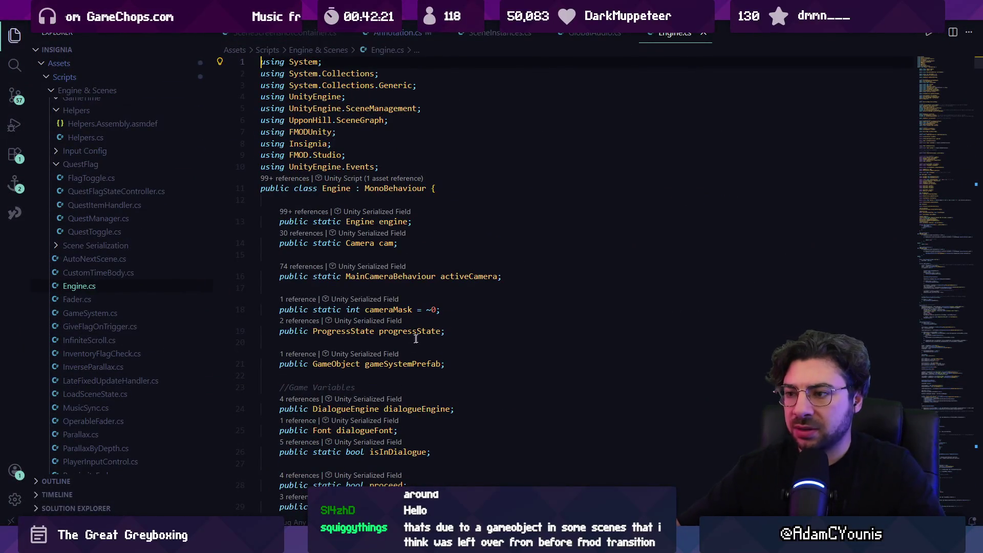
- Find the SceneLink code in Engine.cs and uncomment the 'No matching spawn link found' error log
{"action": "double_click", "coordinate": [412, 332]}
{"action": "key", "text": "ctrl+f"}
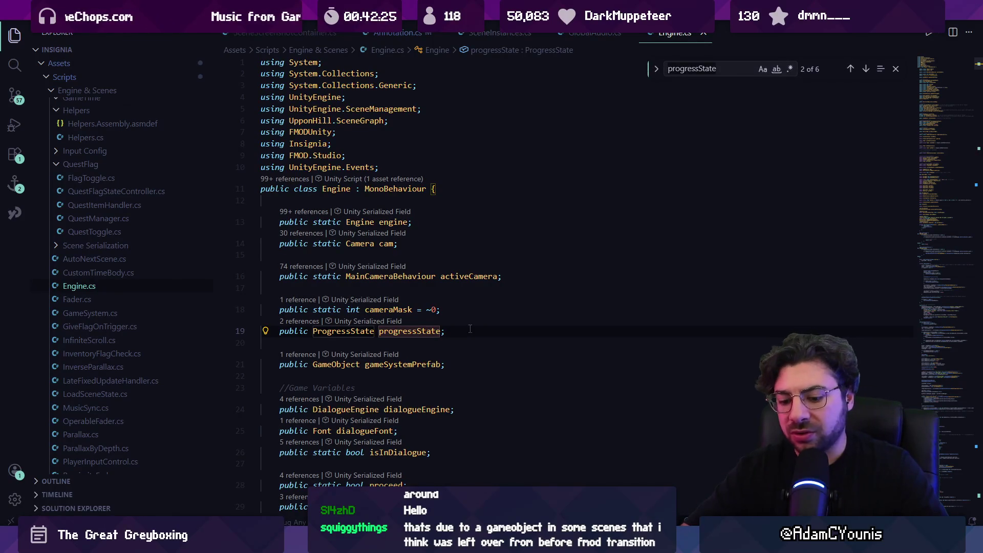
{"action": "type", "text": "cenelink"}
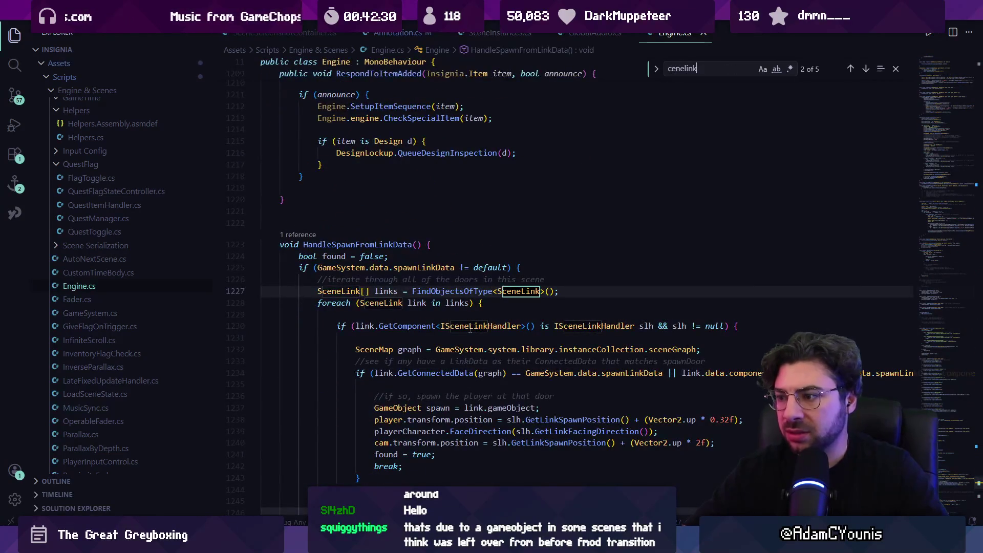
{"action": "scroll", "coordinate": [477, 318], "scroll_direction": "down", "scroll_amount": 4}
{"action": "key", "text": "Escape"}
{"action": "left_click", "coordinate": [440, 254]}
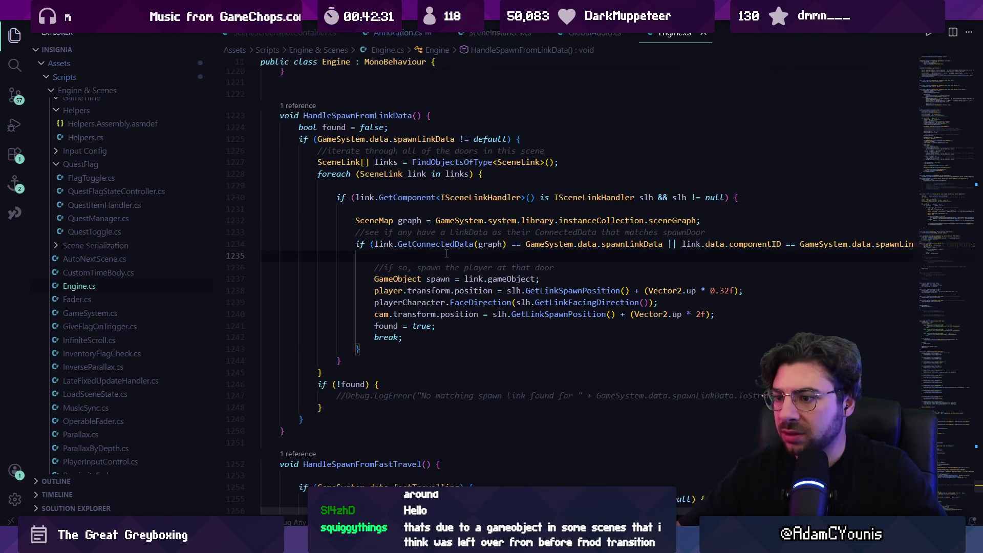
{"action": "key", "text": "ctrl+slash"}
- Play-test in Unity by walking right off the balcony, then check the console
{"action": "key", "text": "alt+Tab"}
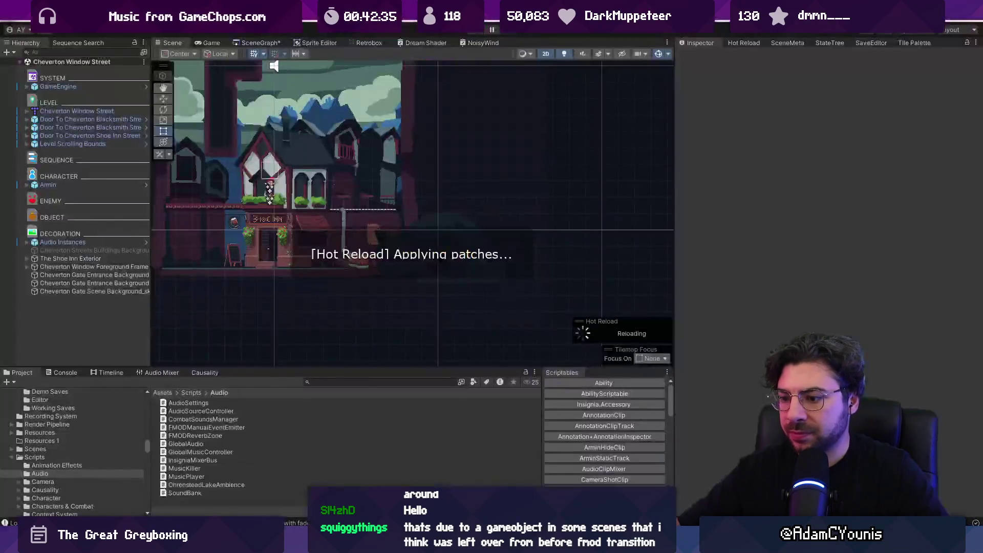
{"action": "key", "text": "ctrl+p"}
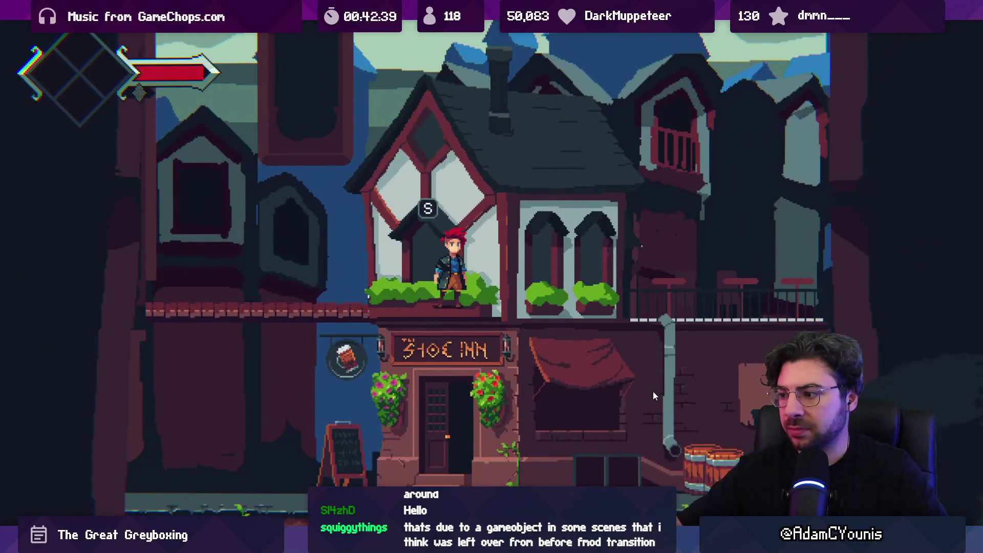
{"action": "key", "text": "Right"}
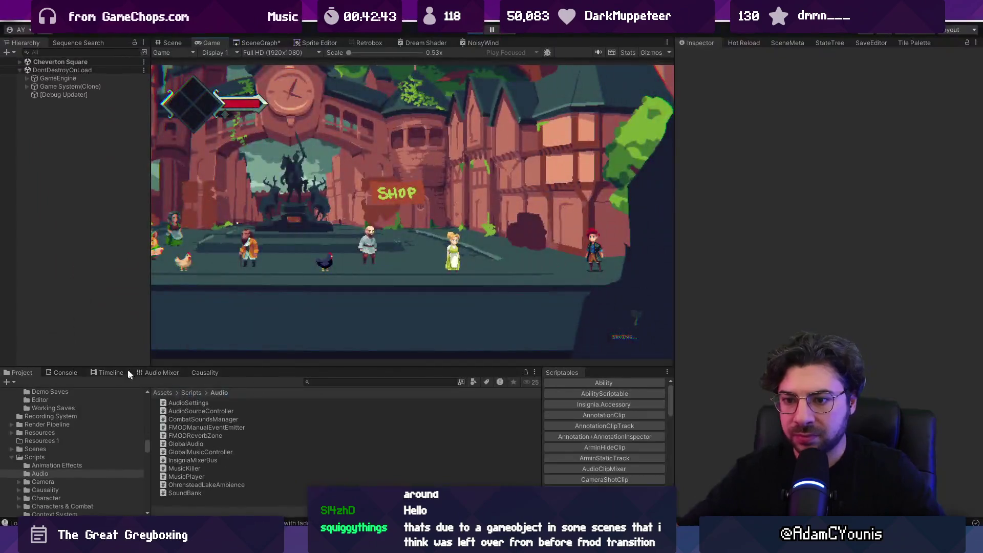
{"action": "left_click", "coordinate": [66, 373]}
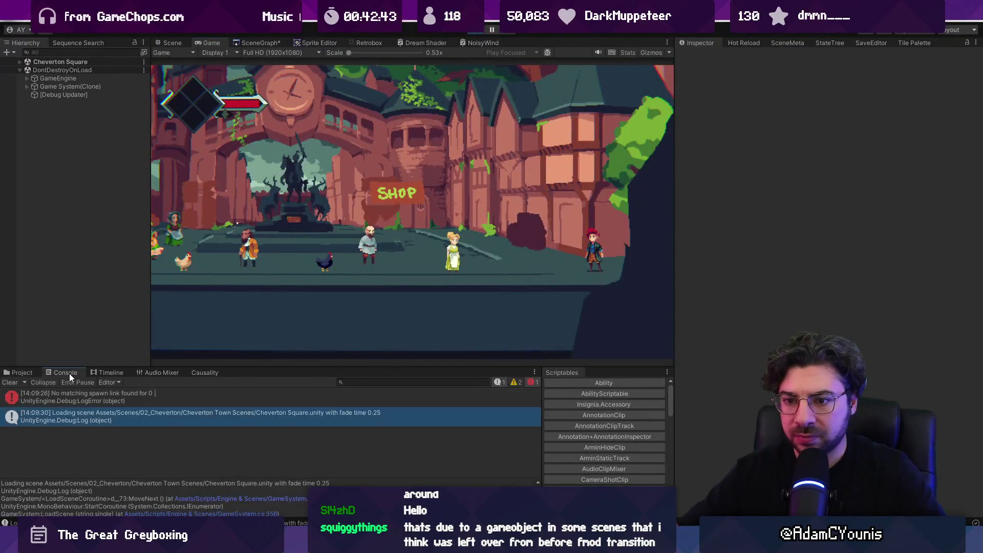
- Jump from the console error to Engine.cs line 1247 and inspect its spawnLinkData message
{"action": "double_click", "coordinate": [154, 397]}
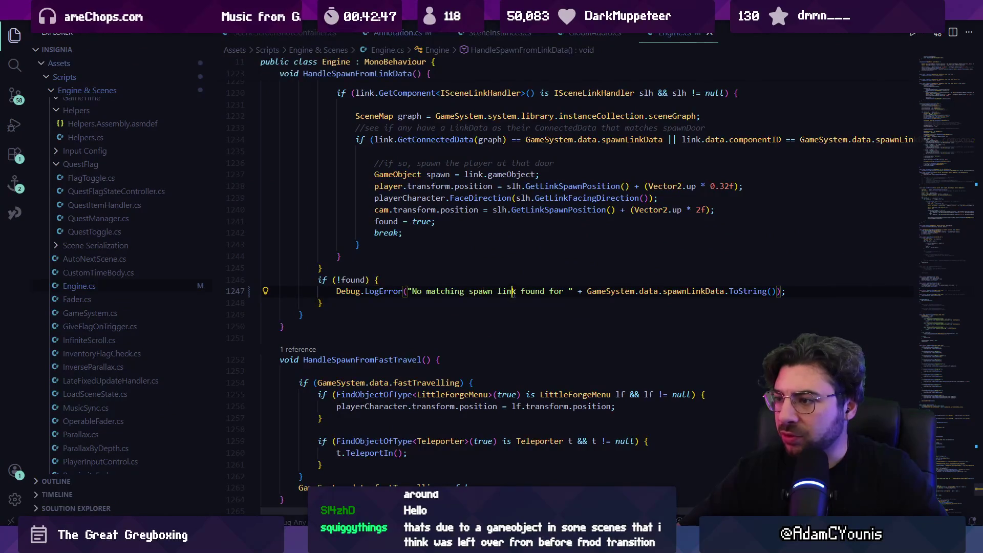
{"action": "left_click", "coordinate": [636, 291]}
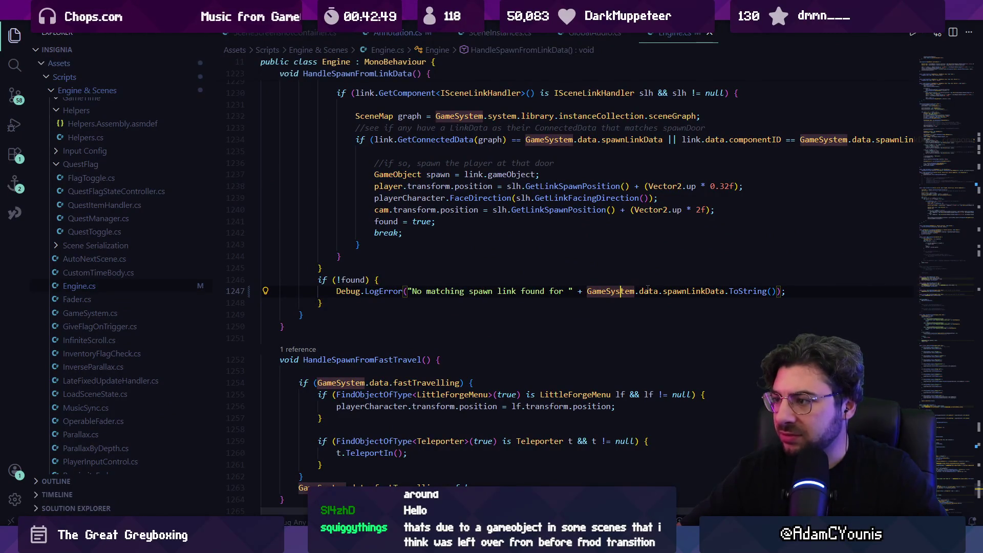
{"action": "left_click", "coordinate": [691, 291]}
{"action": "left_click", "coordinate": [739, 291]}
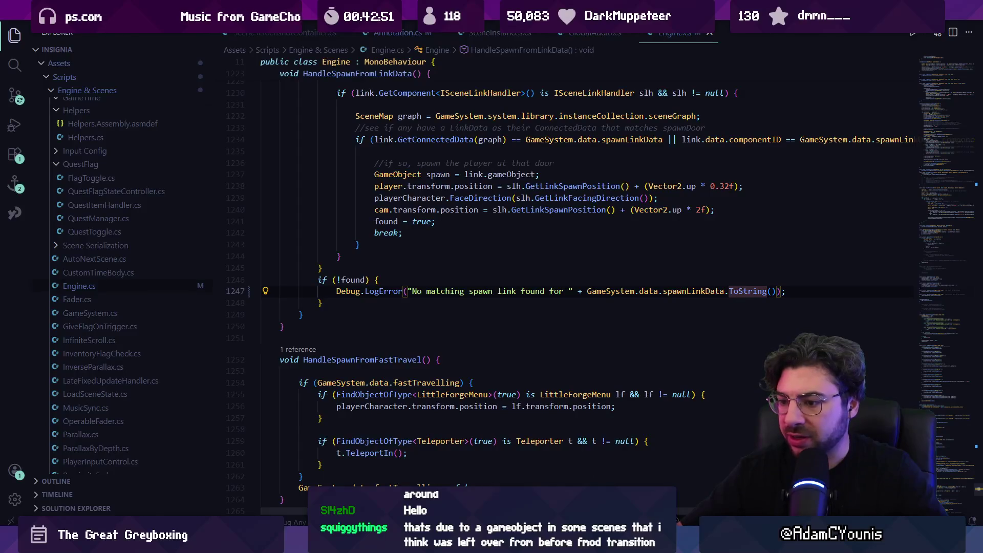
{"action": "key", "text": "alt+Tab"}
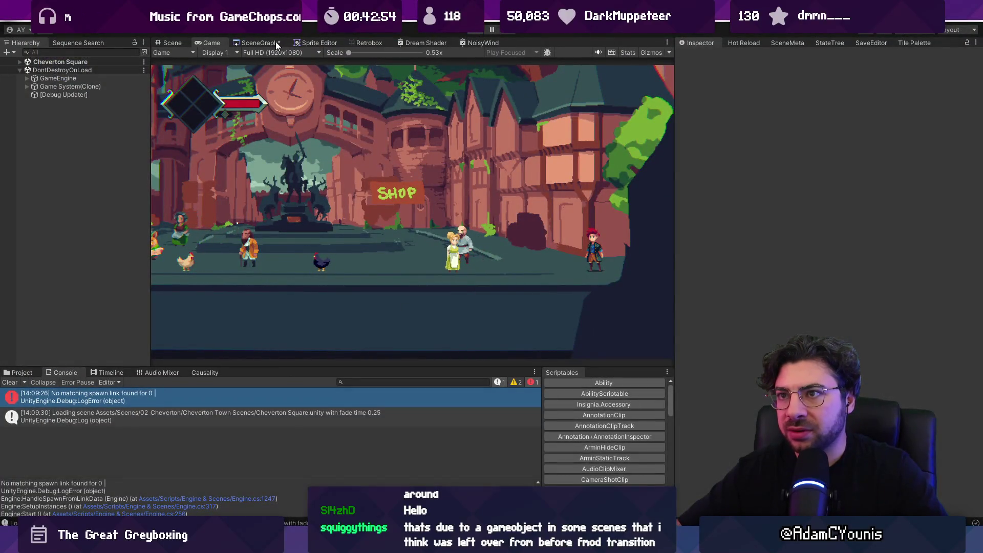
- Open Cheverton Window Street from the scene graph and select the Door To Cheverton Shoe Inn Street door
{"action": "left_click", "coordinate": [261, 43]}
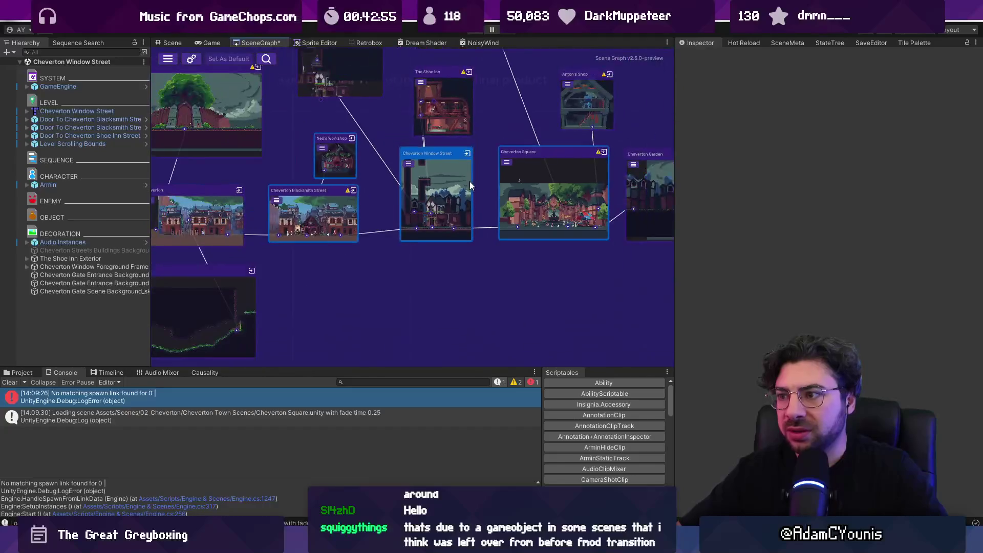
{"action": "double_click", "coordinate": [413, 199]}
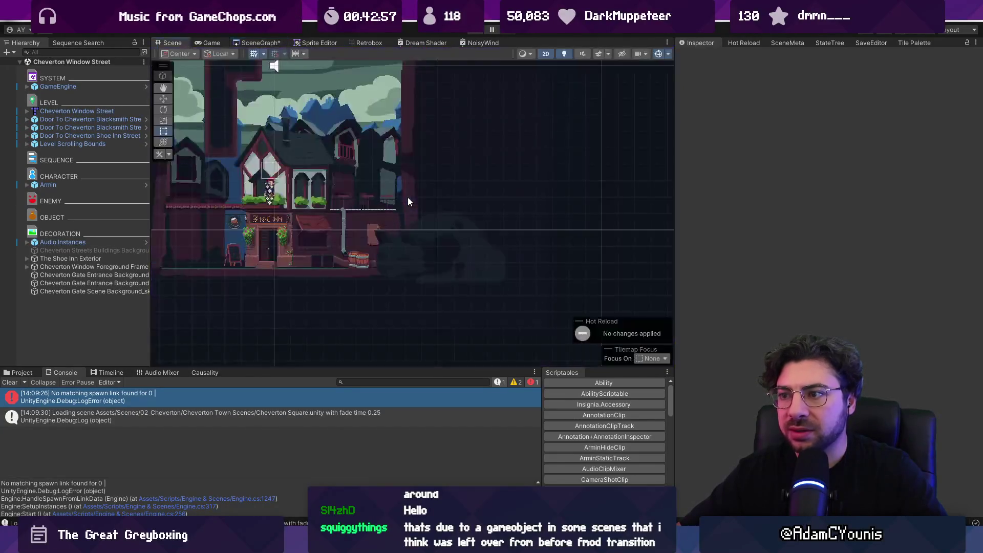
{"action": "left_click_drag", "start_coordinate": [153, 213], "coordinate": [197, 210]}
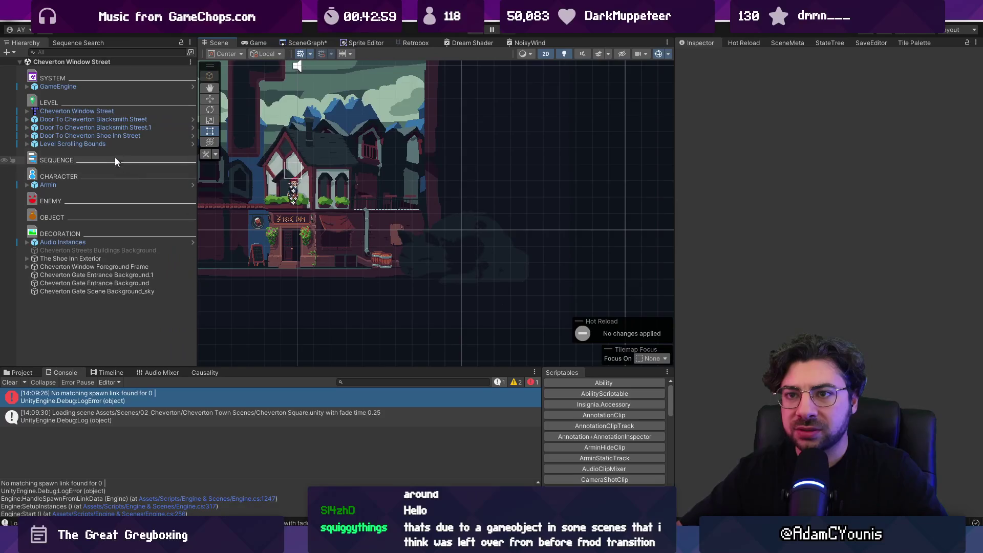
{"action": "left_click", "coordinate": [110, 144]}
{"action": "left_click", "coordinate": [111, 120]}
{"action": "left_click", "coordinate": [117, 134]}
- Reset the Shoe Inn door's target Scene to None and save the scene
{"action": "scroll", "coordinate": [757, 289], "scroll_direction": "down", "scroll_amount": 5}
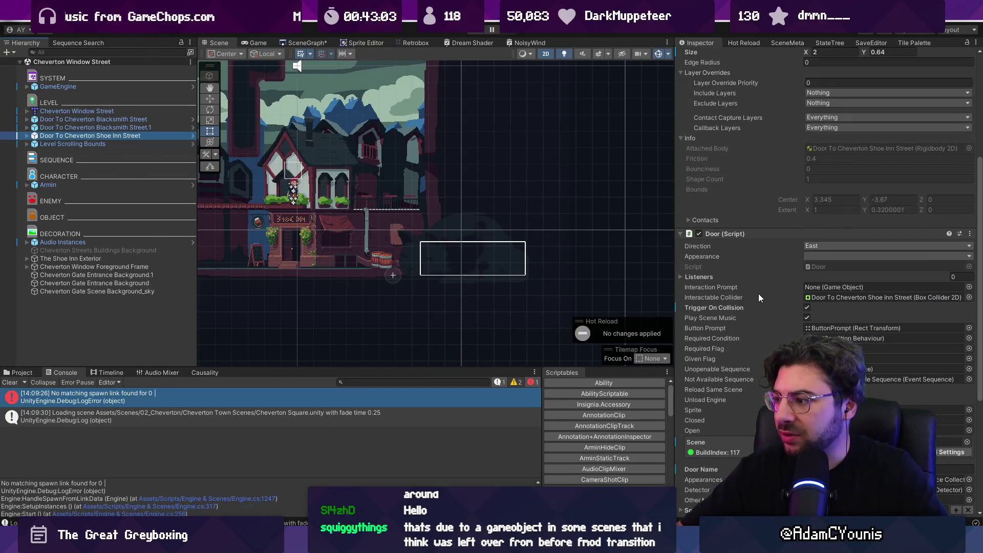
{"action": "scroll", "coordinate": [757, 293], "scroll_direction": "down", "scroll_amount": 5}
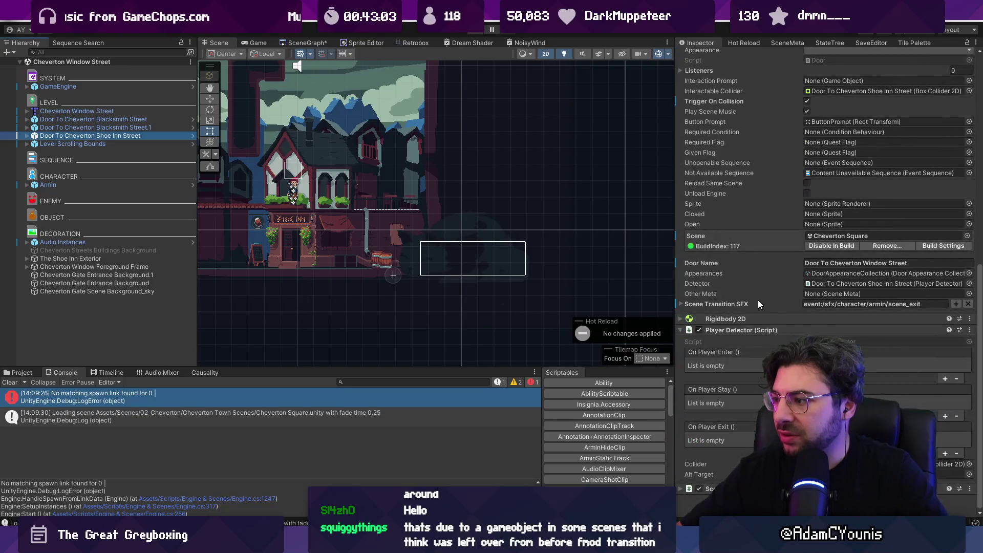
{"action": "right_click", "coordinate": [692, 236]}
{"action": "left_click", "coordinate": [713, 263]}
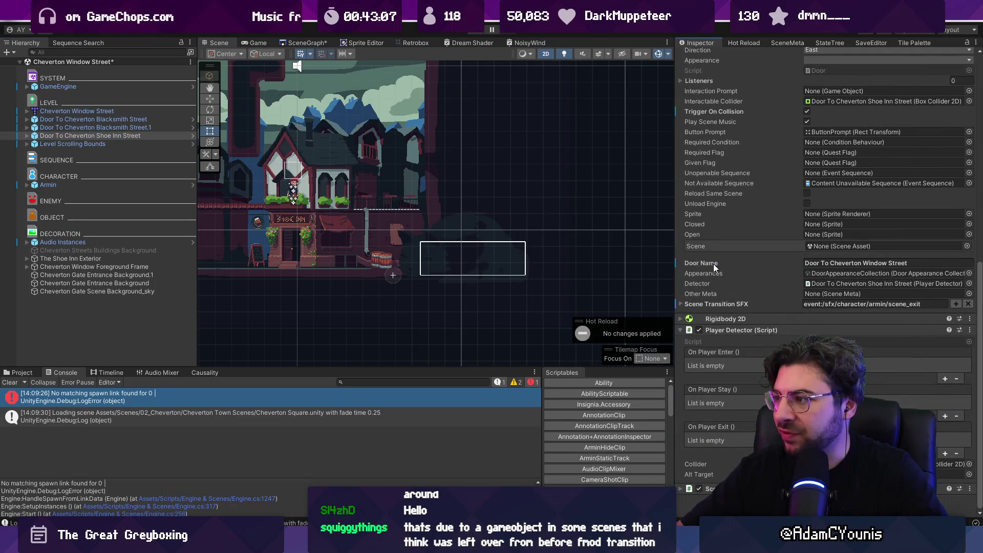
{"action": "scroll", "coordinate": [705, 262], "scroll_direction": "up", "scroll_amount": 3}
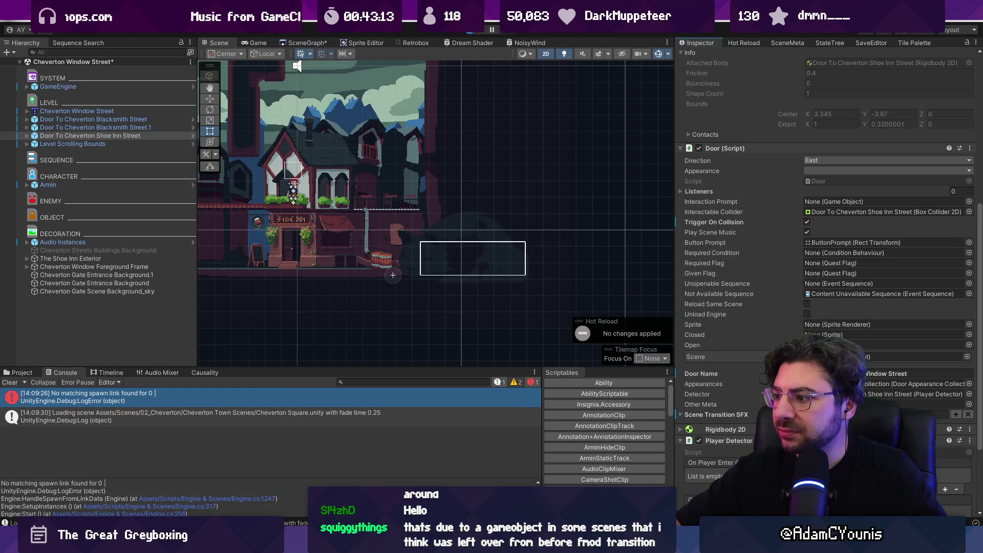
{"action": "key", "text": "ctrl+s"}
- Play-test by walking the character right across Cheverton Square, then stop the game
{"action": "left_click", "coordinate": [471, 32]}
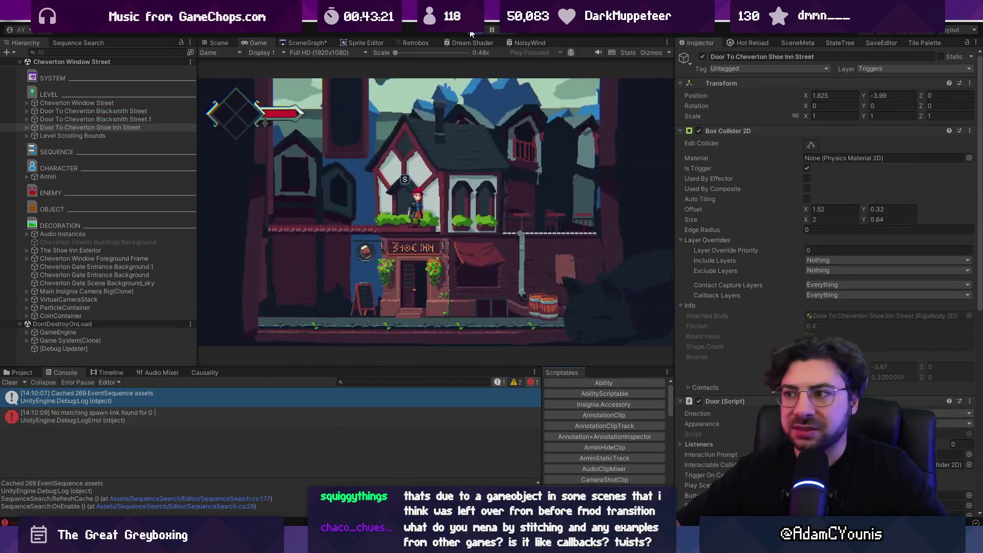
{"action": "key", "text": "Right"}
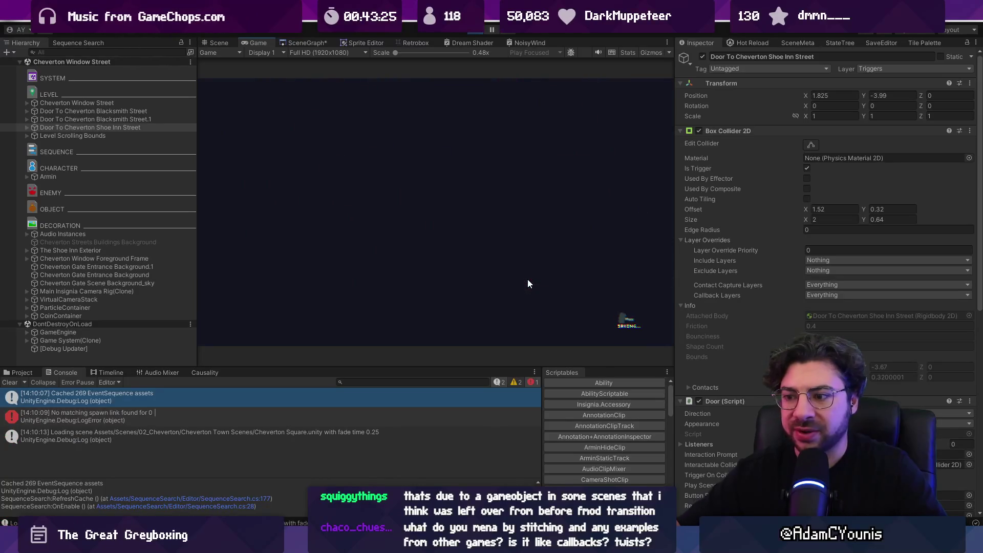
{"action": "key", "text": "Right"}
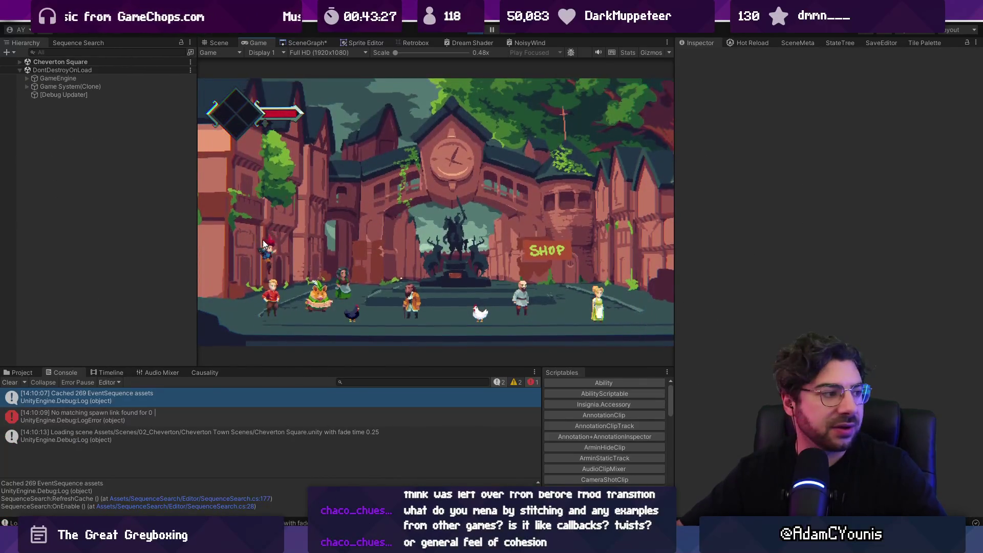
{"action": "key", "text": "ctrl+p"}
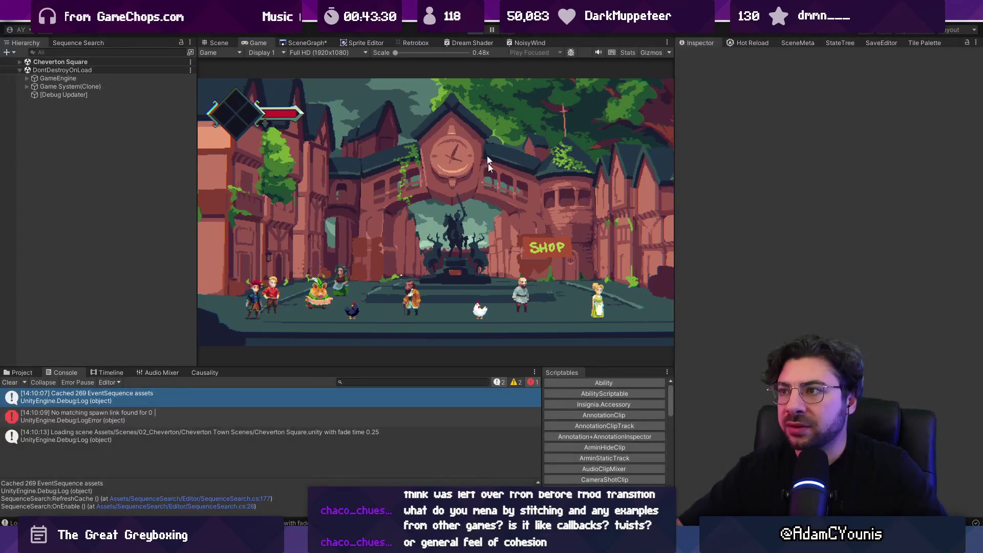
- Select both Blacksmith Street doors and revert their Scene target to the prefab value
{"action": "mouse_move", "coordinate": [357, 543]}
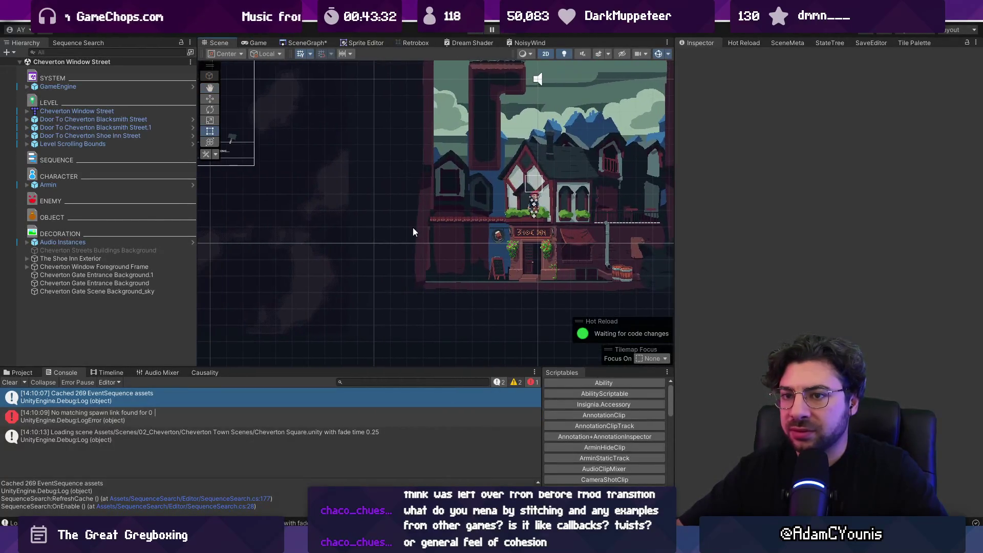
{"action": "left_click", "coordinate": [107, 127]}
{"action": "key", "text": "Up"}
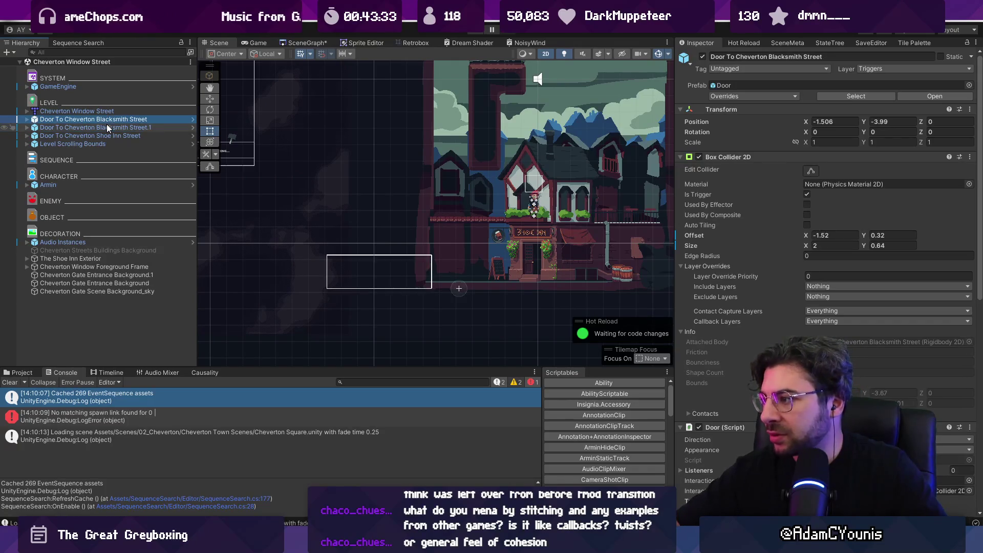
{"action": "scroll", "coordinate": [754, 220], "scroll_direction": "down", "scroll_amount": 10}
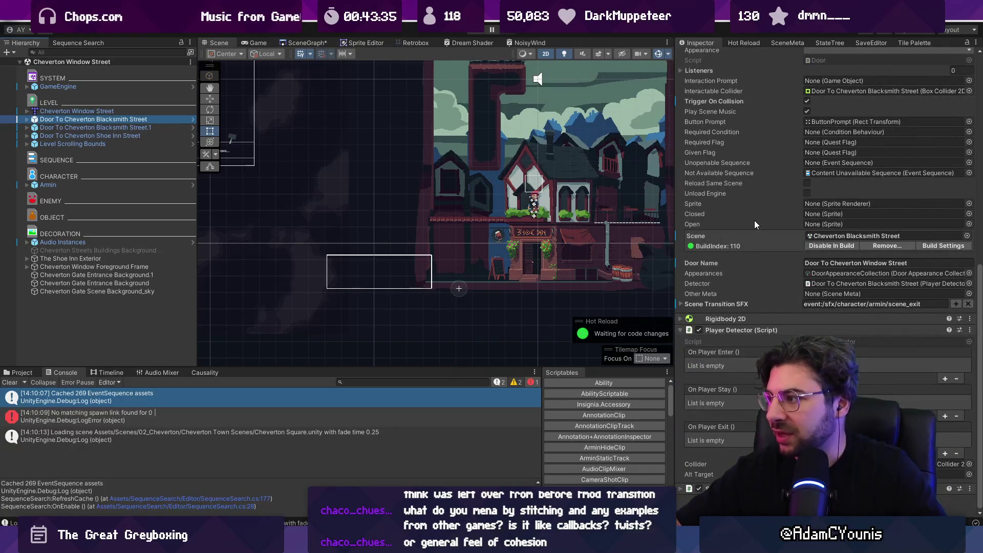
{"action": "key", "text": "Down"}
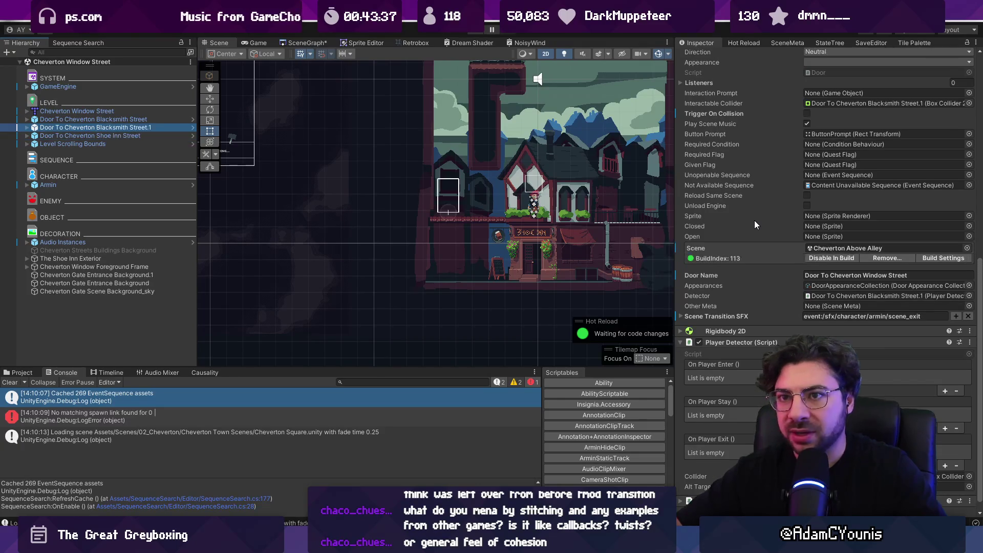
{"action": "key", "text": "shift+Up"}
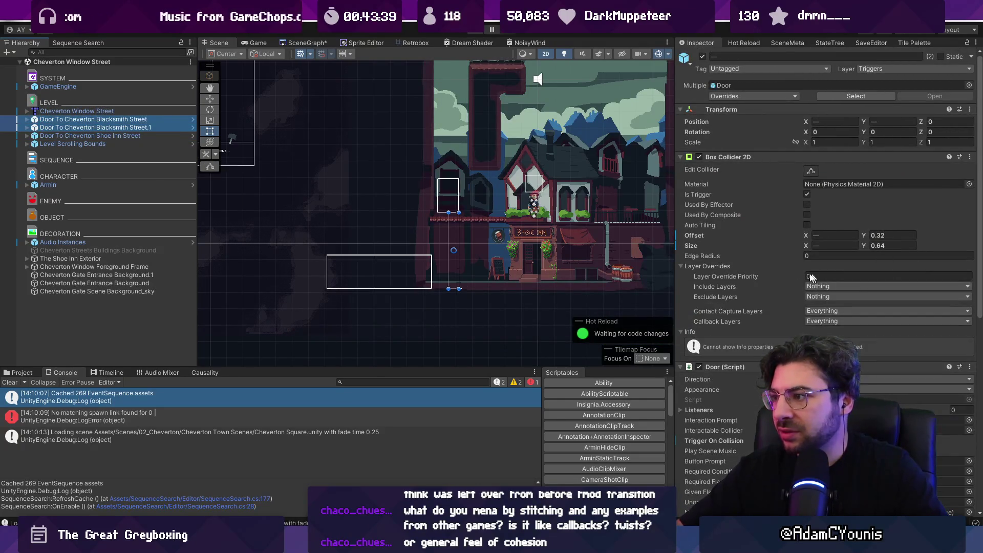
{"action": "scroll", "coordinate": [704, 309], "scroll_direction": "down", "scroll_amount": 5}
{"action": "right_click", "coordinate": [688, 386]}
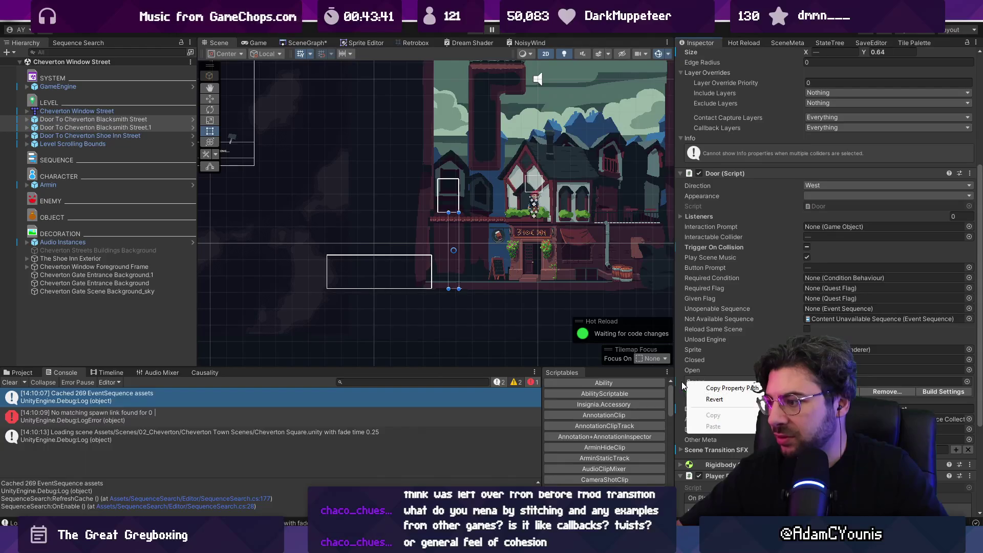
{"action": "left_click", "coordinate": [716, 396]}
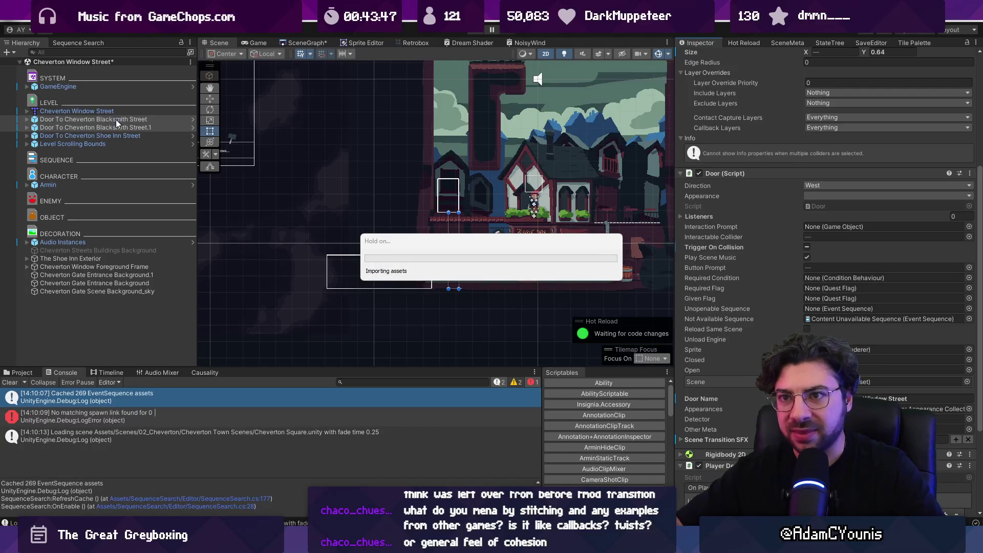
- Select and frame the Shoe Inn Street door, then bring up the Scene Graph
{"action": "left_click", "coordinate": [116, 118]}
{"action": "key", "text": "Down"}
{"action": "key", "text": "Down"}
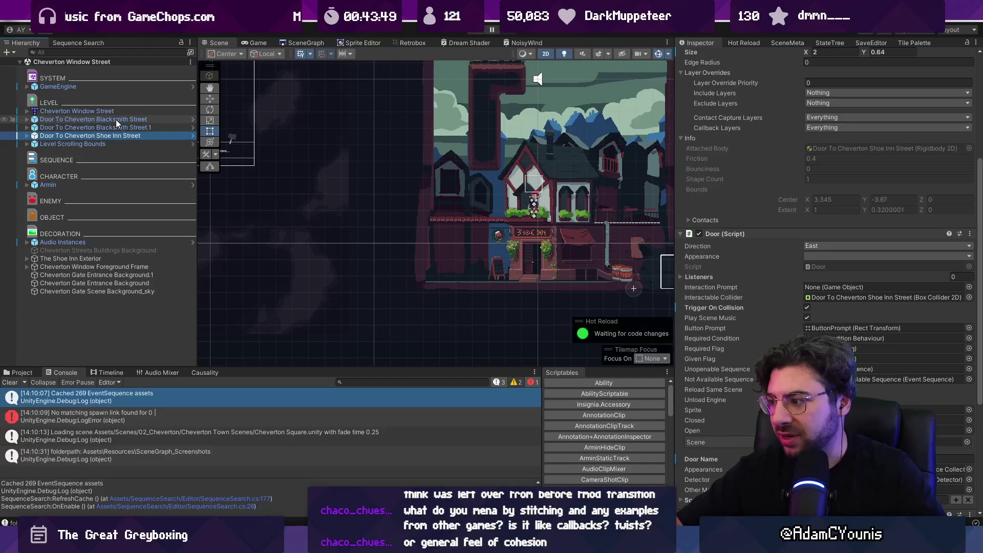
{"action": "scroll", "coordinate": [790, 276], "scroll_direction": "down", "scroll_amount": 5}
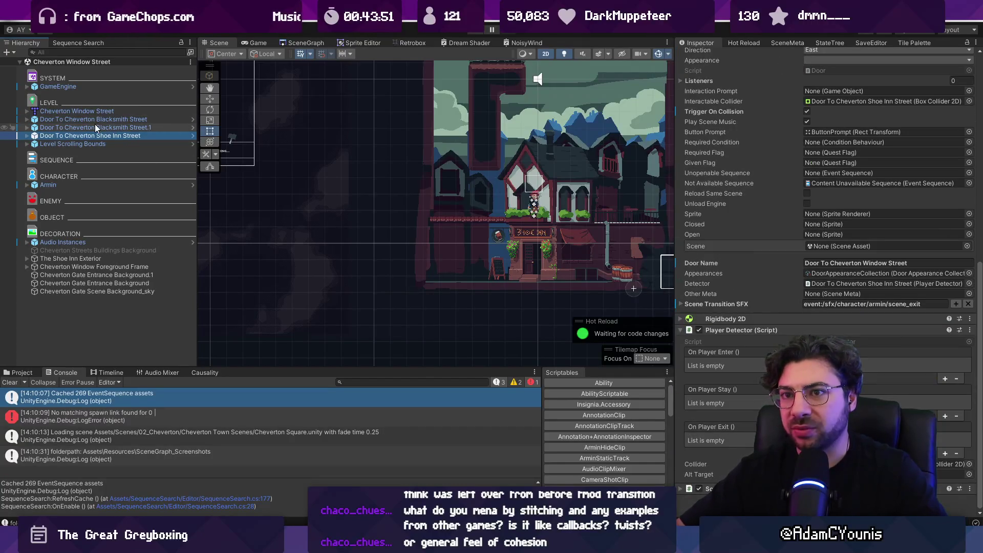
{"action": "key", "text": "f"}
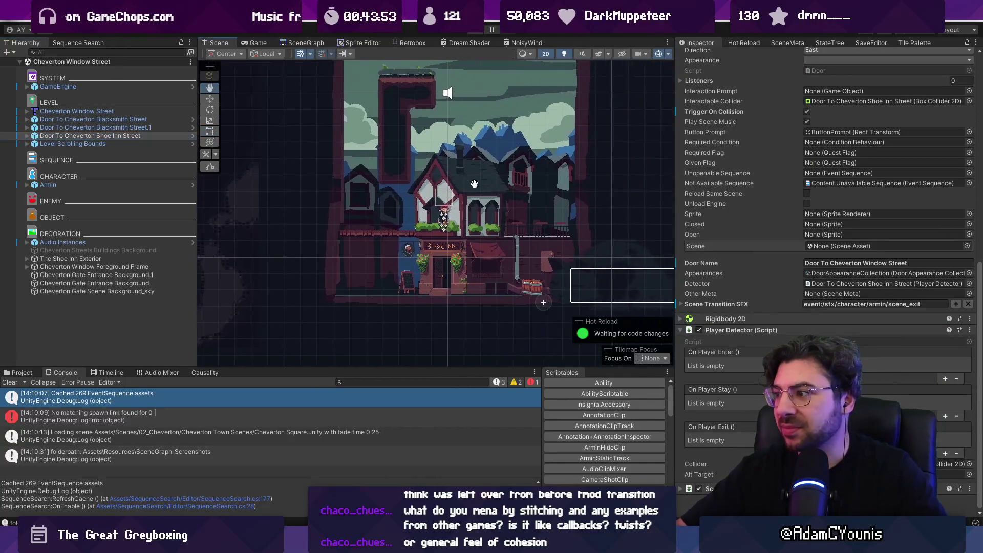
{"action": "left_click", "coordinate": [300, 44]}
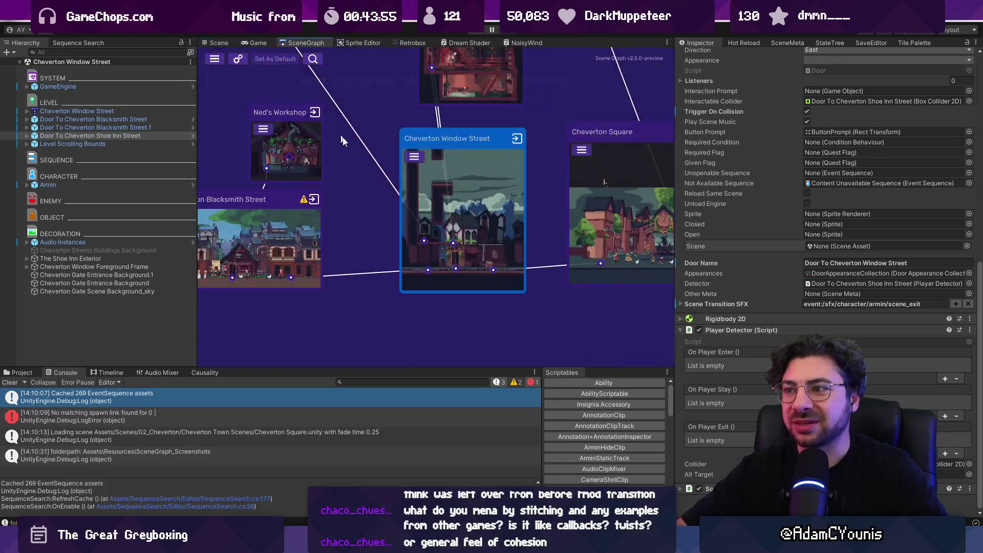
- Open Cheverton Square and revert the Door To Cheverton Window Scene's Scene target to prefab value
{"action": "double_click", "coordinate": [474, 202]}
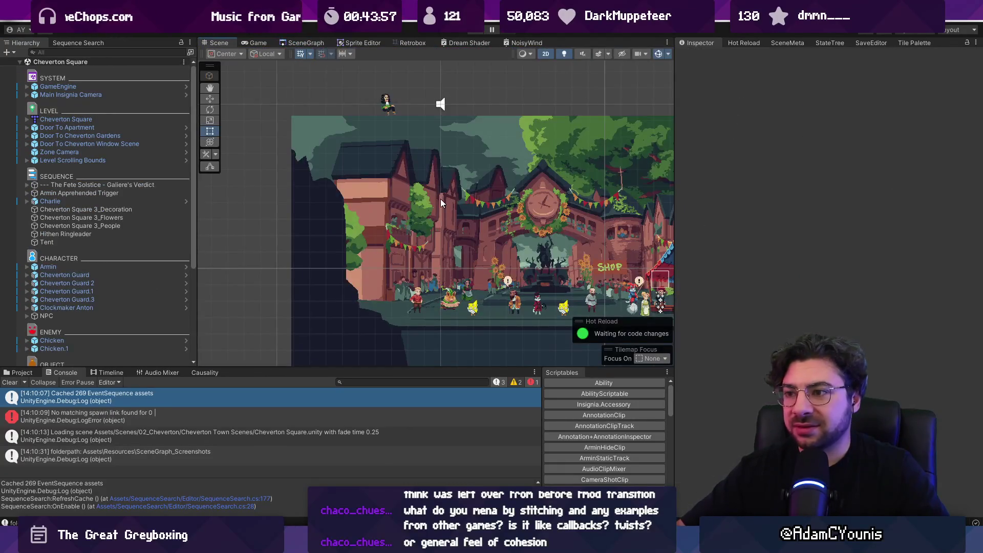
{"action": "left_click", "coordinate": [122, 128]}
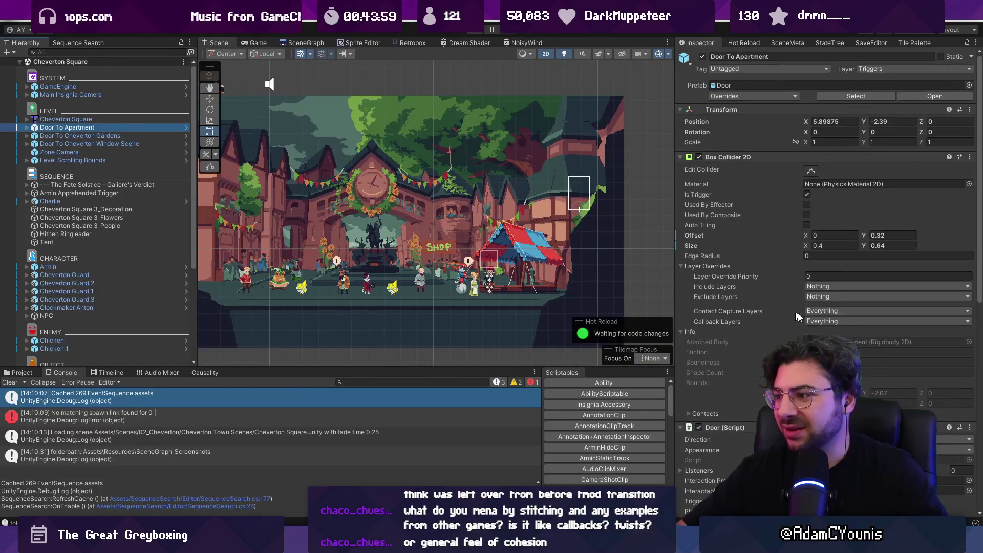
{"action": "scroll", "coordinate": [793, 312], "scroll_direction": "down", "scroll_amount": 10}
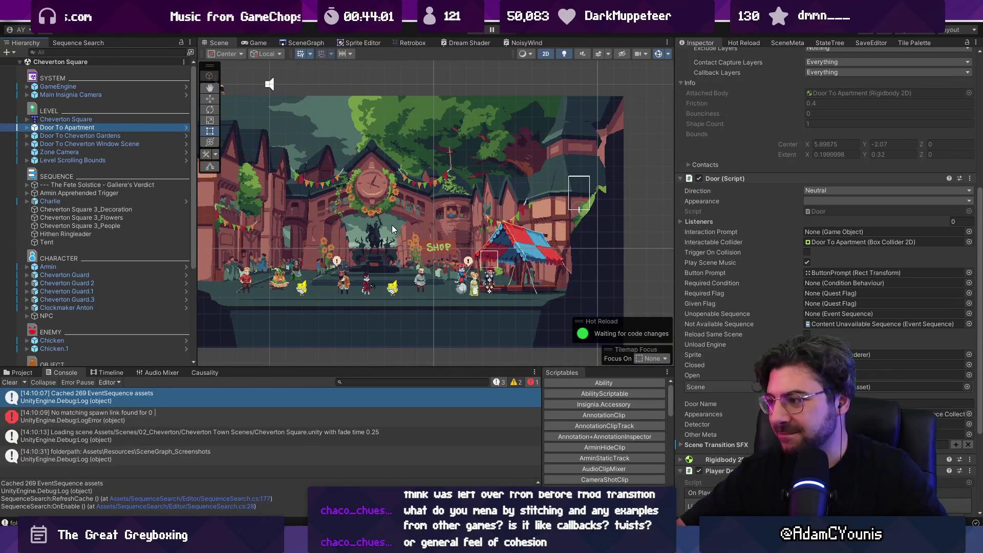
{"action": "key", "text": "Down"}
{"action": "key", "text": "Down"}
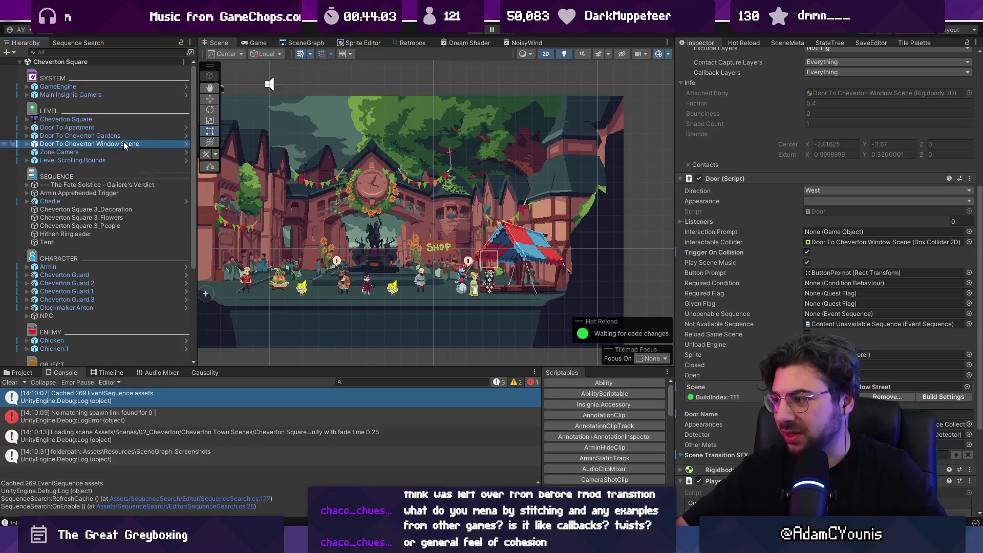
{"action": "right_click", "coordinate": [702, 387]}
{"action": "left_click", "coordinate": [724, 415]}
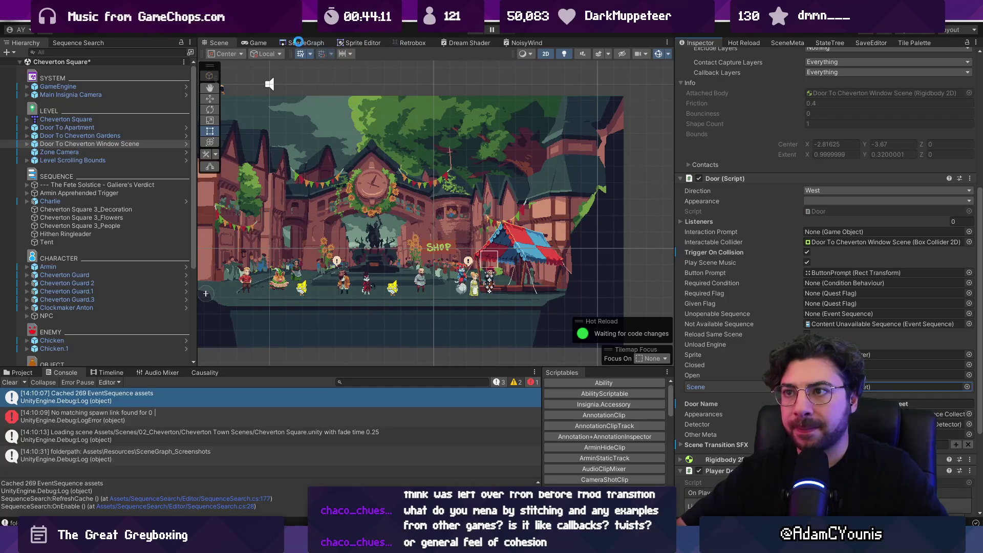
- Open Cheverton Garden from the scene graph and inspect its Door To Square and Door To Hall
{"action": "left_click", "coordinate": [298, 41]}
{"action": "double_click", "coordinate": [589, 214]}
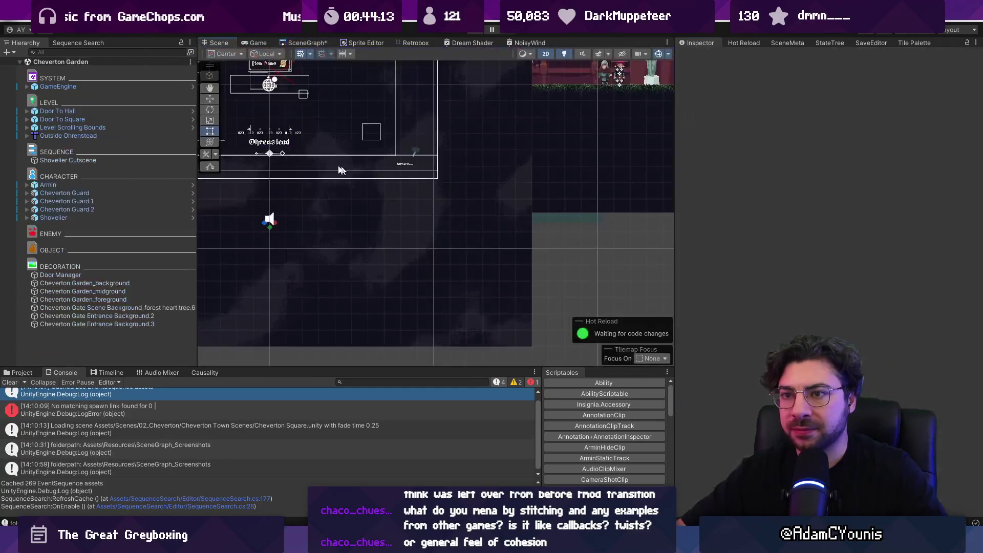
{"action": "scroll", "coordinate": [342, 170], "scroll_direction": "down", "scroll_amount": 3}
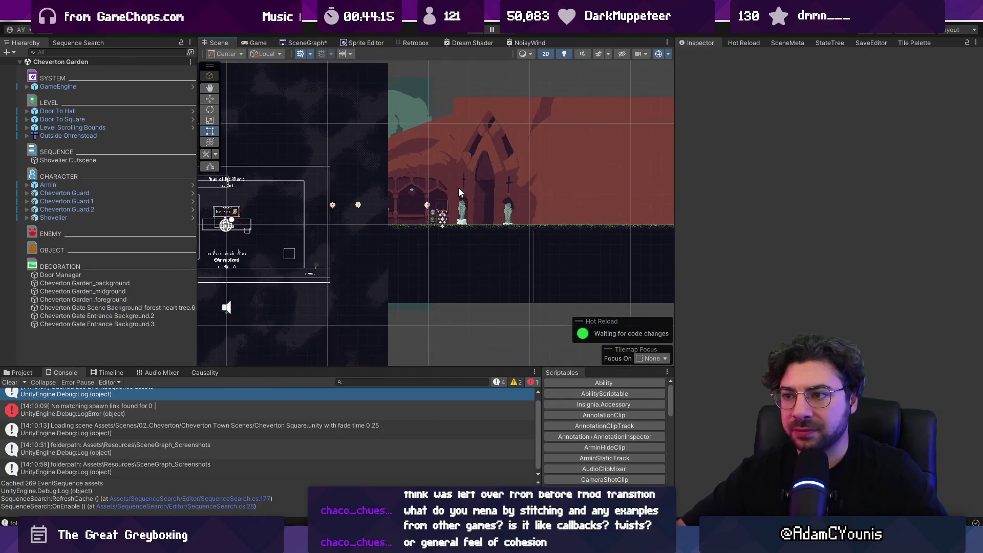
{"action": "left_click", "coordinate": [77, 118]}
{"action": "scroll", "coordinate": [817, 252], "scroll_direction": "down", "scroll_amount": 5}
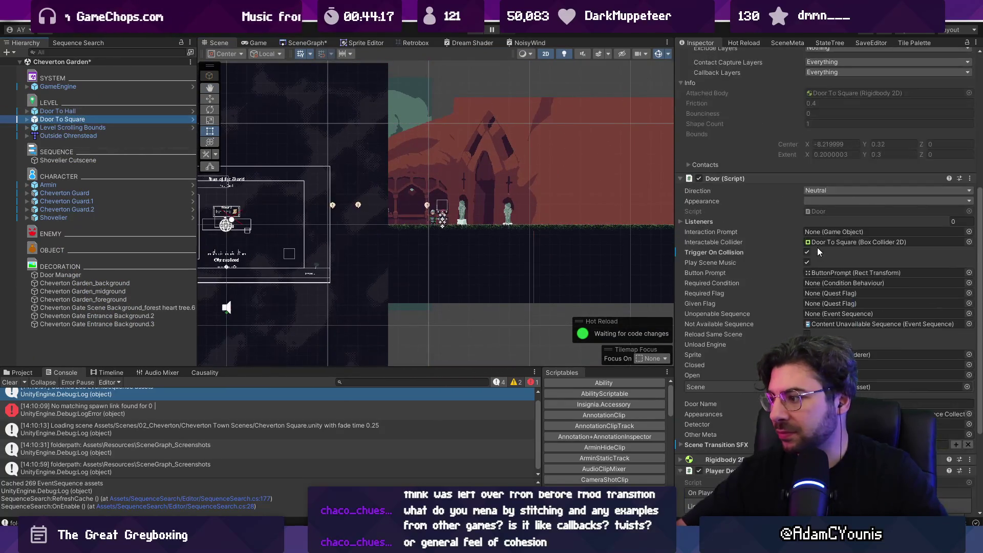
{"action": "left_click", "coordinate": [100, 110]}
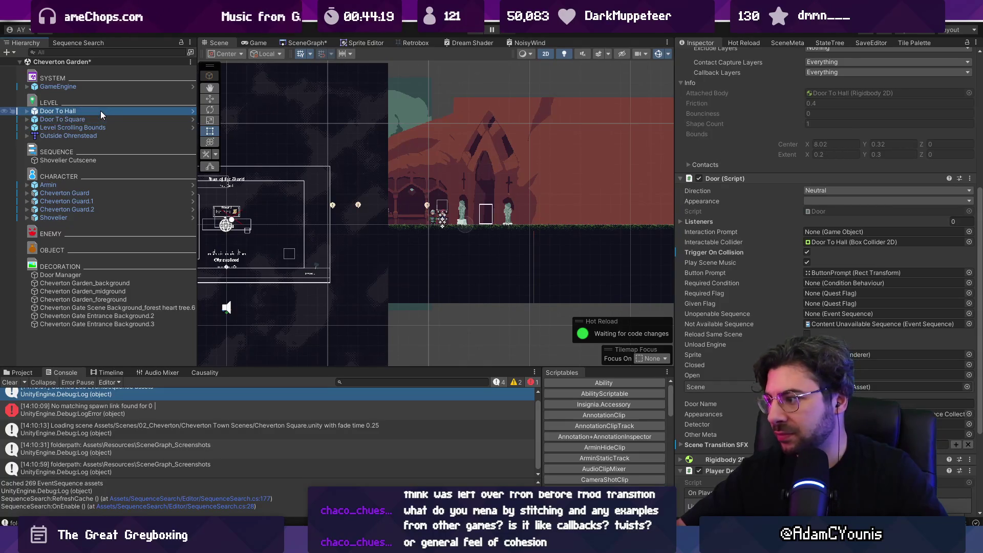
- Reopen Cheverton Square, saving Cheverton Garden's changes when prompted
{"action": "left_click", "coordinate": [305, 43]}
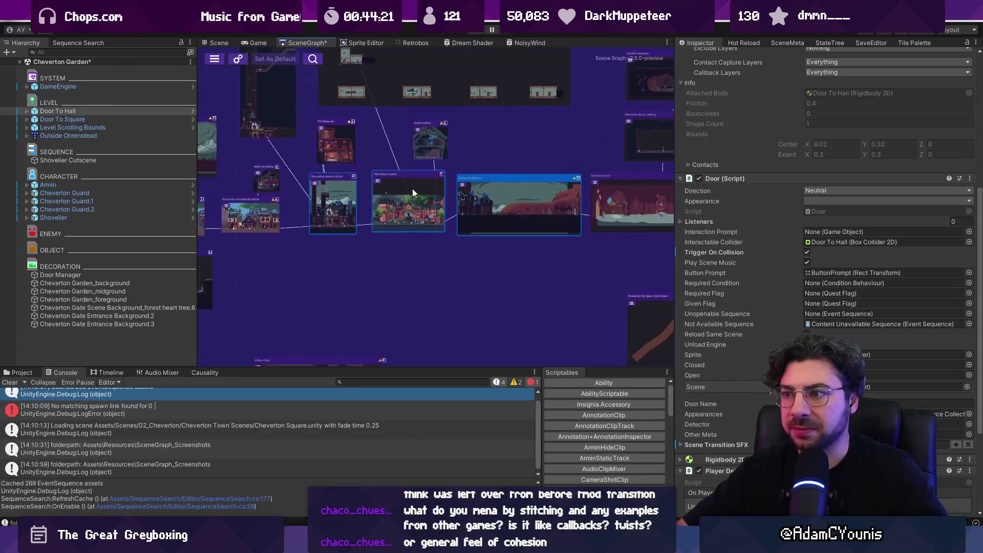
{"action": "scroll", "coordinate": [412, 197], "scroll_direction": "up", "scroll_amount": 3}
{"action": "double_click", "coordinate": [410, 202]}
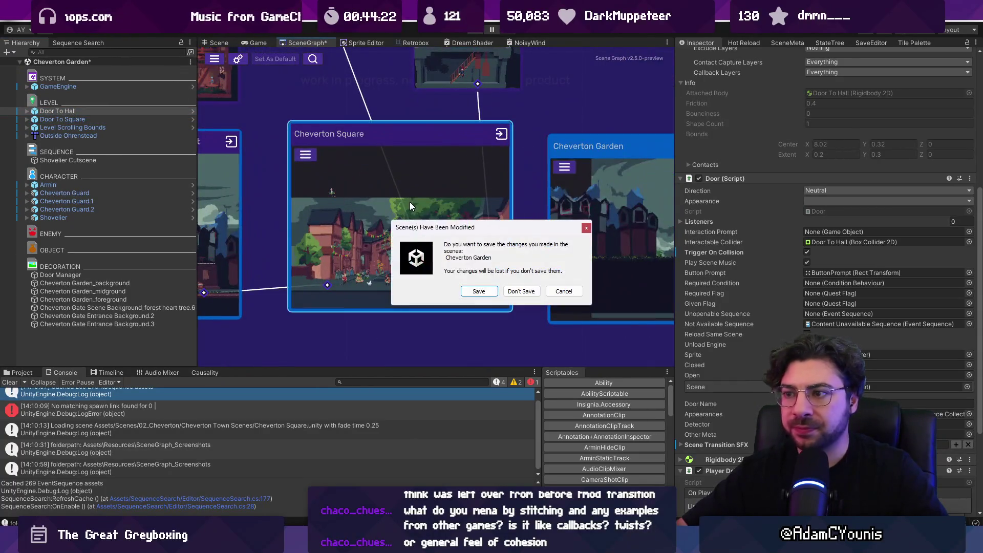
{"action": "left_click", "coordinate": [475, 293]}
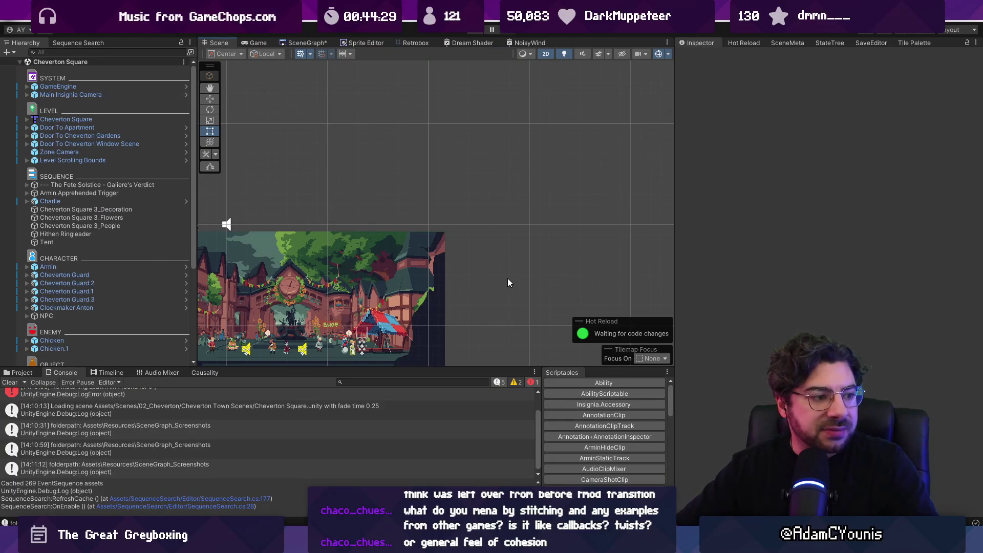
- Zoom the Scene view on Cheverton Square and show the Assets/Scripts/Audio folder in the Project panel
{"action": "scroll", "coordinate": [391, 254], "scroll_direction": "down", "scroll_amount": 2}
{"action": "scroll", "coordinate": [353, 244], "scroll_direction": "up", "scroll_amount": 5}
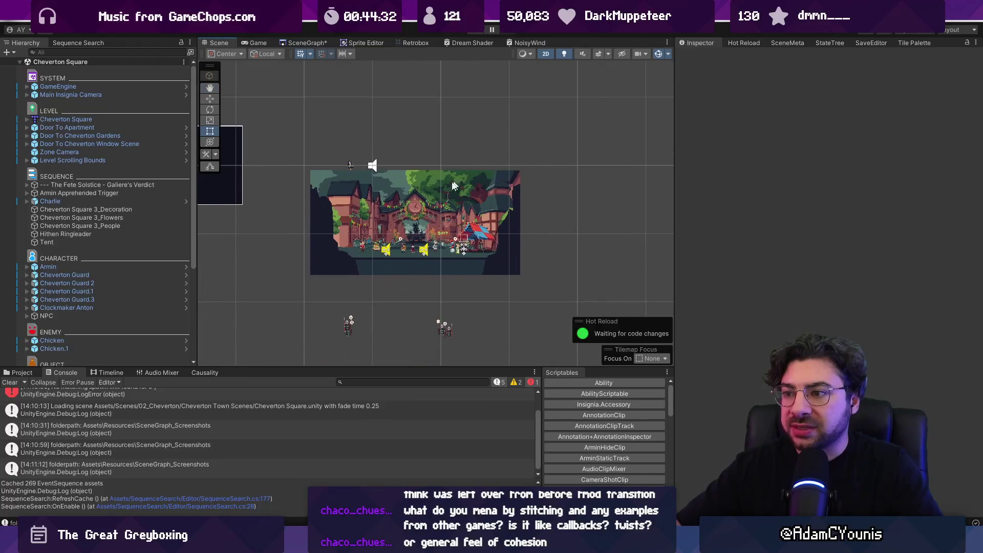
{"action": "scroll", "coordinate": [413, 232], "scroll_direction": "up", "scroll_amount": 2}
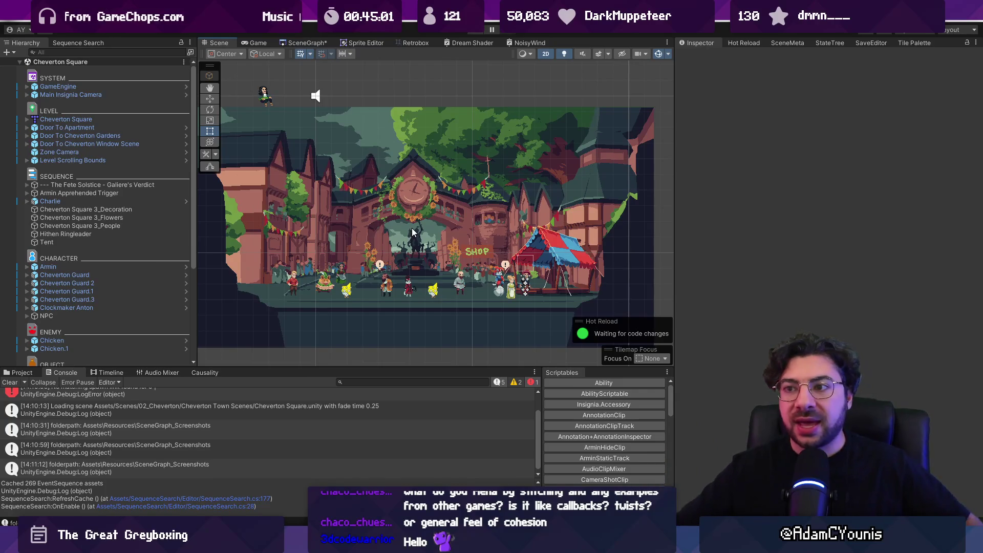
{"action": "left_click", "coordinate": [21, 373]}
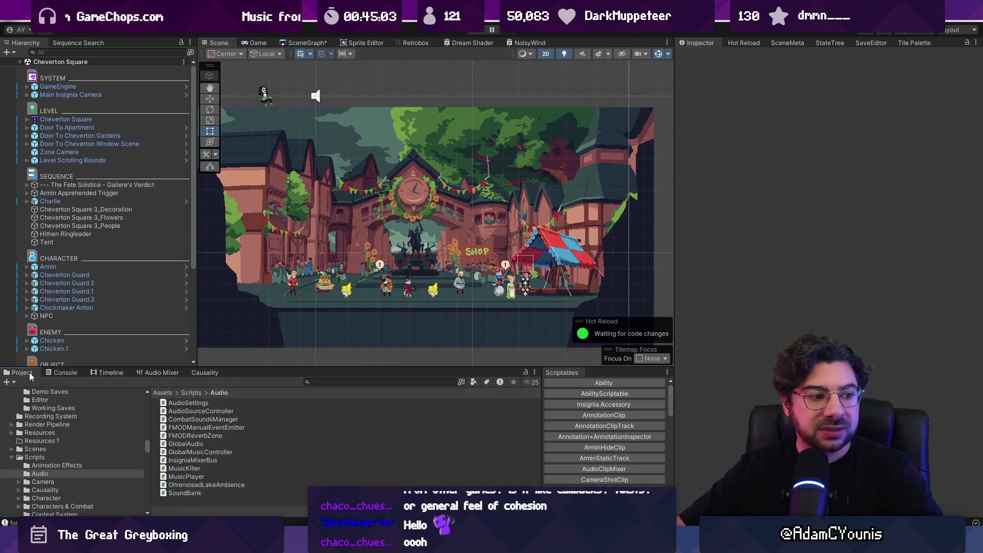
- Inspect Galiere's Verdict and the Armin Apprehended Trigger, then open the Chapter 2 - Fete Solstice progress state
{"action": "left_click", "coordinate": [96, 184]}
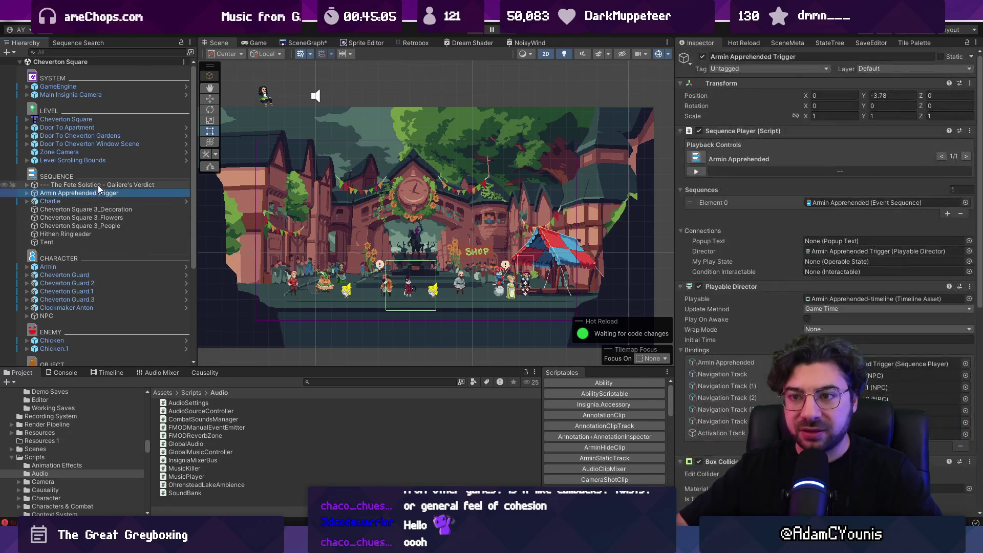
{"action": "left_click", "coordinate": [117, 193]}
{"action": "double_click", "coordinate": [104, 95]}
{"action": "double_click", "coordinate": [113, 88]}
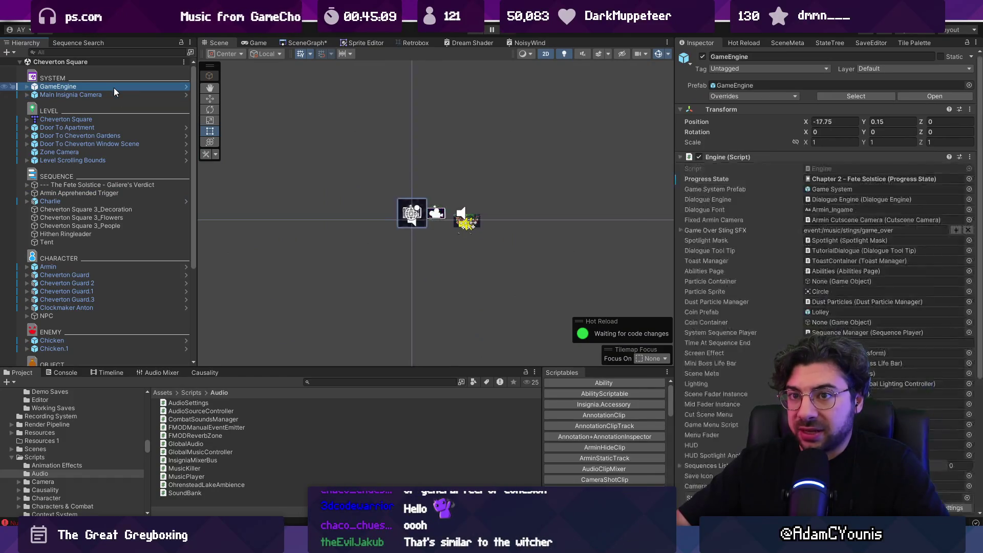
{"action": "double_click", "coordinate": [837, 179]}
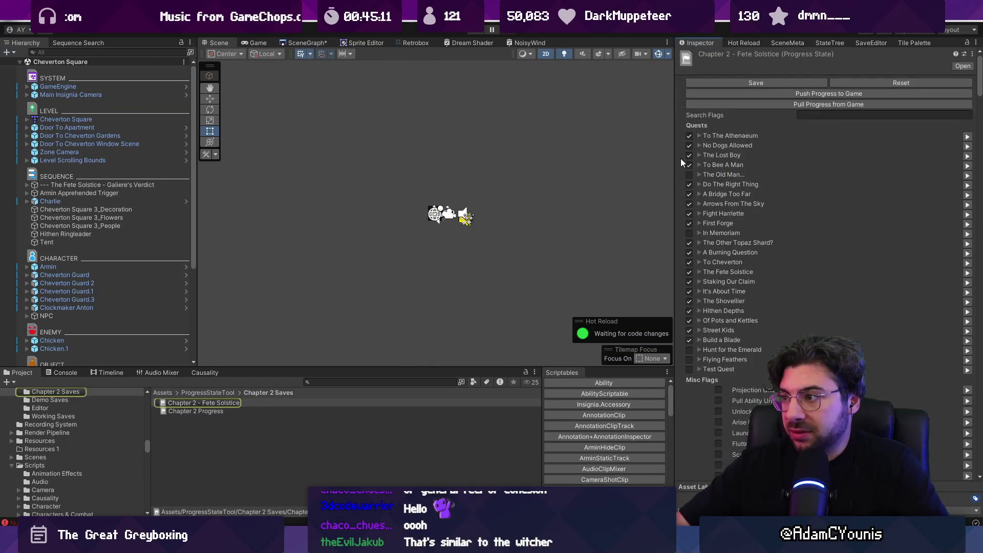
- Expand the quest flag lists from To The Athenaeum through Staking Our Claim and review them
{"action": "left_click", "coordinate": [699, 136]}
{"action": "left_click", "coordinate": [699, 168]}
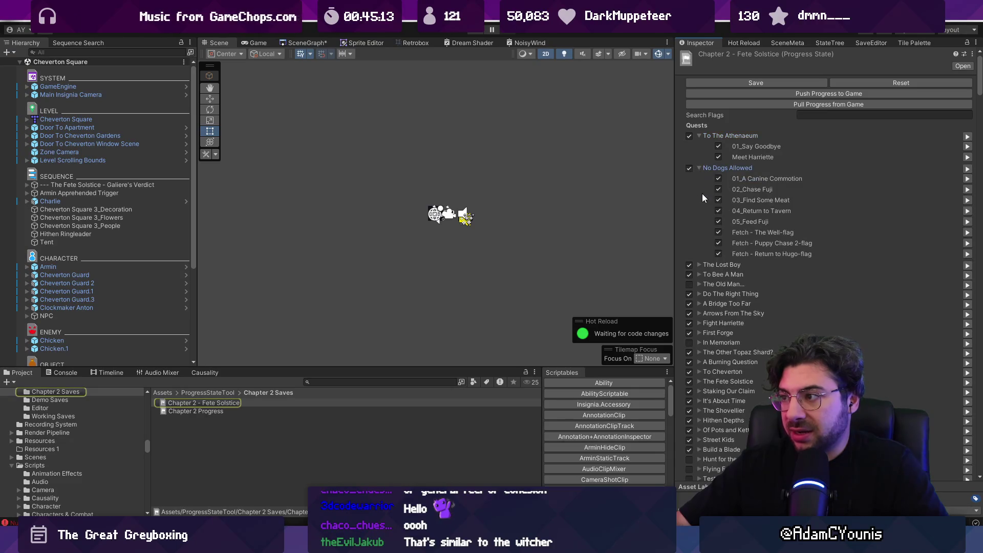
{"action": "left_click", "coordinate": [699, 264]}
{"action": "scroll", "coordinate": [697, 271], "scroll_direction": "down", "scroll_amount": 5}
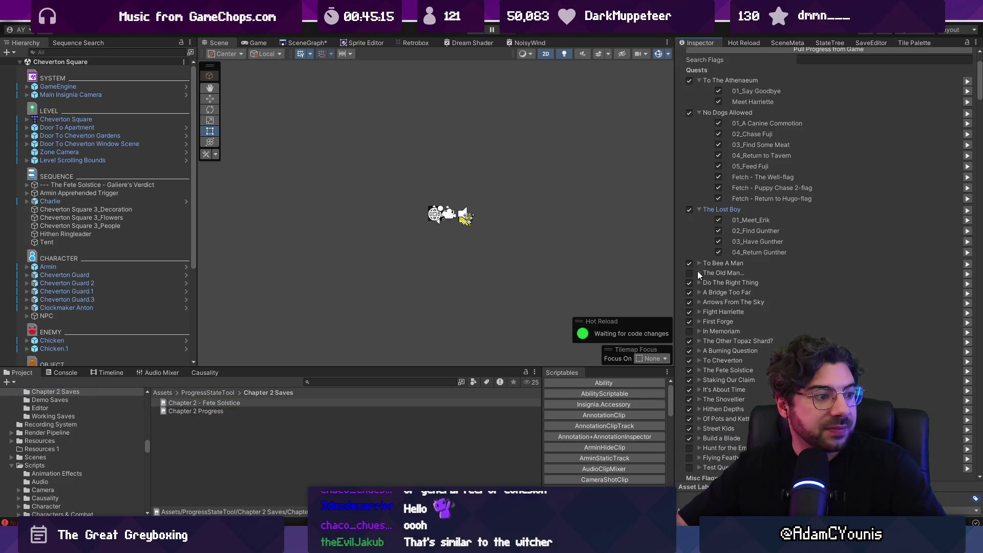
{"action": "left_click", "coordinate": [699, 208]}
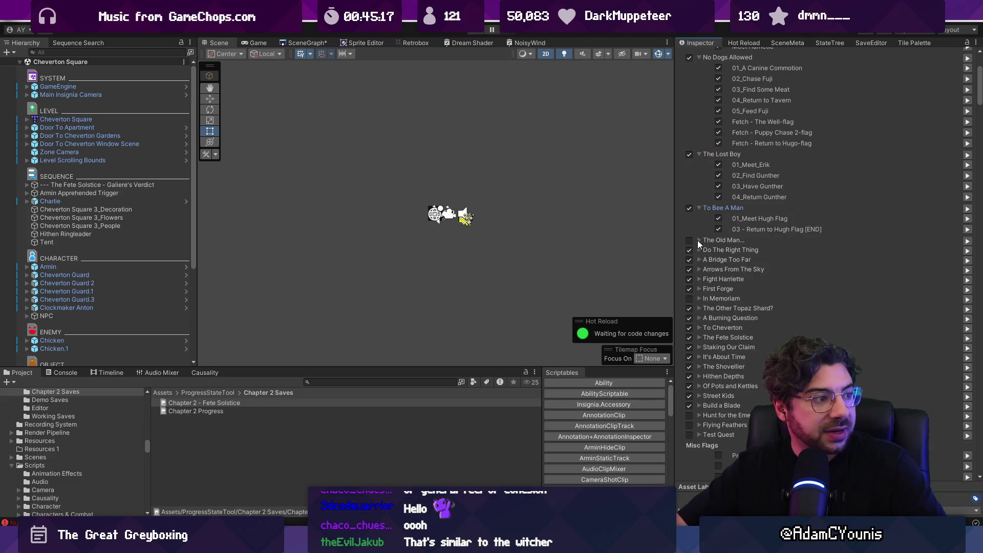
{"action": "left_click", "coordinate": [700, 249]}
{"action": "left_click", "coordinate": [699, 282]}
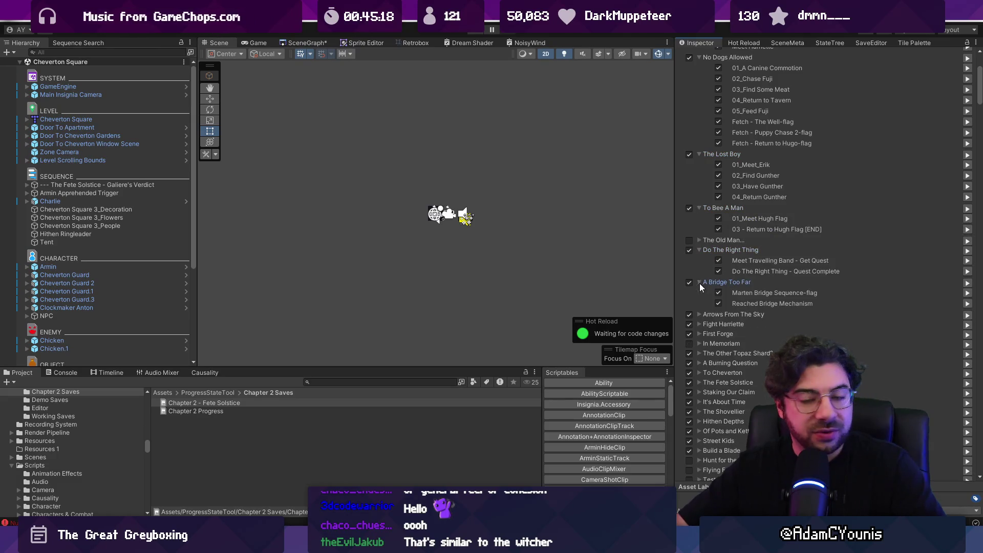
{"action": "left_click", "coordinate": [699, 315]}
{"action": "left_click", "coordinate": [699, 357]}
{"action": "scroll", "coordinate": [701, 368], "scroll_direction": "down", "scroll_amount": 3}
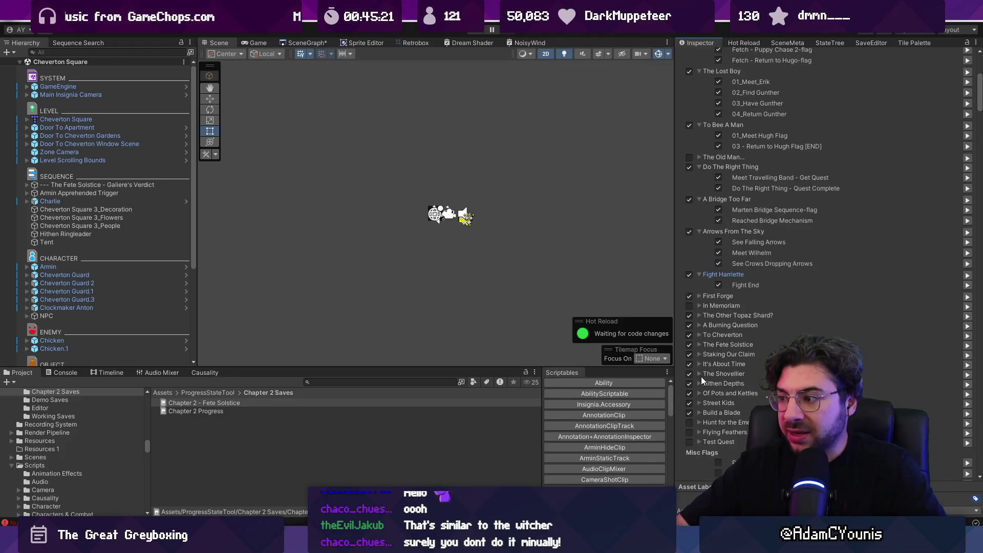
{"action": "left_click", "coordinate": [699, 354]}
{"action": "scroll", "coordinate": [718, 250], "scroll_direction": "up", "scroll_amount": 7}
{"action": "scroll", "coordinate": [739, 211], "scroll_direction": "down", "scroll_amount": 15}
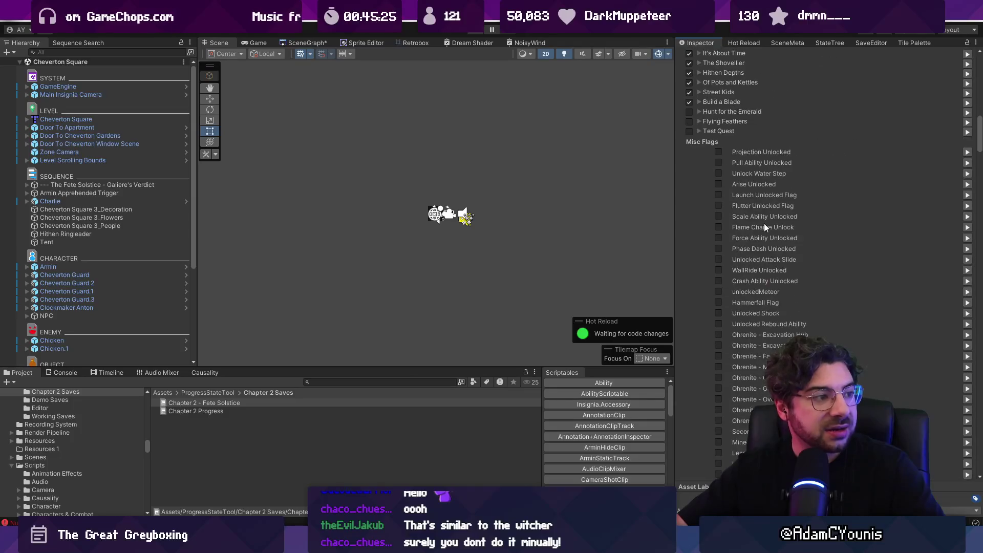
{"action": "scroll", "coordinate": [772, 201], "scroll_direction": "down", "scroll_amount": 15}
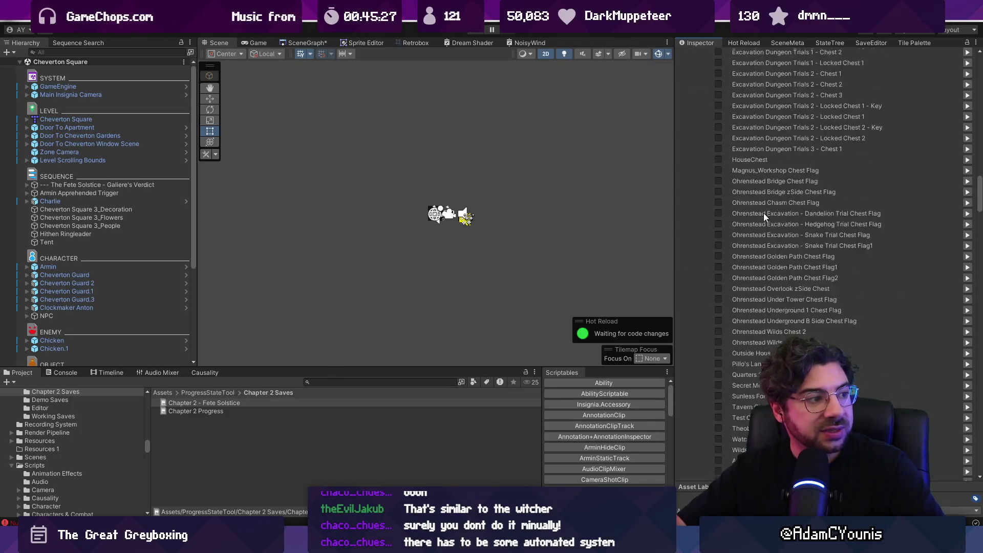
{"action": "scroll", "coordinate": [795, 258], "scroll_direction": "down", "scroll_amount": 15}
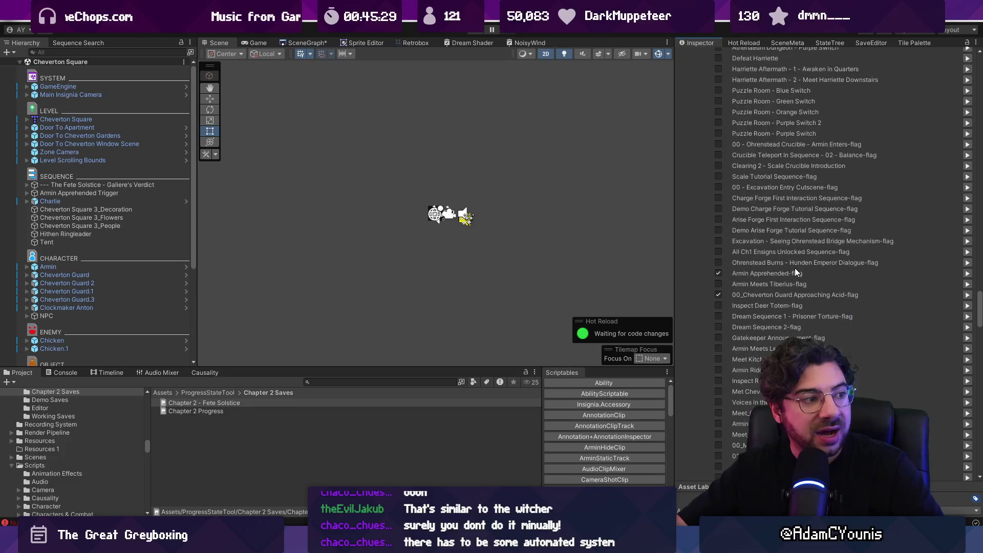
{"action": "scroll", "coordinate": [796, 269], "scroll_direction": "up", "scroll_amount": 5}
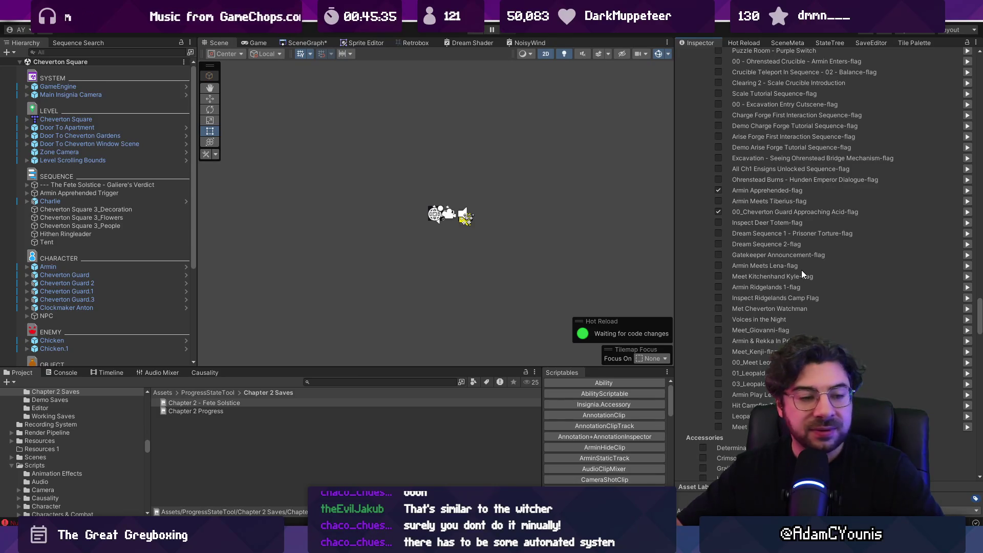
{"action": "left_click_drag", "start_coordinate": [979, 326], "coordinate": [978, 61]}
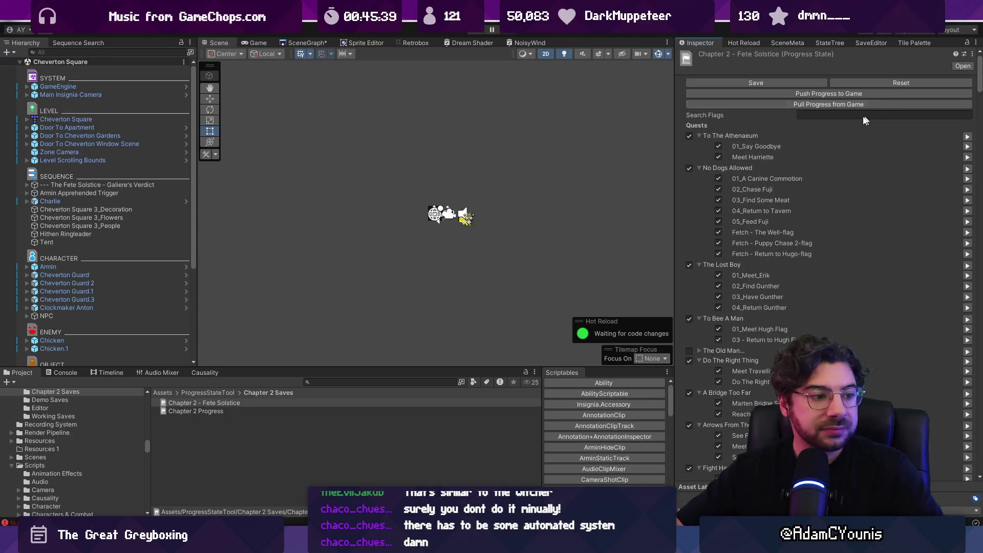
- Collapse all twelve quest entries, To The Athenaeum through Staking Our Claim, then show the Scene Graph
{"action": "left_click", "coordinate": [700, 137]}
{"action": "left_click", "coordinate": [699, 144]}
{"action": "left_click", "coordinate": [698, 157]}
{"action": "left_click", "coordinate": [699, 163]}
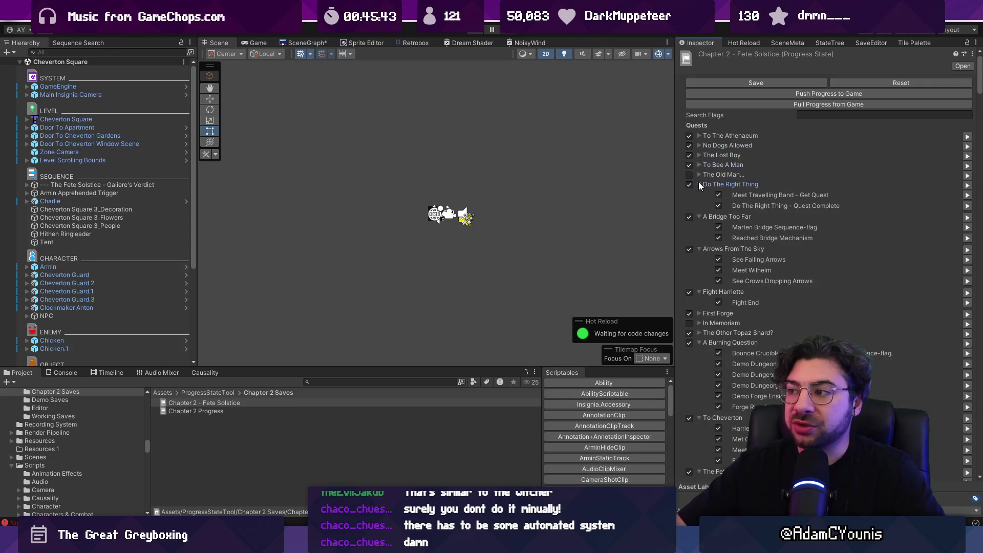
{"action": "left_click", "coordinate": [699, 184]}
{"action": "left_click", "coordinate": [699, 194]}
{"action": "left_click", "coordinate": [700, 204]}
{"action": "left_click", "coordinate": [700, 214]}
{"action": "left_click", "coordinate": [699, 252]}
{"action": "left_click", "coordinate": [699, 263]}
{"action": "left_click", "coordinate": [700, 272]}
{"action": "left_click", "coordinate": [700, 282]}
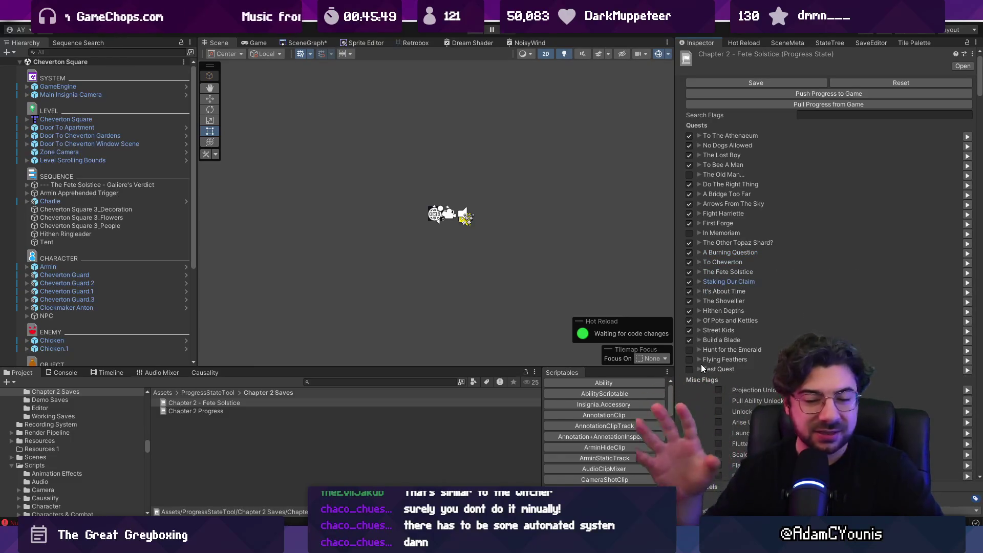
{"action": "left_click", "coordinate": [297, 42]}
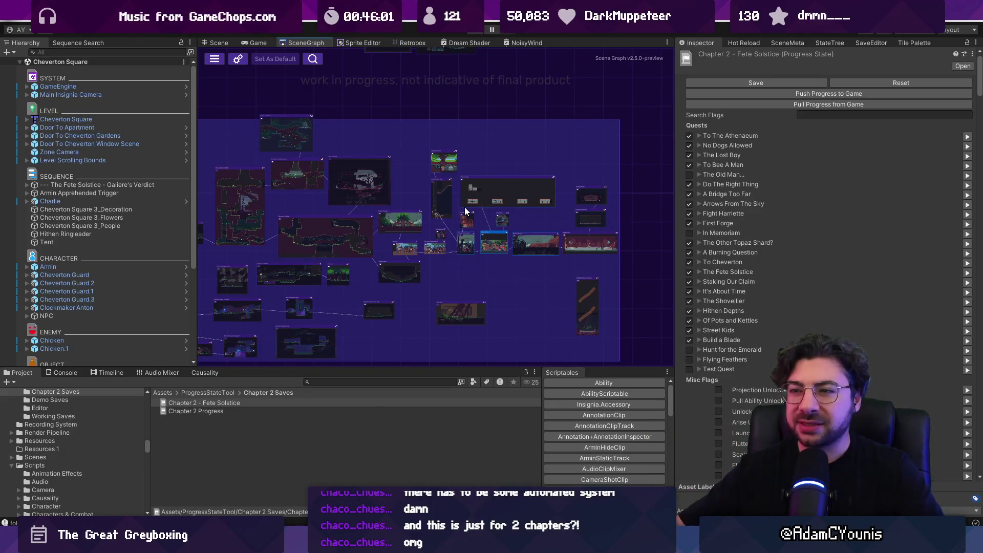
- Maximise the Scene Graph and pan and zoom to centre Cheverton, Blacksmith Street and Ned's Workshop
{"action": "scroll", "coordinate": [428, 187], "scroll_direction": "down", "scroll_amount": 3}
{"action": "scroll", "coordinate": [312, 189], "scroll_direction": "up", "scroll_amount": 3}
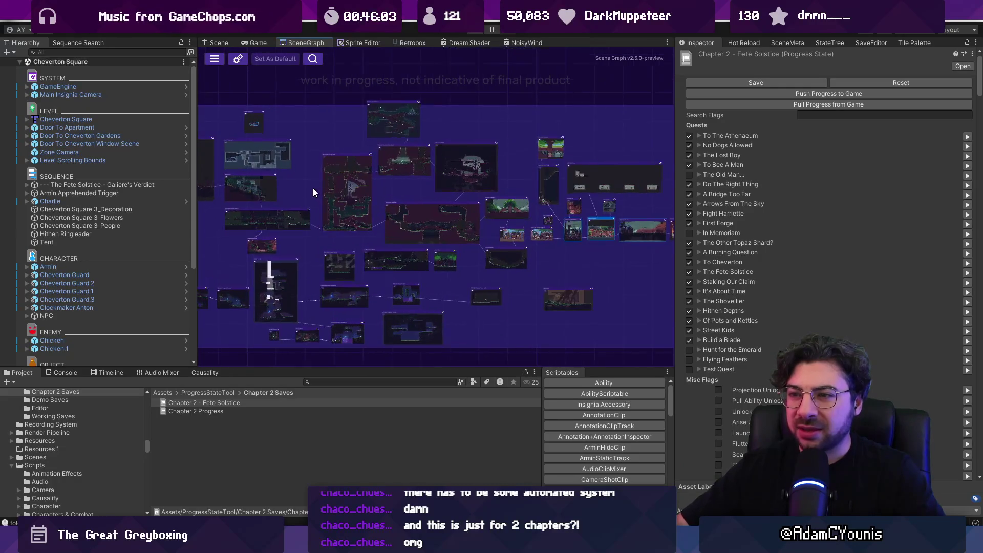
{"action": "double_click", "coordinate": [305, 43]}
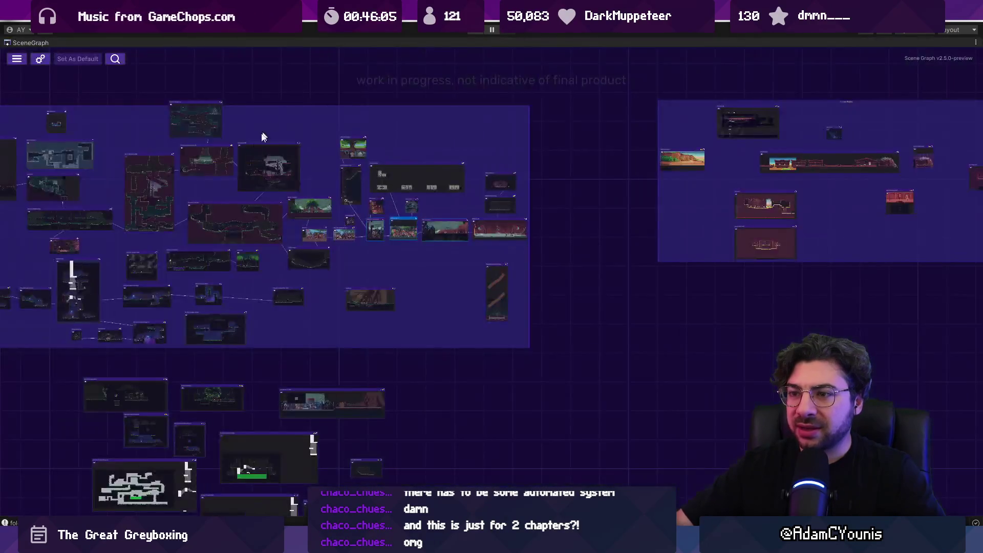
{"action": "scroll", "coordinate": [382, 185], "scroll_direction": "up", "scroll_amount": 4}
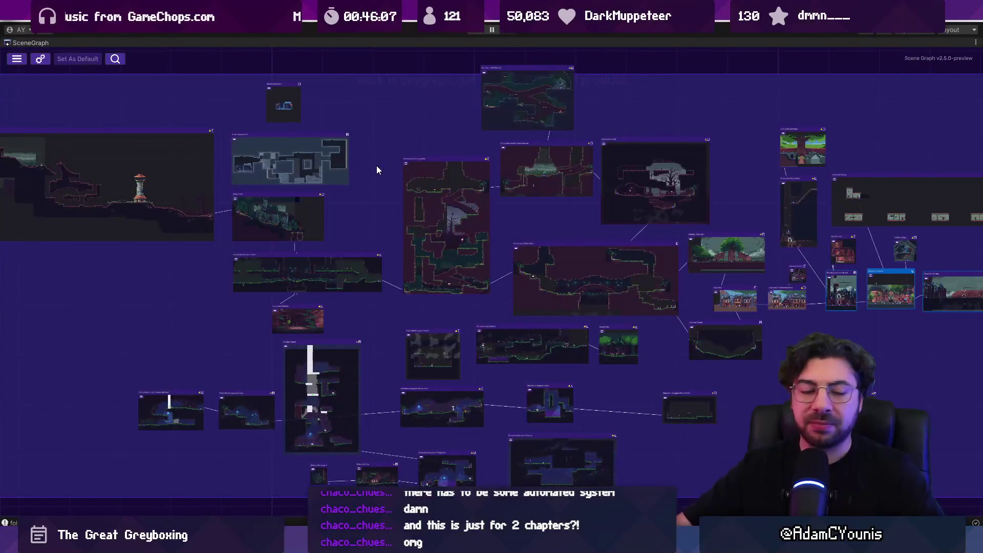
{"action": "left_click_drag", "start_coordinate": [625, 281], "coordinate": [422, 263]}
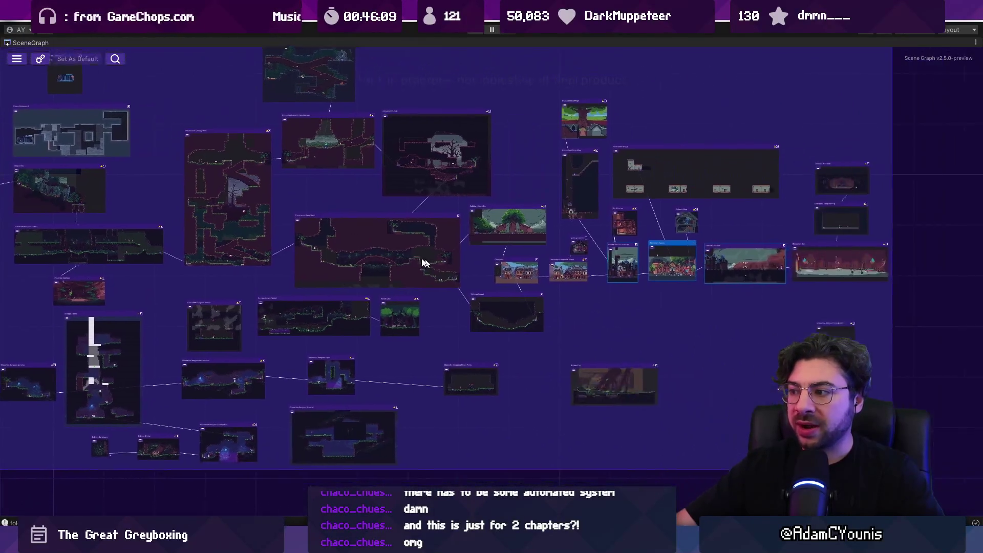
{"action": "scroll", "coordinate": [442, 276], "scroll_direction": "up", "scroll_amount": 5}
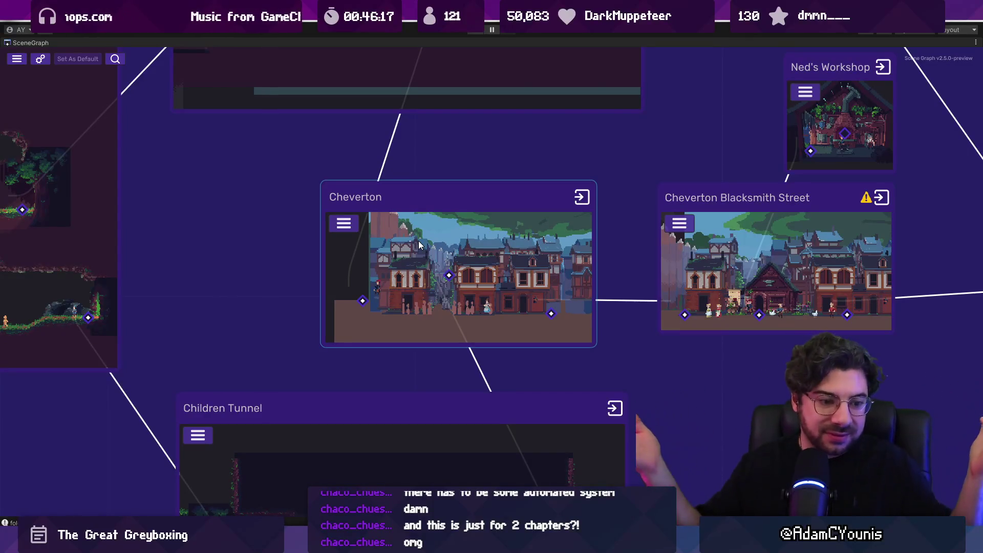
{"action": "left_click_drag", "start_coordinate": [465, 270], "coordinate": [535, 344]}
{"action": "scroll", "coordinate": [514, 398], "scroll_direction": "down", "scroll_amount": 3}
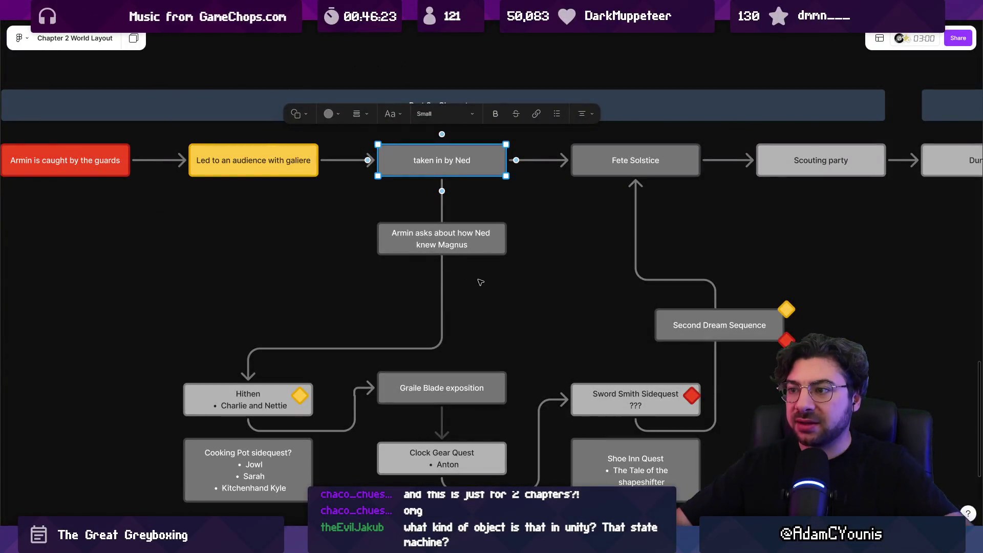
- Select nodes across the Chapter 2 flow, including Dream Sequence and Awoken by Voices in the Night
{"action": "scroll", "coordinate": [480, 282], "scroll_direction": "down", "scroll_amount": 10}
{"action": "left_click_drag", "start_coordinate": [116, 254], "coordinate": [752, 361]}
{"action": "left_click", "coordinate": [753, 367]}
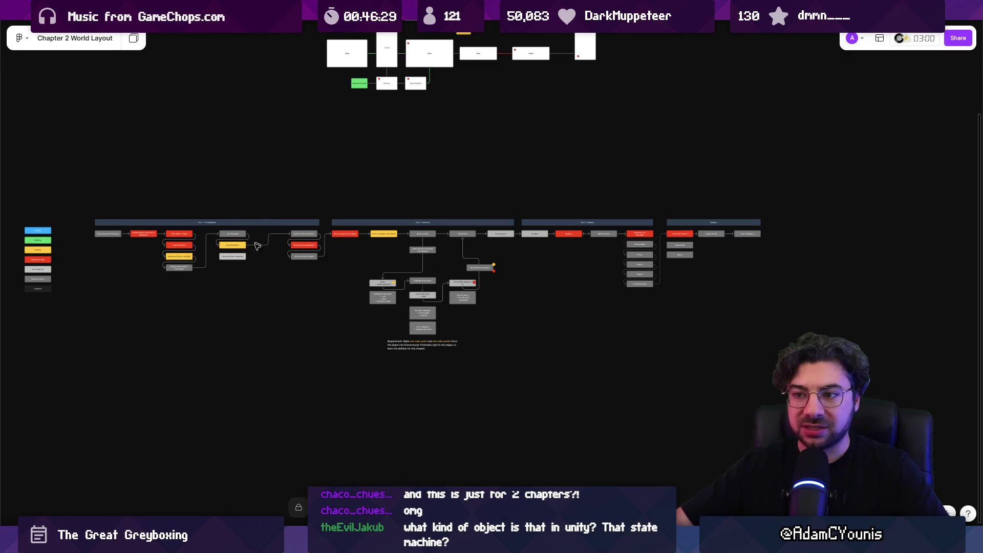
{"action": "scroll", "coordinate": [117, 236], "scroll_direction": "up", "scroll_amount": 5}
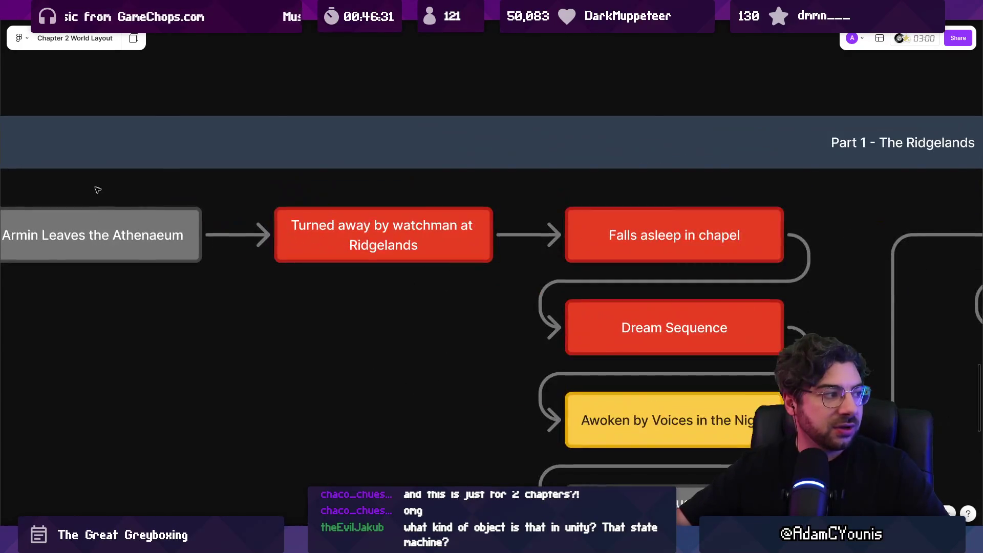
{"action": "scroll", "coordinate": [551, 204], "scroll_direction": "down", "scroll_amount": 2}
{"action": "left_click", "coordinate": [578, 236]}
{"action": "left_click", "coordinate": [578, 333]}
{"action": "left_click", "coordinate": [737, 299]}
- Check the Falls asleep in chapel node, then return to Unity and fit the room graph in view
{"action": "scroll", "coordinate": [483, 294], "scroll_direction": "right", "scroll_amount": 5}
{"action": "scroll", "coordinate": [483, 294], "scroll_direction": "down", "scroll_amount": 8}
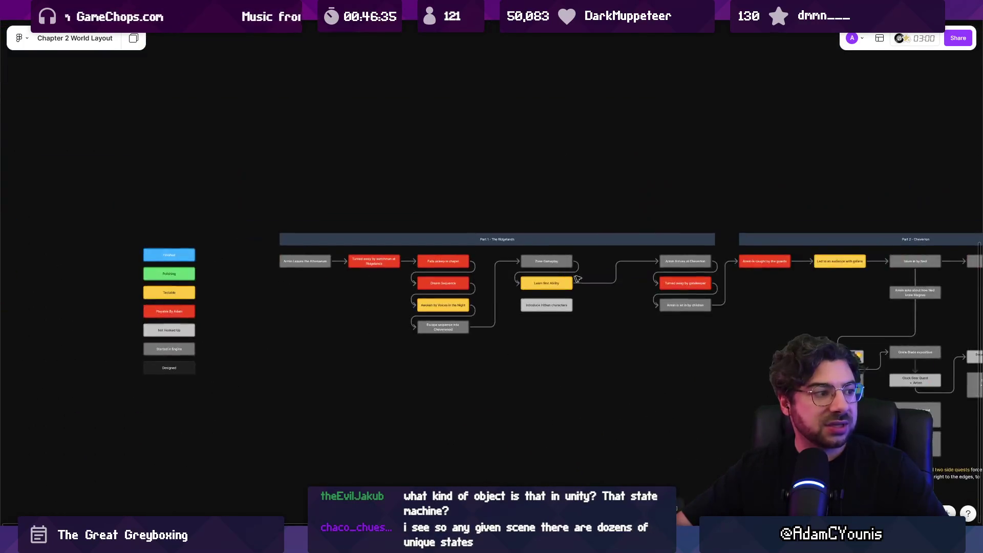
{"action": "scroll", "coordinate": [367, 207], "scroll_direction": "down", "scroll_amount": 1}
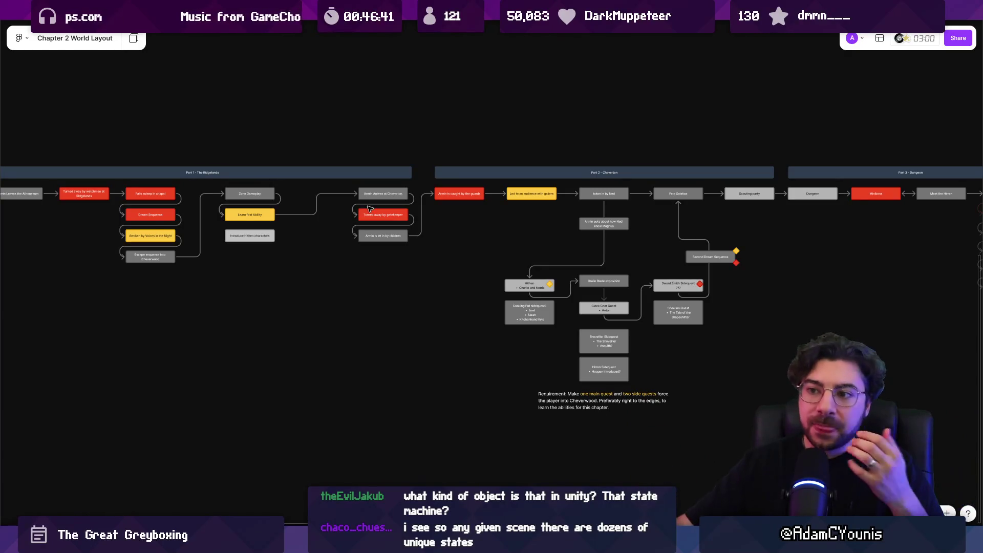
{"action": "scroll", "coordinate": [230, 215], "scroll_direction": "left", "scroll_amount": 3}
{"action": "scroll", "coordinate": [160, 188], "scroll_direction": "up", "scroll_amount": 5}
{"action": "scroll", "coordinate": [171, 233], "scroll_direction": "down", "scroll_amount": 5}
{"action": "scroll", "coordinate": [158, 194], "scroll_direction": "up", "scroll_amount": 2}
{"action": "scroll", "coordinate": [159, 194], "scroll_direction": "up", "scroll_amount": 3}
{"action": "left_click", "coordinate": [248, 189]}
{"action": "left_click", "coordinate": [422, 189]}
{"action": "left_click", "coordinate": [269, 226]}
{"action": "scroll", "coordinate": [268, 227], "scroll_direction": "down", "scroll_amount": 10}
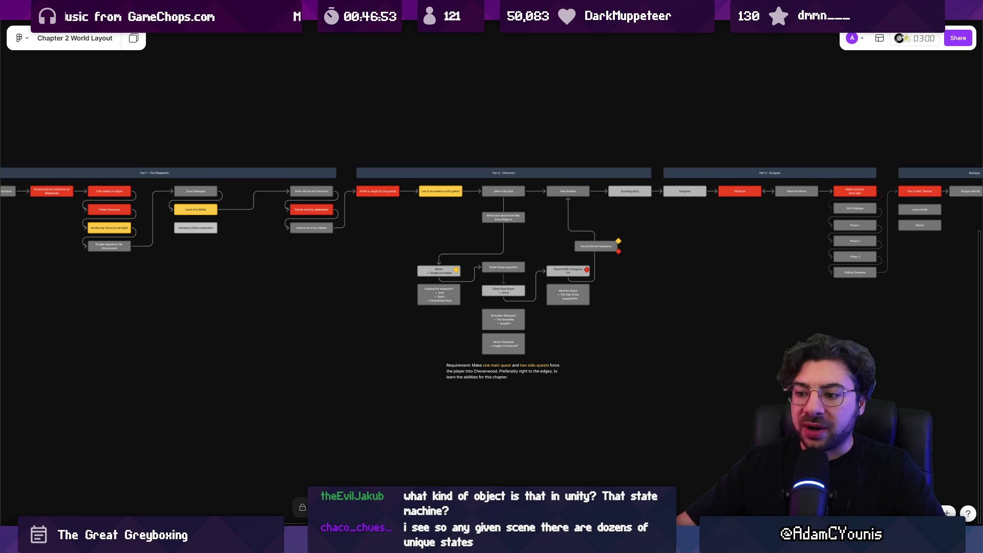
{"action": "key", "text": "alt+Tab"}
{"action": "key", "text": "a"}
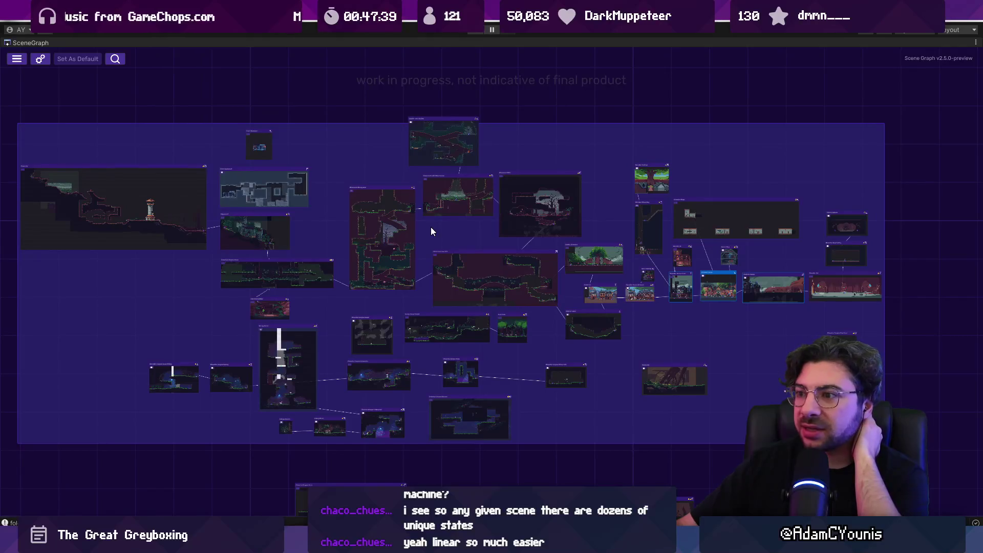
- Box-select the lower-right rooms, nudge the graph right, and restore the normal editor layout
{"action": "left_click_drag", "start_coordinate": [431, 226], "coordinate": [484, 241]}
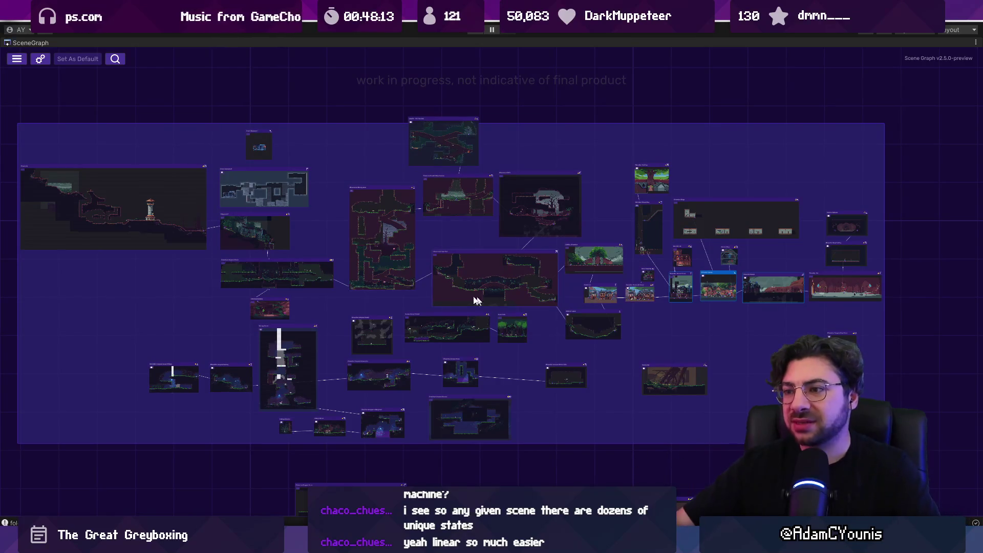
{"action": "left_click_drag", "start_coordinate": [468, 226], "coordinate": [495, 224]}
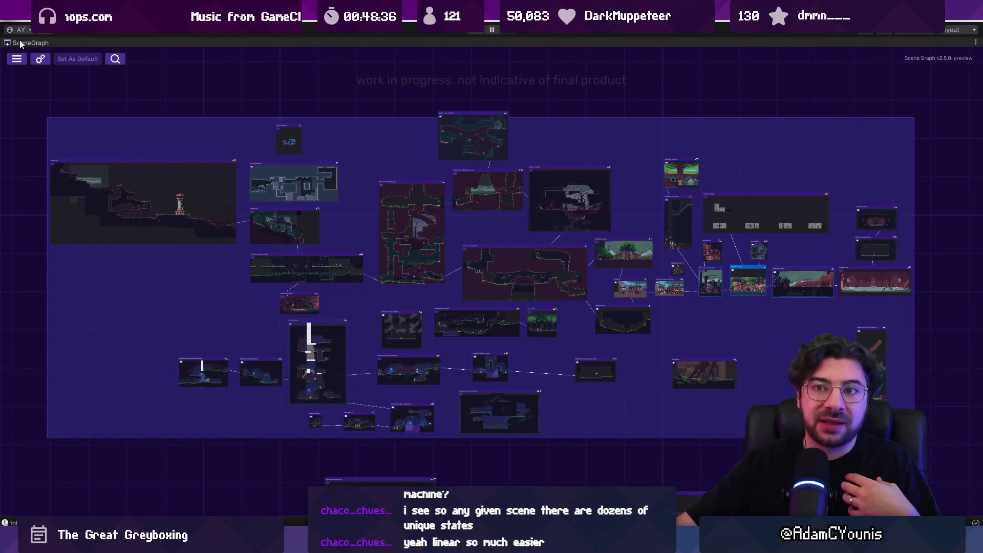
{"action": "key", "text": "shift+space"}
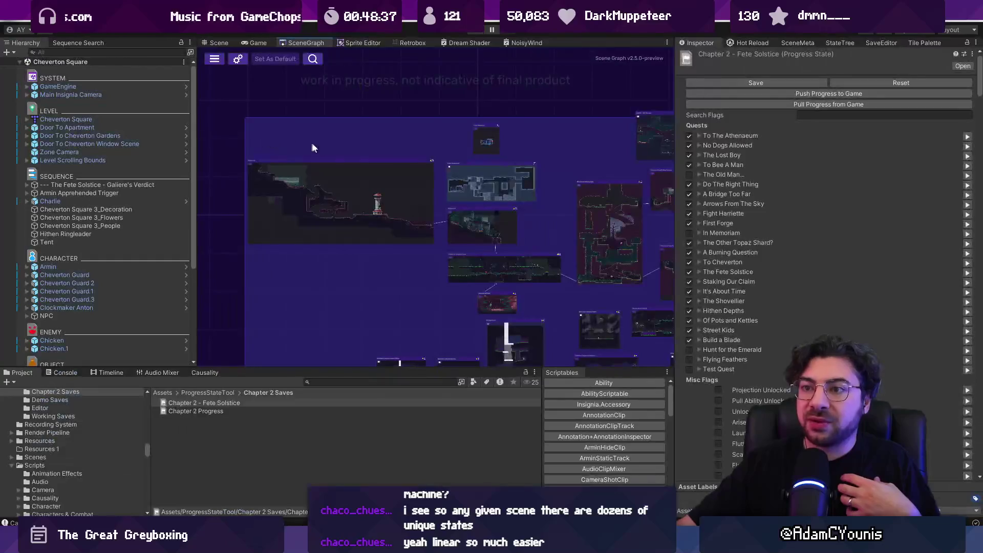
- Zoom the Scene Graph and narrow the Inspector and Hierarchy panels to widen it
{"action": "scroll", "coordinate": [766, 182], "scroll_direction": "down", "scroll_amount": 15}
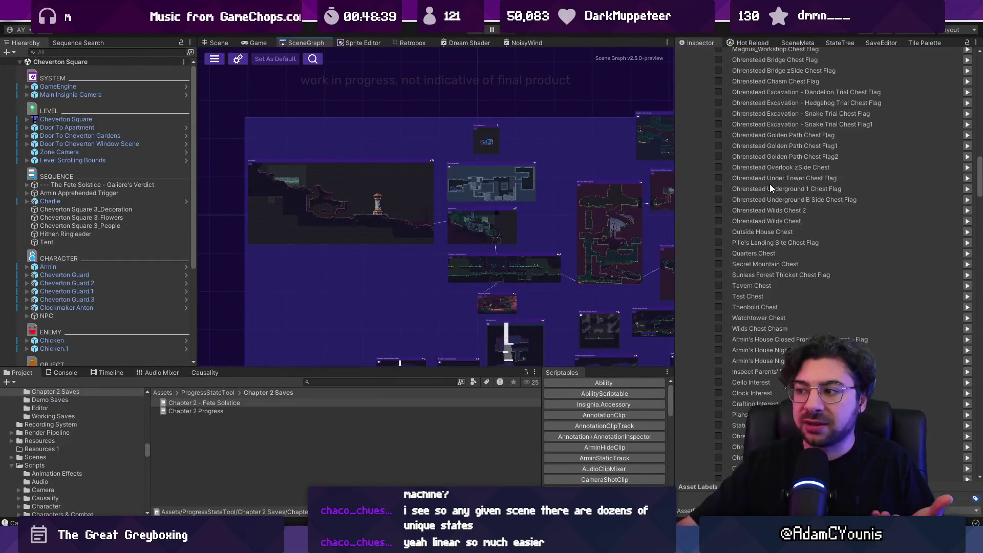
{"action": "scroll", "coordinate": [768, 185], "scroll_direction": "down", "scroll_amount": 10}
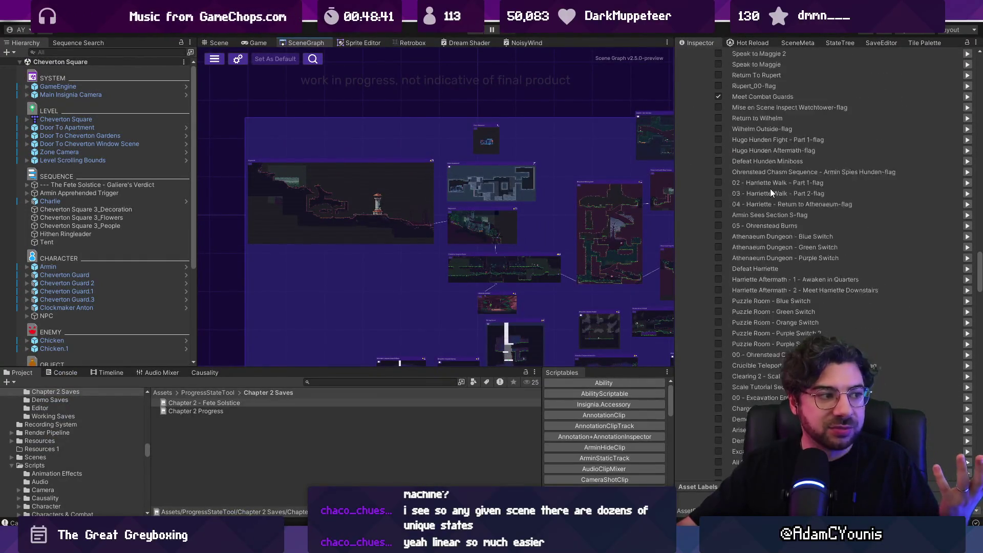
{"action": "scroll", "coordinate": [772, 188], "scroll_direction": "up", "scroll_amount": 10}
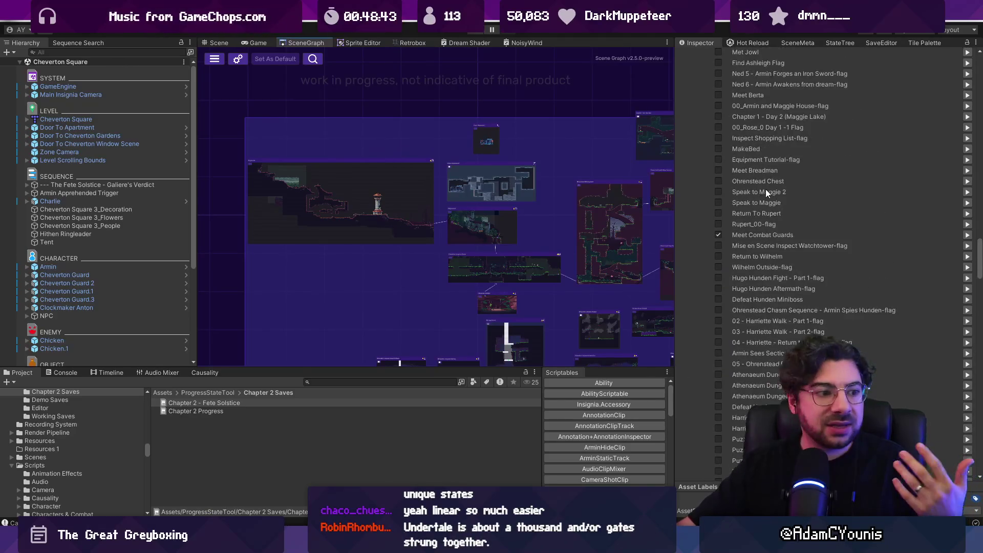
{"action": "scroll", "coordinate": [770, 194], "scroll_direction": "up", "scroll_amount": 10}
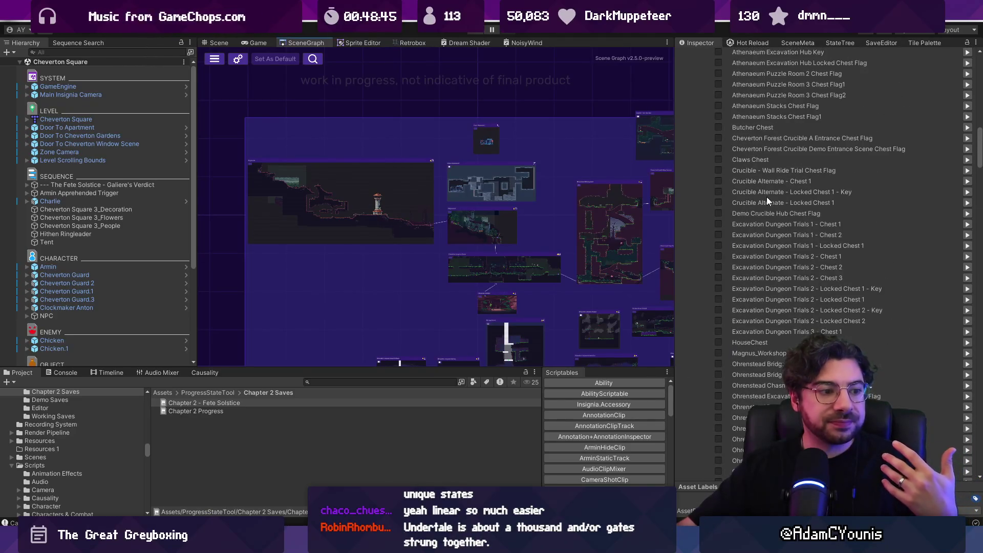
{"action": "scroll", "coordinate": [766, 197], "scroll_direction": "up", "scroll_amount": 15}
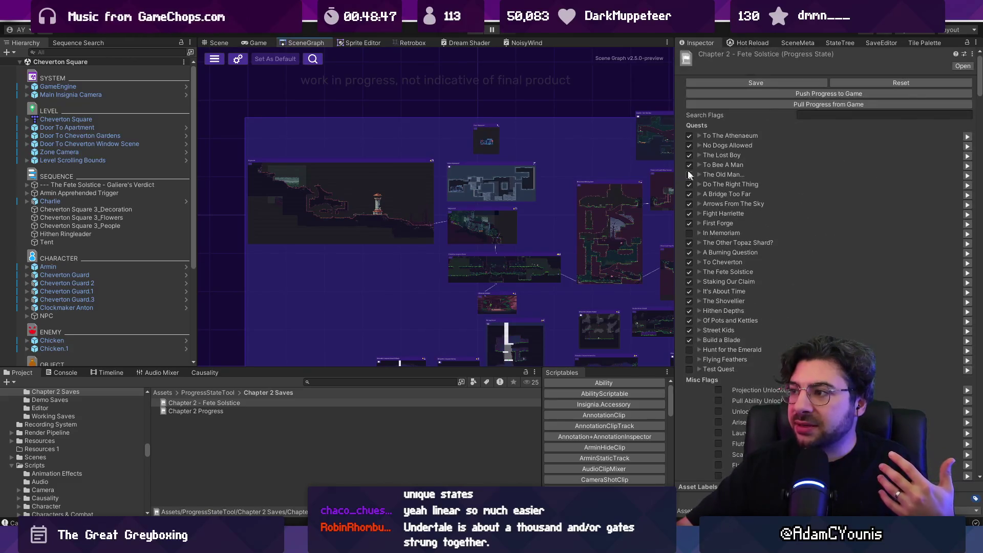
{"action": "left_click_drag", "start_coordinate": [674, 151], "coordinate": [745, 151]}
{"action": "scroll", "coordinate": [462, 136], "scroll_direction": "down", "scroll_amount": 4}
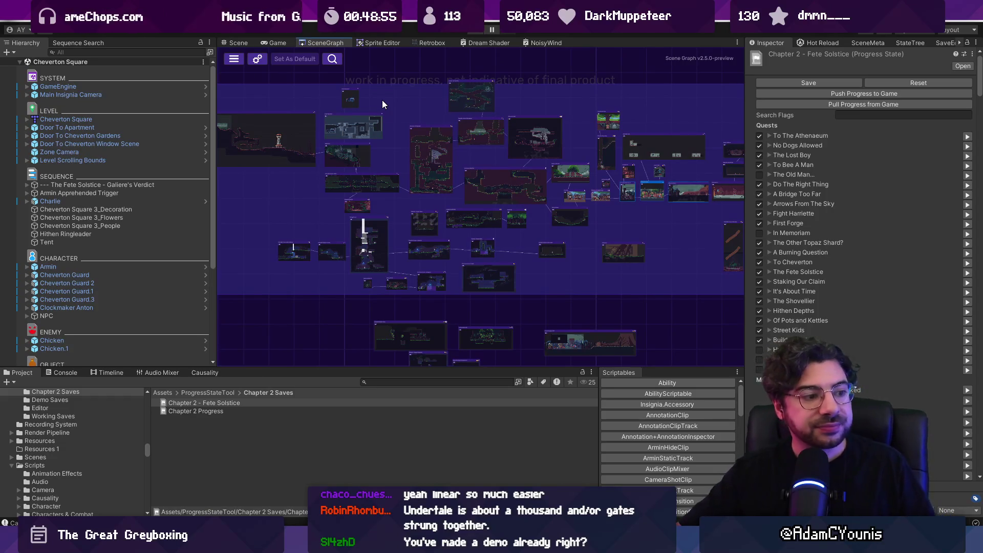
{"action": "left_click_drag", "start_coordinate": [216, 93], "coordinate": [162, 92]}
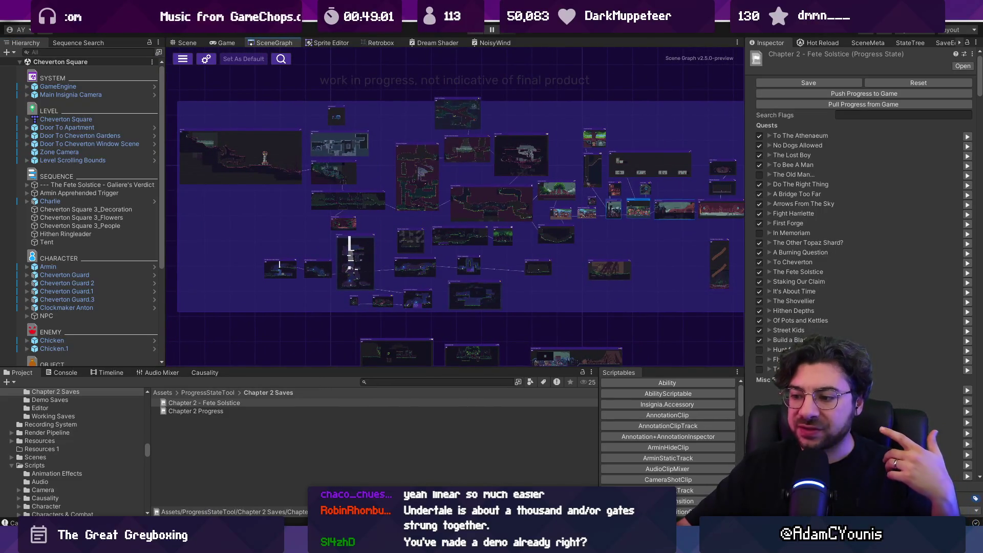
{"action": "key", "text": "alt+Tab"}
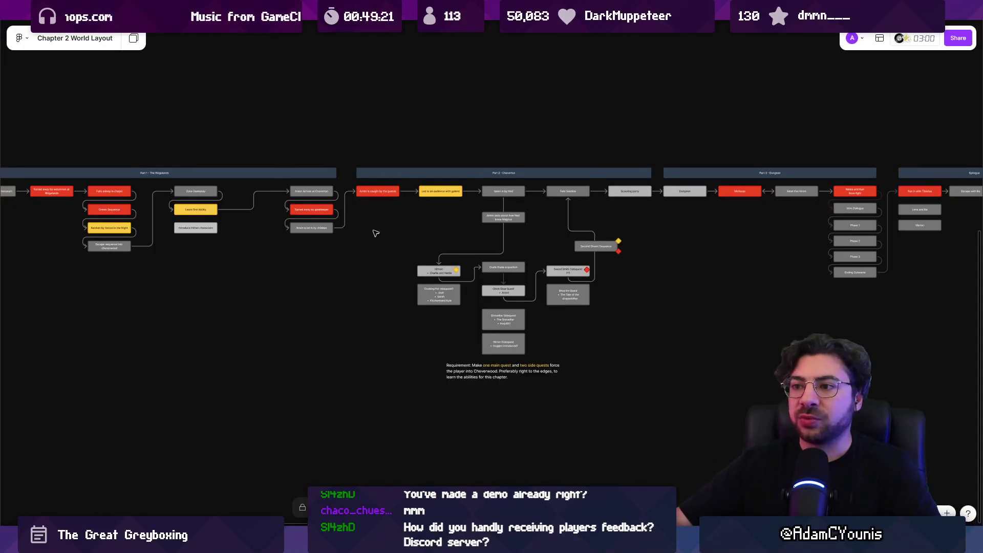
{"action": "scroll", "coordinate": [376, 235], "scroll_direction": "down", "scroll_amount": 3}
{"action": "scroll", "coordinate": [511, 221], "scroll_direction": "up", "scroll_amount": 3}
{"action": "scroll", "coordinate": [443, 192], "scroll_direction": "left", "scroll_amount": 5}
{"action": "left_click", "coordinate": [315, 194]}
{"action": "left_click", "coordinate": [313, 225], "text": "shift"}
{"action": "left_click", "coordinate": [439, 205], "text": "shift"}
{"action": "scroll", "coordinate": [410, 215], "scroll_direction": "left", "scroll_amount": 5}
{"action": "left_click", "coordinate": [395, 161]}
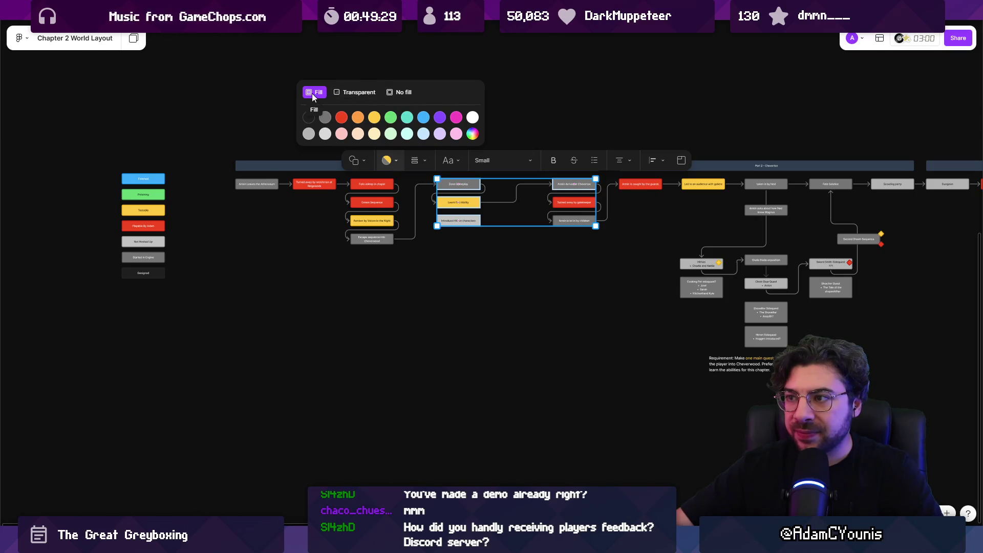
{"action": "left_click", "coordinate": [308, 119]}
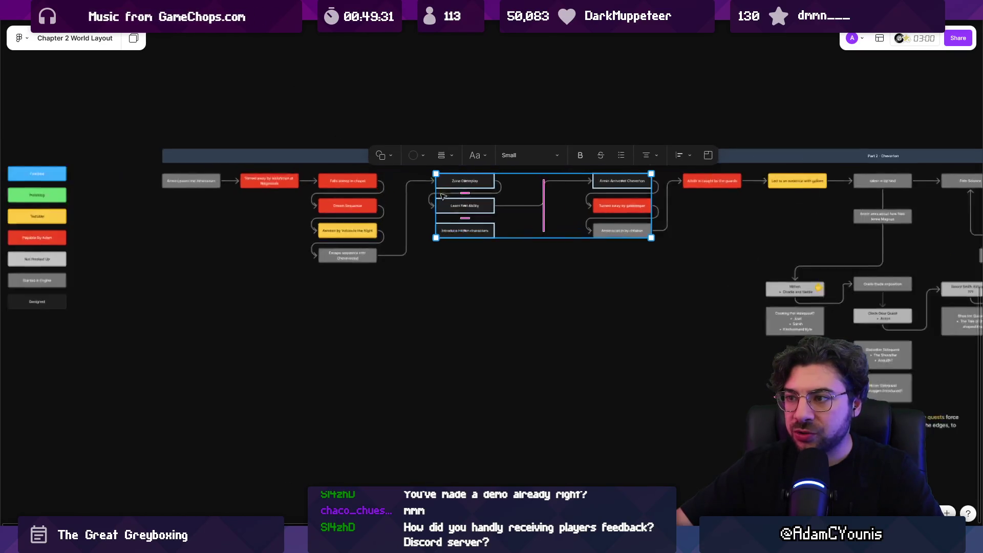
{"action": "scroll", "coordinate": [440, 192], "scroll_direction": "up", "scroll_amount": 2}
{"action": "left_click", "coordinate": [416, 156]}
{"action": "left_click", "coordinate": [499, 128]}
{"action": "left_click", "coordinate": [464, 161]}
{"action": "left_click", "coordinate": [64, 196]}
{"action": "left_click", "coordinate": [445, 289]}
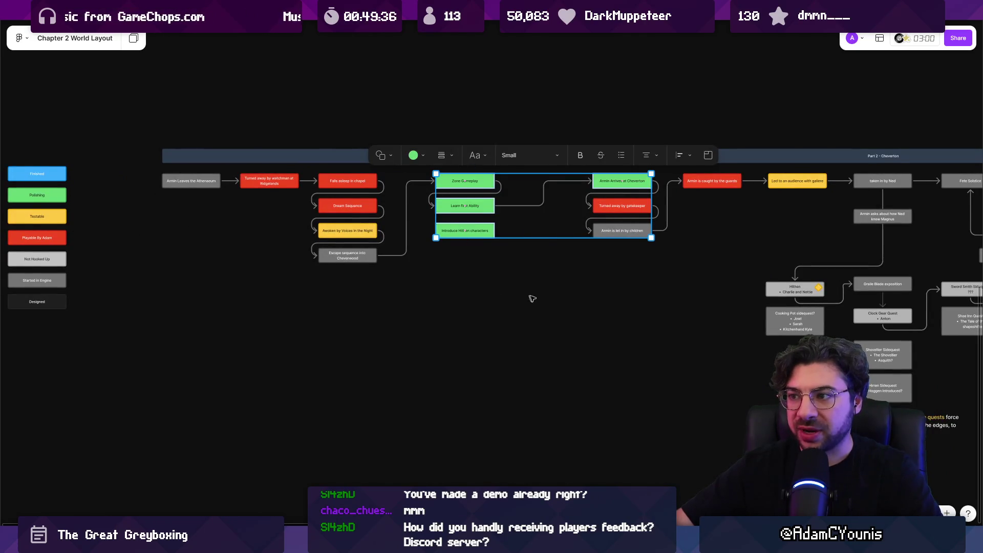
{"action": "scroll", "coordinate": [451, 294], "scroll_direction": "right", "scroll_amount": 3}
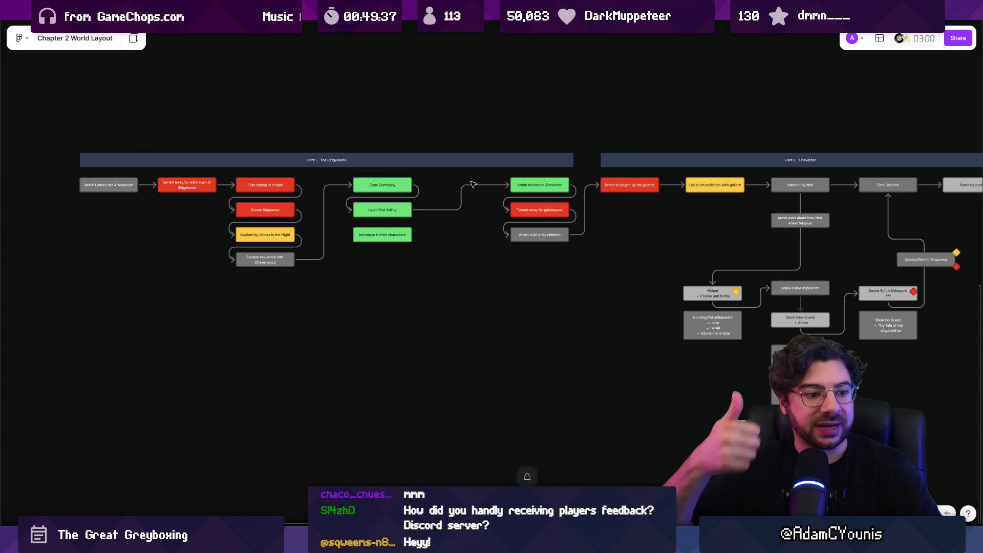
{"action": "key", "text": "ctrl+z"}
{"action": "key", "text": "ctrl+z"}
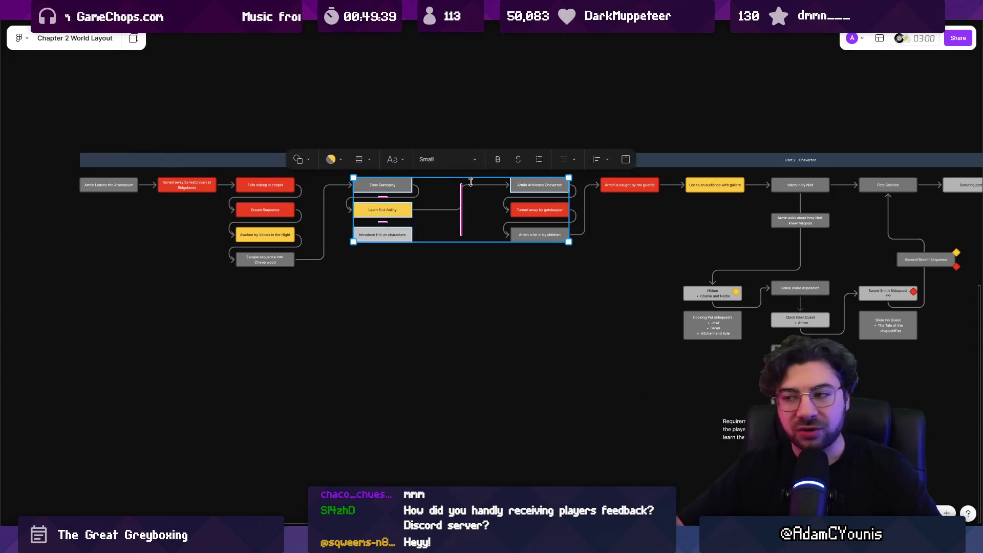
{"action": "left_click", "coordinate": [539, 293]}
{"action": "scroll", "coordinate": [491, 279], "scroll_direction": "right", "scroll_amount": 5}
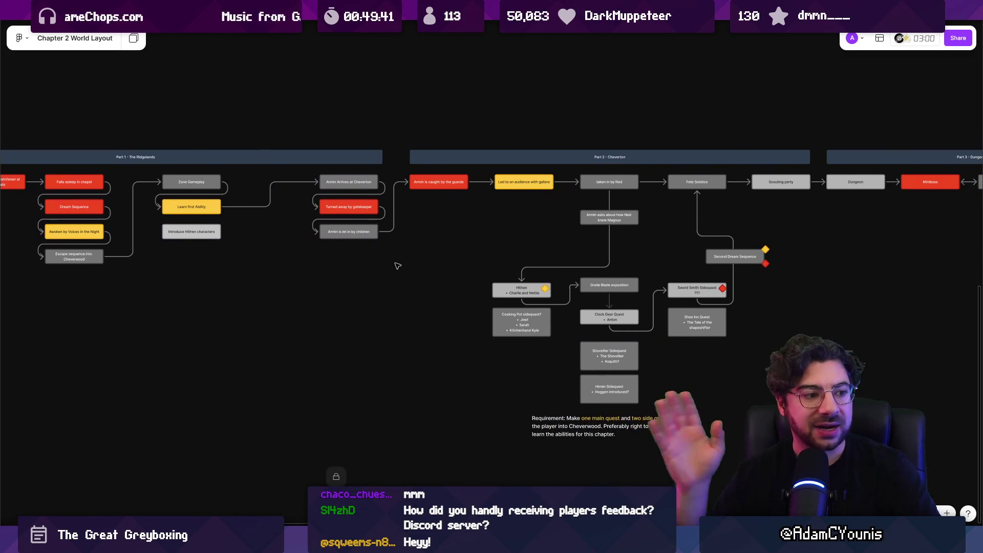
{"action": "scroll", "coordinate": [427, 248], "scroll_direction": "right", "scroll_amount": 2}
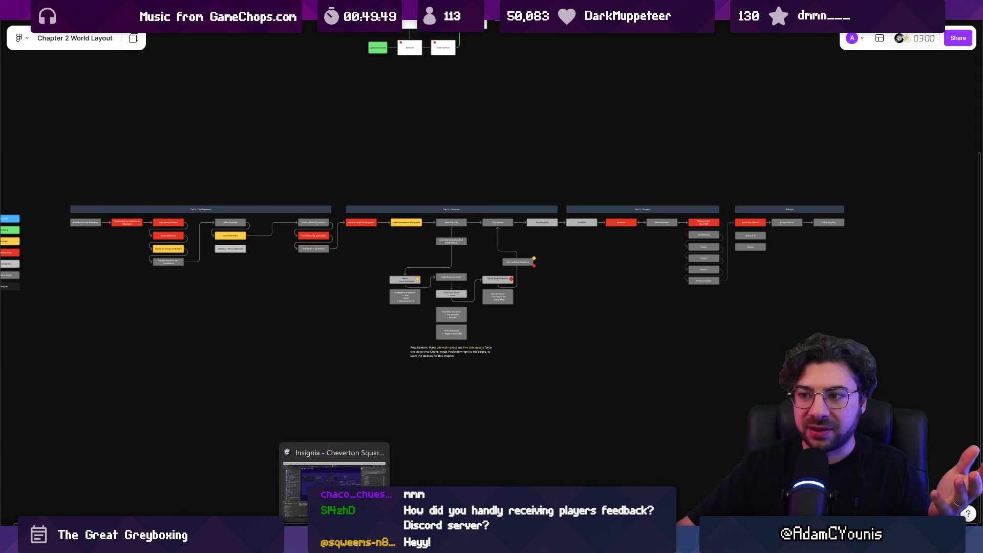
{"action": "mouse_move", "coordinate": [46, 218]}
{"action": "left_mouse_down"}
{"action": "mouse_move", "coordinate": [323, 247]}
{"action": "mouse_move", "coordinate": [960, 343]}
{"action": "mouse_move", "coordinate": [893, 341]}
{"action": "left_mouse_up"}
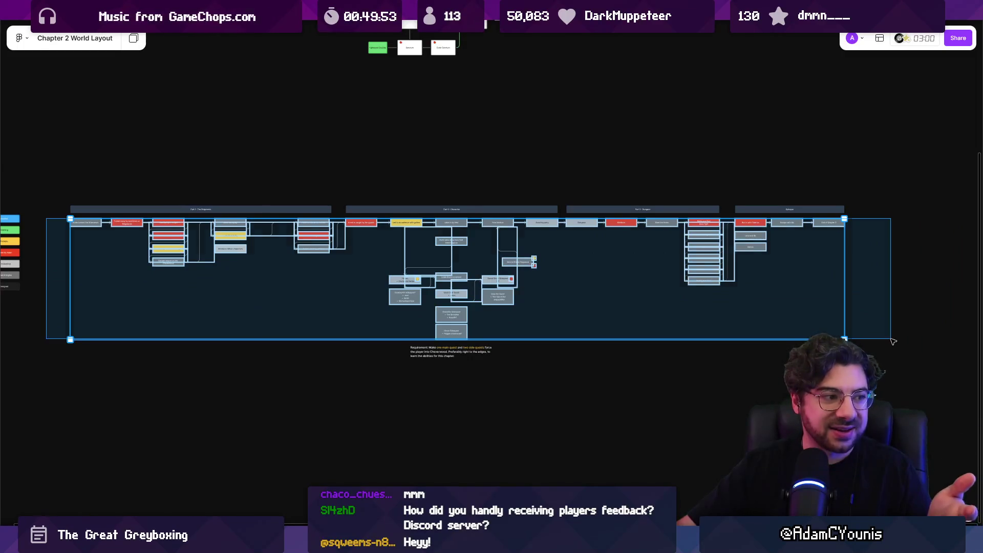
{"action": "key", "text": "Escape"}
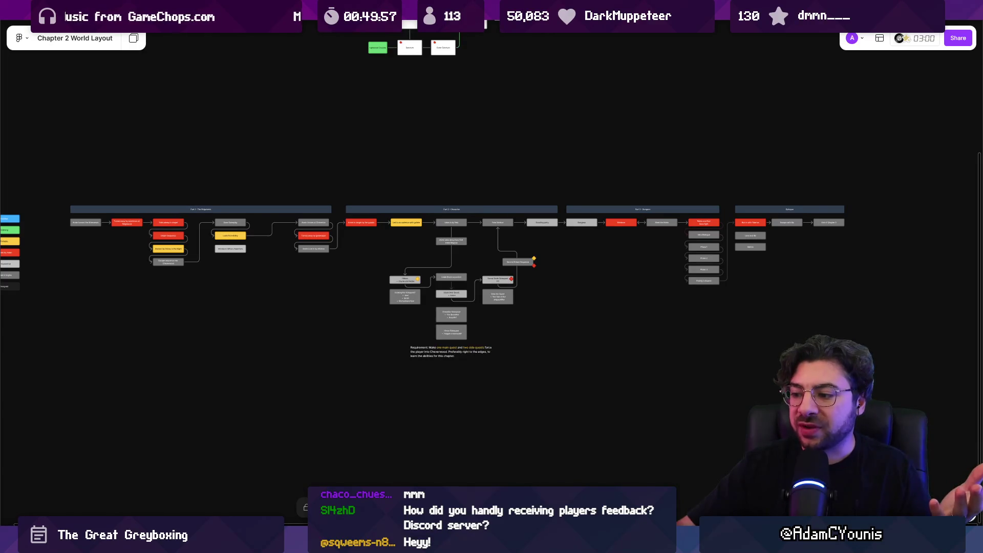
{"action": "mouse_move", "coordinate": [515, 543]}
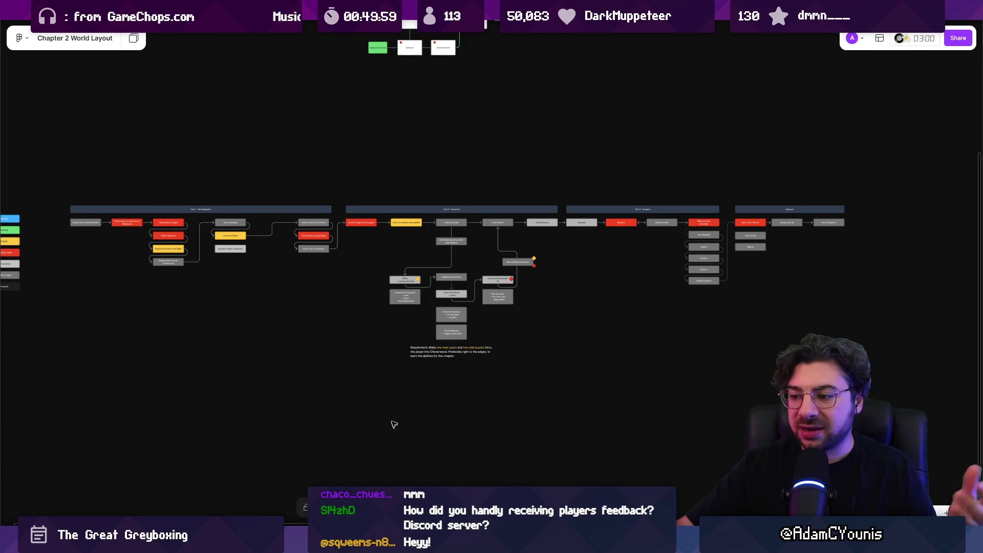
{"action": "key", "text": "super"}
- Launch Leonardo and draw a thin freehand landmass outline
{"action": "type", "text": "le"}
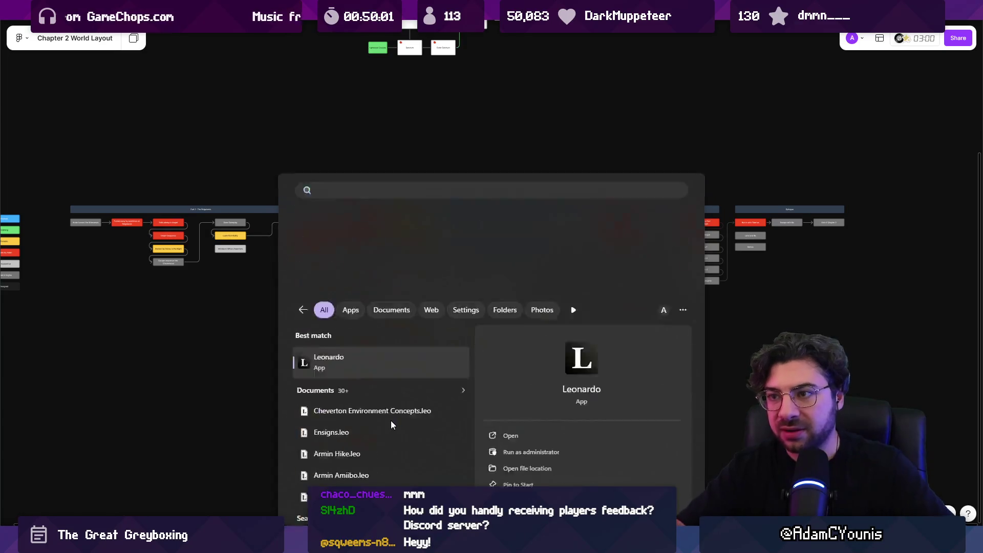
{"action": "key", "text": "Return"}
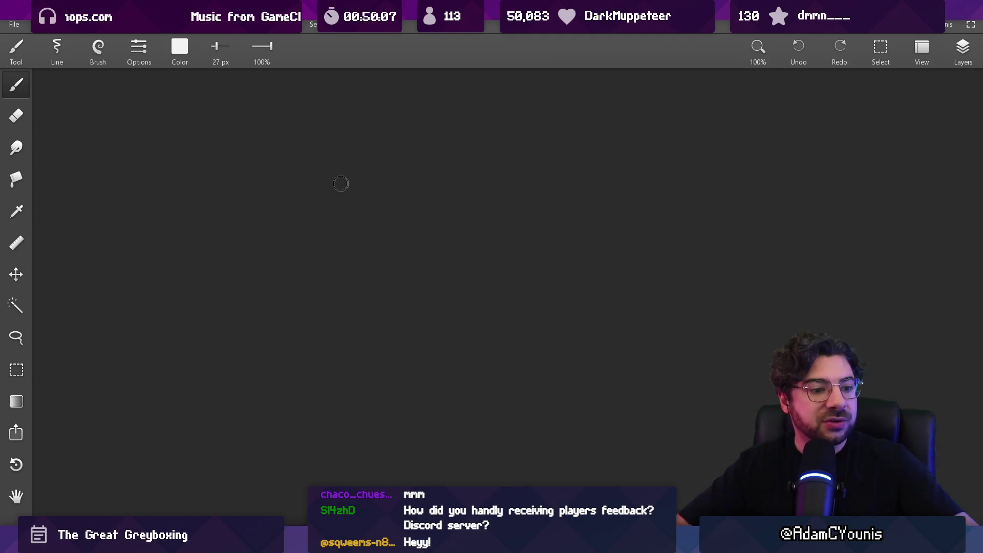
{"action": "key", "text": "bracketleft"}
{"action": "key", "text": "bracketleft"}
{"action": "key", "text": "bracketleft"}
{"action": "key", "text": "bracketleft"}
{"action": "mouse_move", "coordinate": [322, 151]}
{"action": "left_mouse_down"}
{"action": "mouse_move", "coordinate": [294, 202]}
{"action": "mouse_move", "coordinate": [279, 350]}
{"action": "mouse_move", "coordinate": [568, 365]}
{"action": "left_mouse_up"}
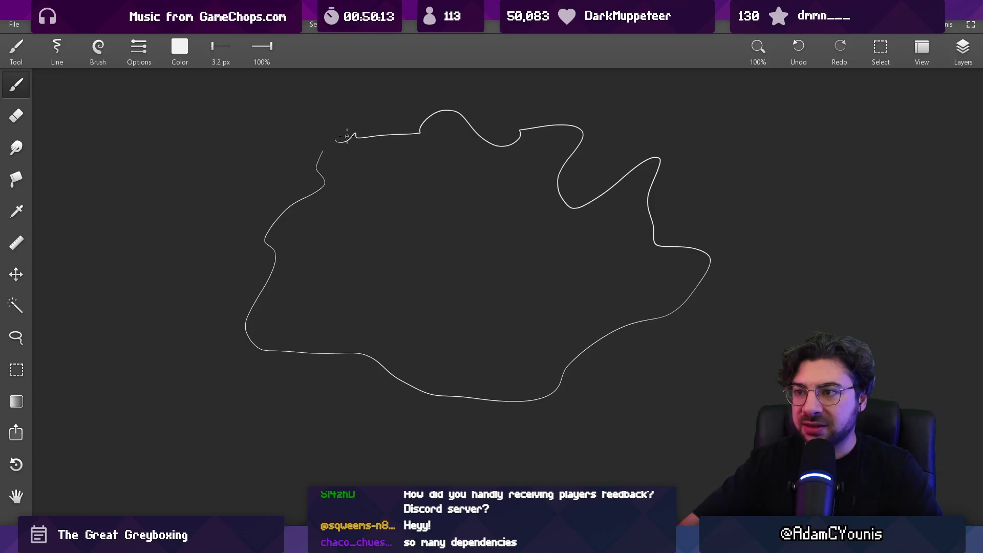
- Toggle between eraser and brush and shrink the brush to 21 px
{"action": "scroll", "coordinate": [345, 136], "scroll_direction": "down", "scroll_amount": 10}
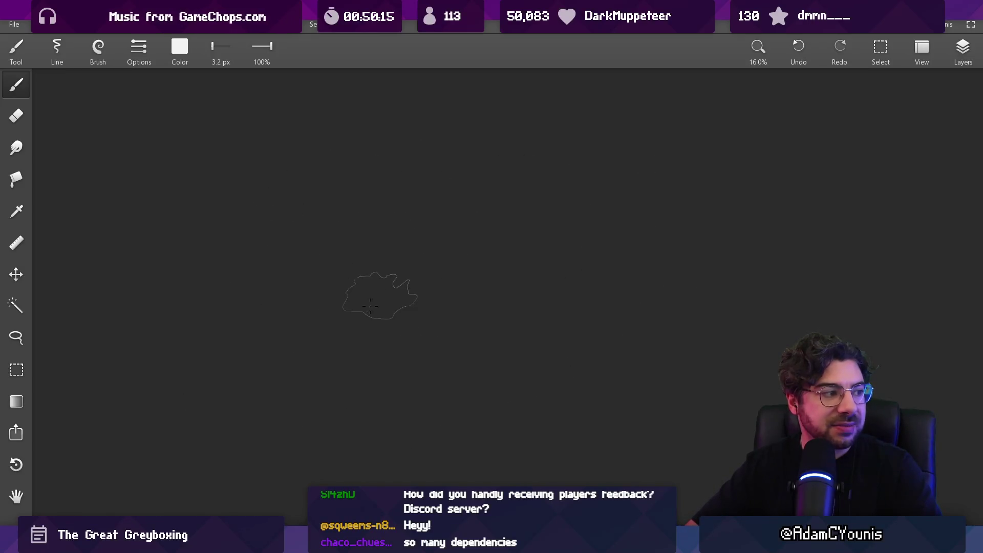
{"action": "key", "text": "e"}
{"action": "scroll", "coordinate": [384, 253], "scroll_direction": "up", "scroll_amount": 2}
{"action": "scroll", "coordinate": [384, 253], "scroll_direction": "up", "scroll_amount": 2}
{"action": "key", "text": "b"}
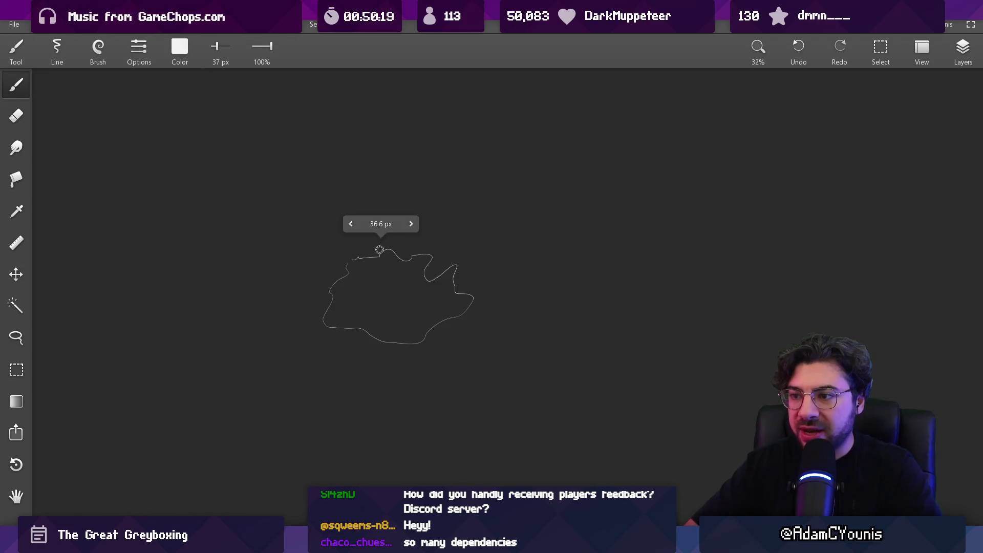
{"action": "key", "text": "bracketleft"}
{"action": "scroll", "coordinate": [407, 248], "scroll_direction": "up", "scroll_amount": 2}
{"action": "key", "text": "bracketleft"}
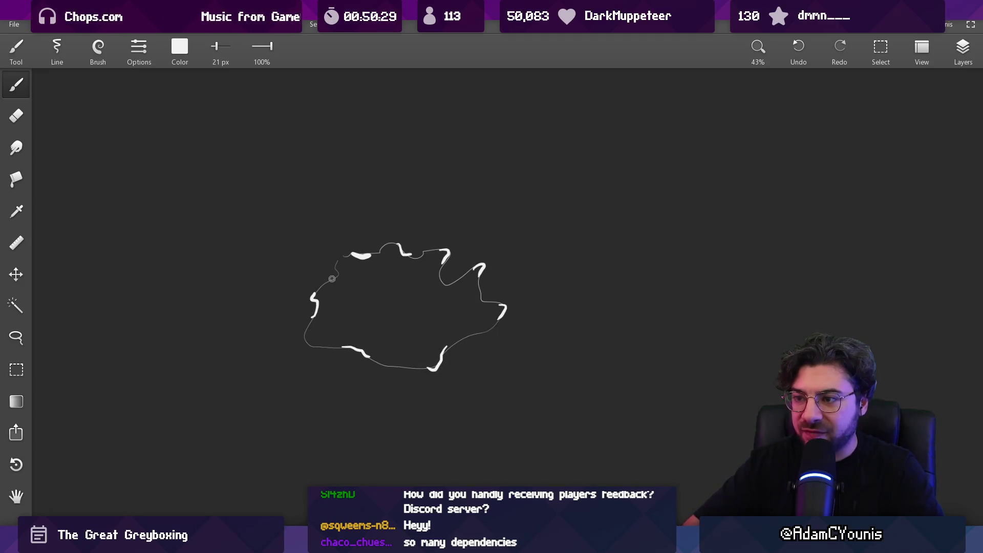
{"action": "scroll", "coordinate": [415, 274], "scroll_direction": "up", "scroll_amount": 4}
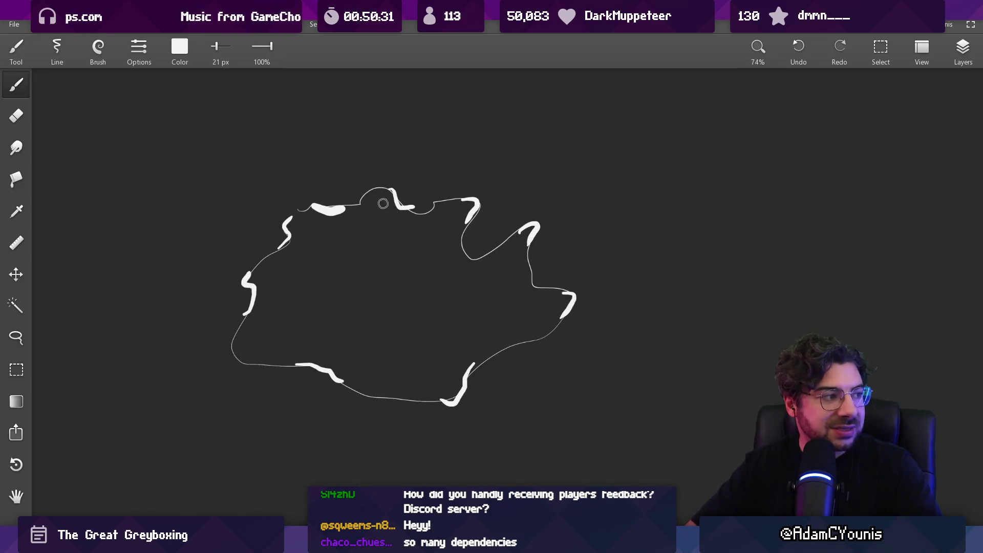
- Try a loop stroke and an erase on the outline, then undo the thick strokes
{"action": "mouse_move", "coordinate": [372, 157]}
{"action": "left_mouse_down"}
{"action": "mouse_move", "coordinate": [329, 428]}
{"action": "mouse_move", "coordinate": [402, 221]}
{"action": "left_mouse_up"}
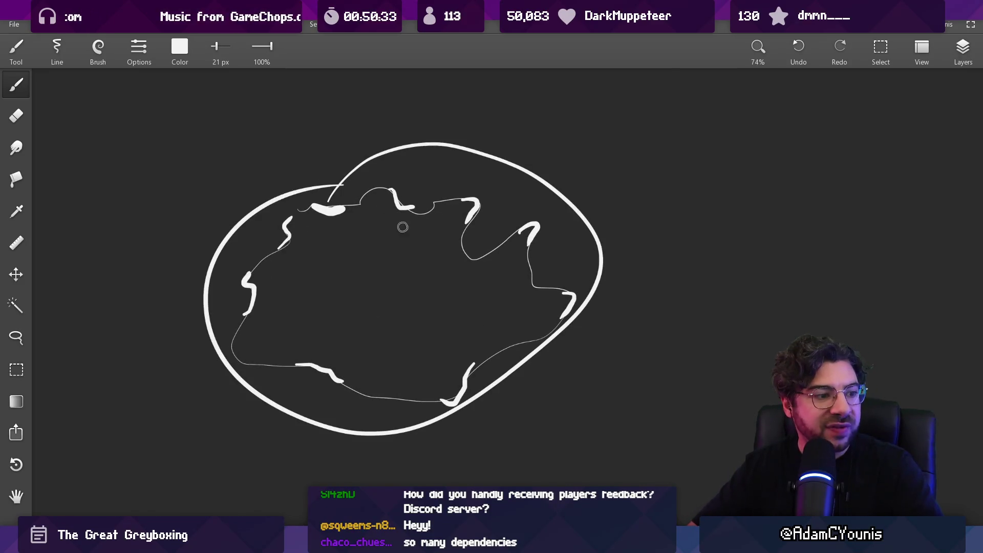
{"action": "key", "text": "ctrl+z"}
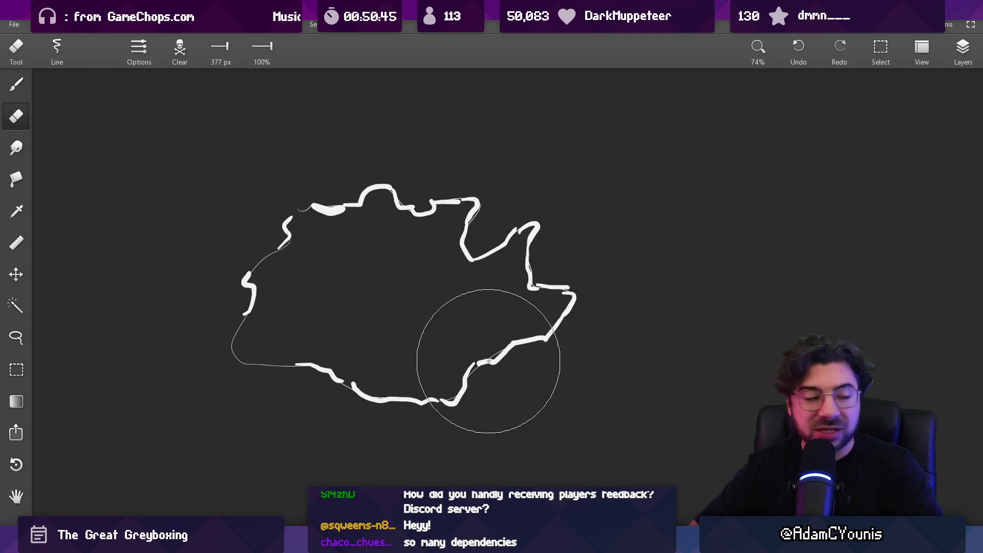
{"action": "left_click_drag", "start_coordinate": [487, 351], "coordinate": [533, 406]}
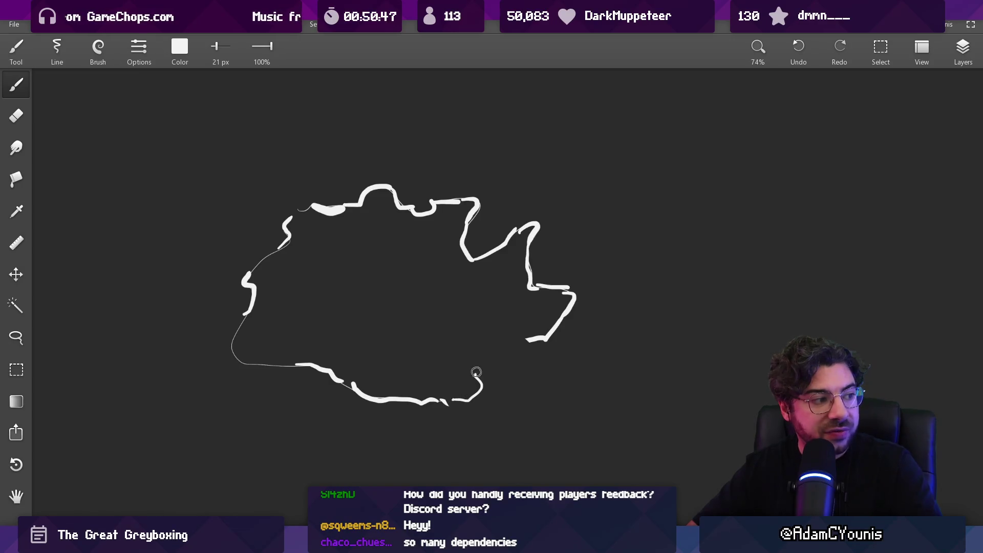
{"action": "key", "text": "ctrl+z"}
{"action": "key", "text": "ctrl+z"}
{"action": "key", "text": "ctrl+z"}
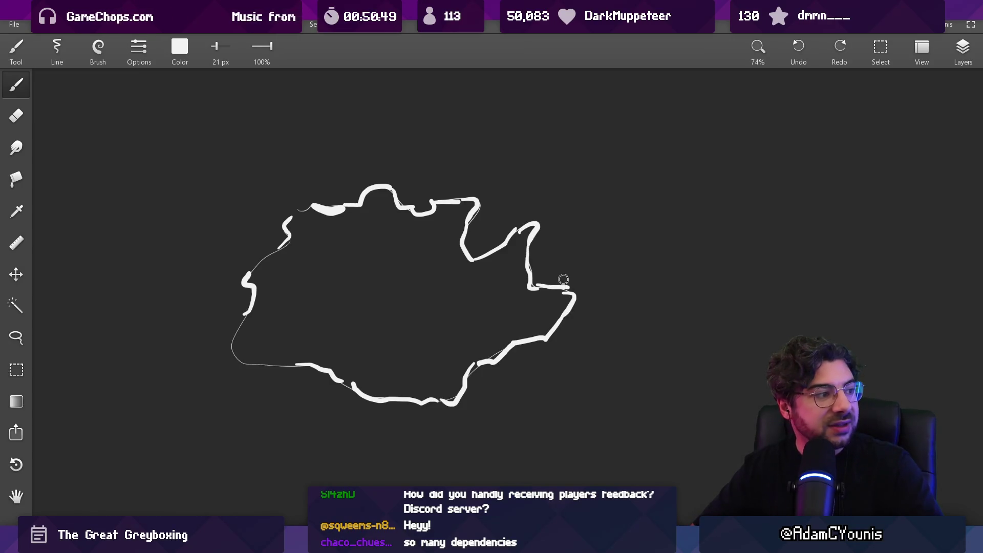
{"action": "key", "text": "ctrl+z"}
{"action": "key", "text": "ctrl+z"}
{"action": "key", "text": "ctrl+z"}
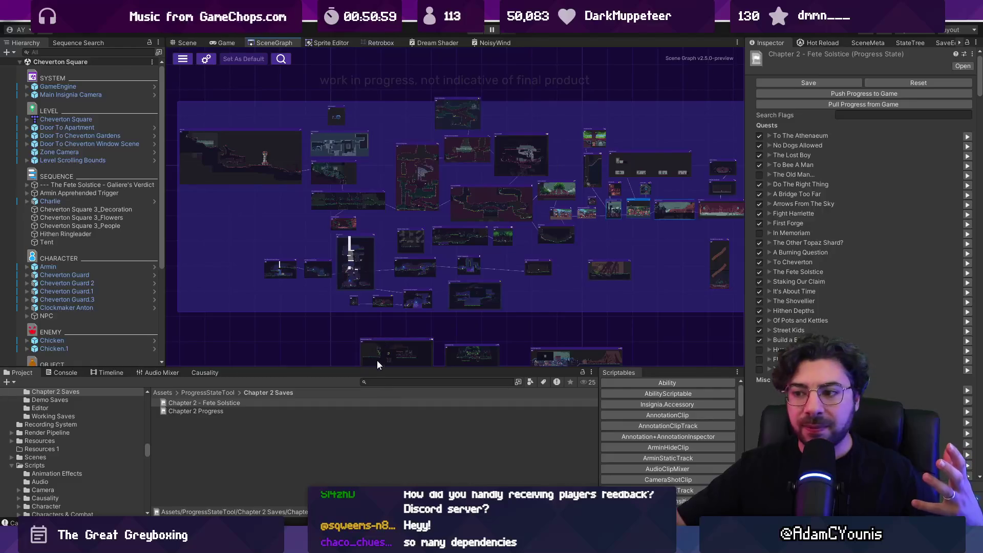
- Pan the Scene Graph right and drag the Inspector splitter to give it more width
{"action": "left_click_drag", "start_coordinate": [381, 368], "coordinate": [383, 370]}
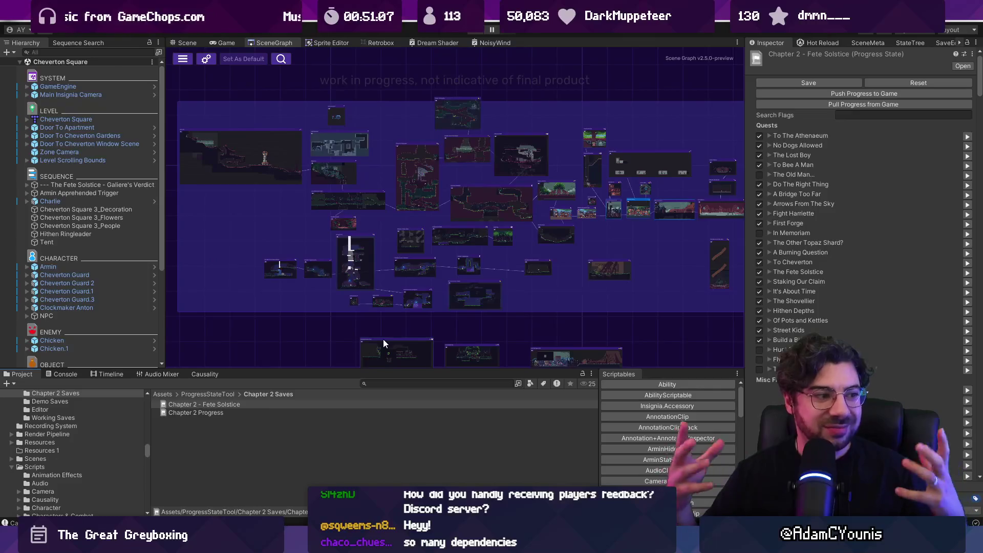
{"action": "scroll", "coordinate": [419, 241], "scroll_direction": "right", "scroll_amount": 2}
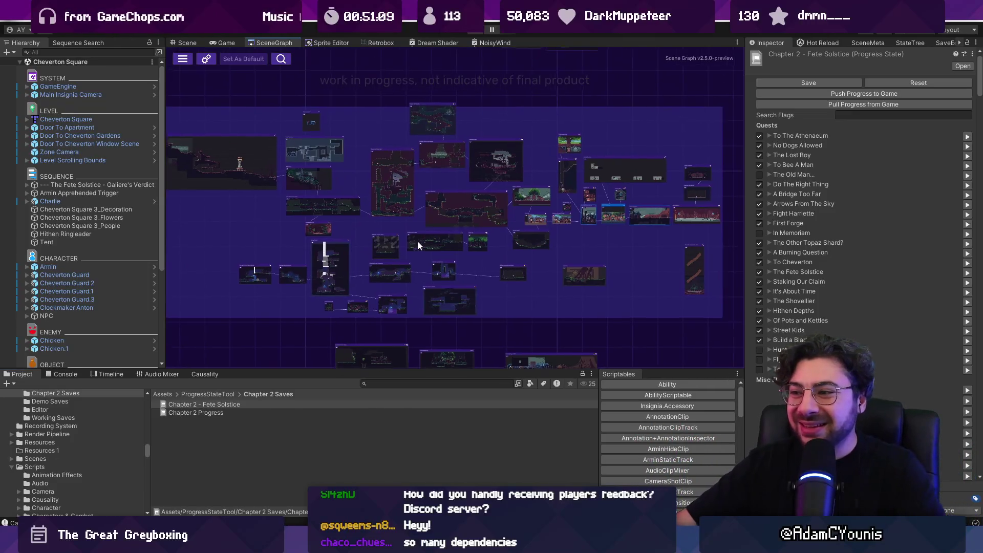
{"action": "left_click_drag", "start_coordinate": [419, 240], "coordinate": [426, 232]}
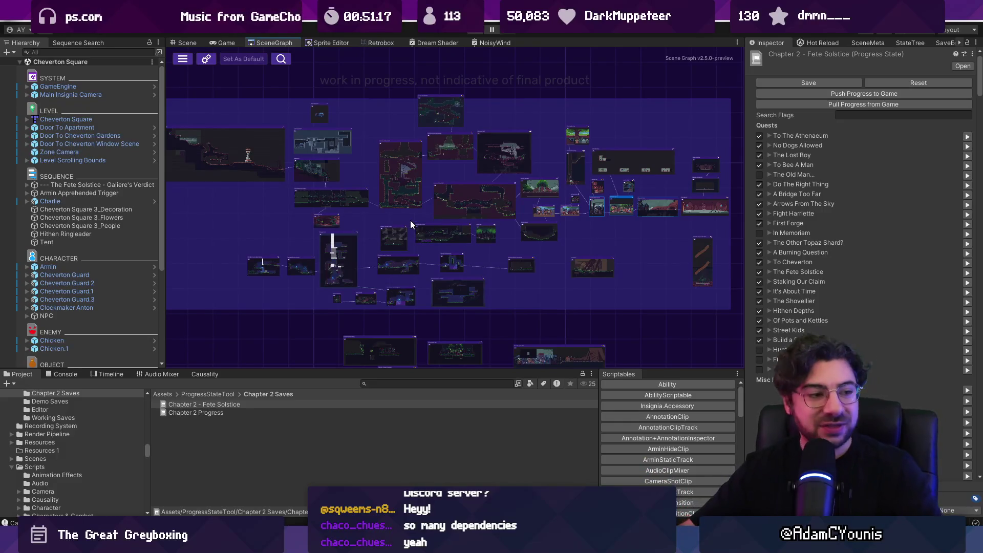
{"action": "left_click_drag", "start_coordinate": [412, 223], "coordinate": [426, 220]}
{"action": "left_click_drag", "start_coordinate": [744, 216], "coordinate": [759, 216]}
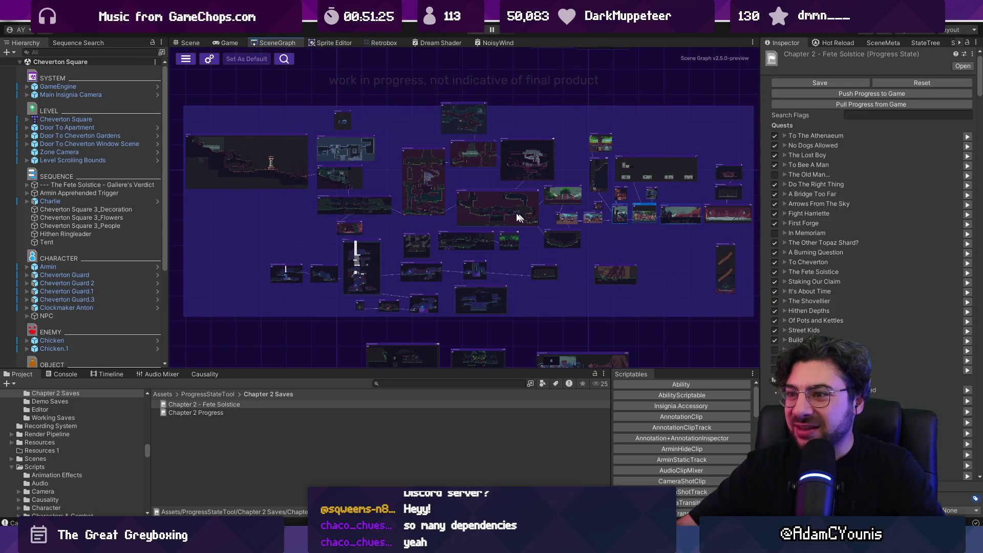
- Zoom in on the Dream Sequence 2 and Ridgelands2 levels and bring Ridgelands2 up to fill the view
{"action": "double_click", "coordinate": [553, 236]}
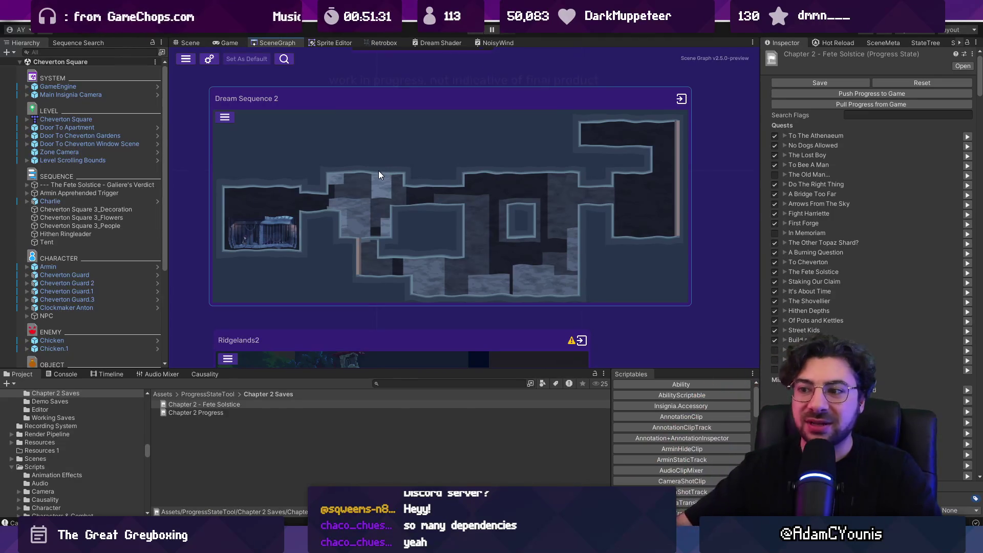
{"action": "scroll", "coordinate": [379, 172], "scroll_direction": "down", "scroll_amount": 3}
{"action": "double_click", "coordinate": [389, 250]}
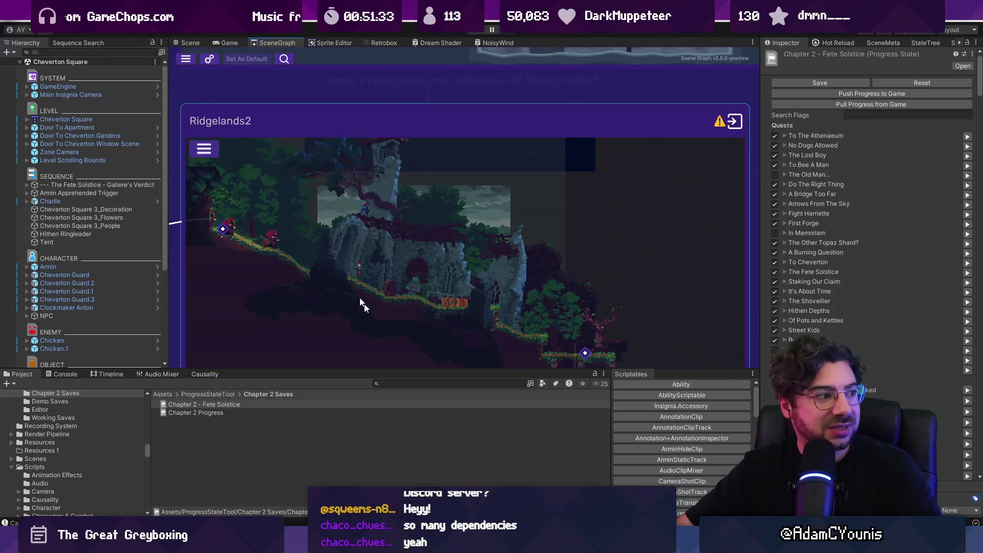
{"action": "scroll", "coordinate": [427, 100], "scroll_direction": "up", "scroll_amount": 5}
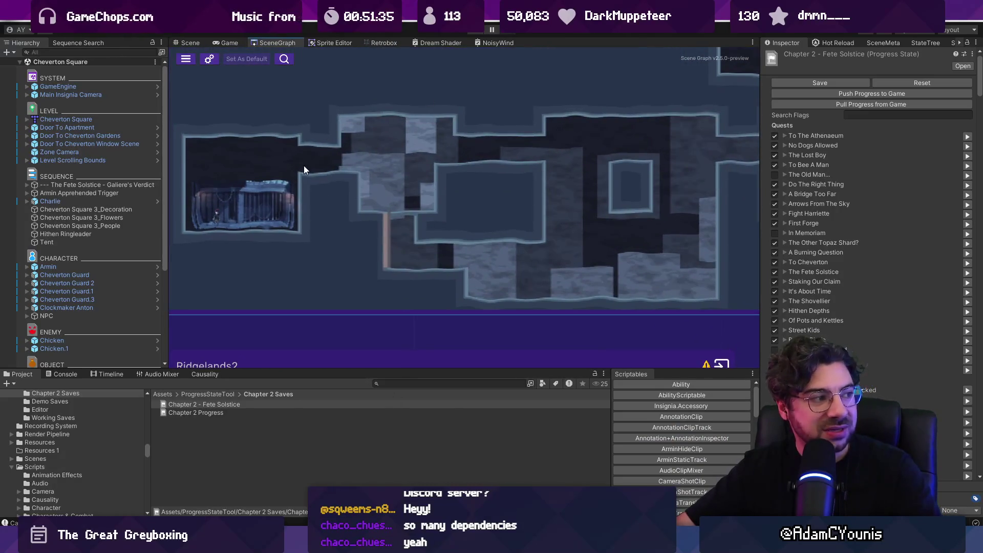
{"action": "scroll", "coordinate": [303, 168], "scroll_direction": "down", "scroll_amount": 3}
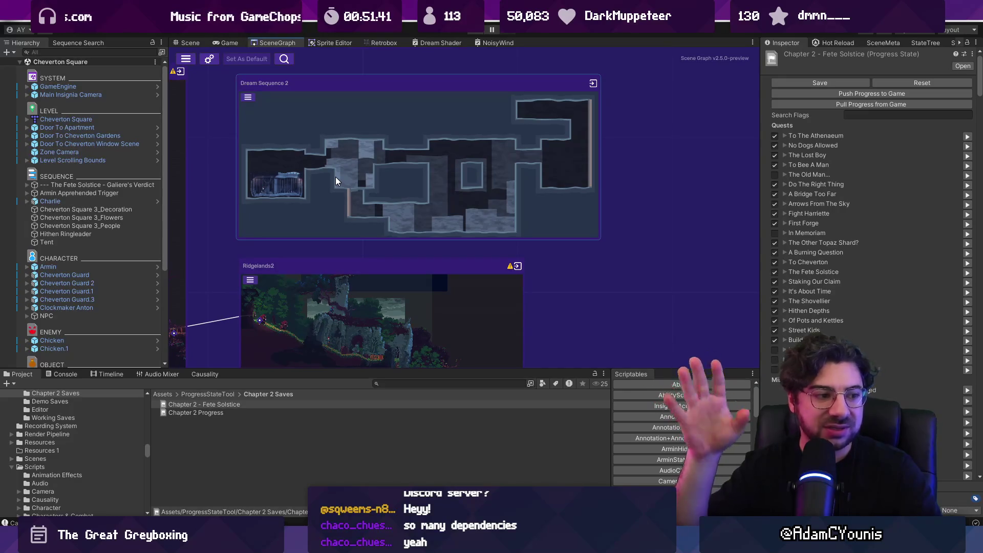
{"action": "left_click_drag", "start_coordinate": [338, 179], "coordinate": [346, 86]}
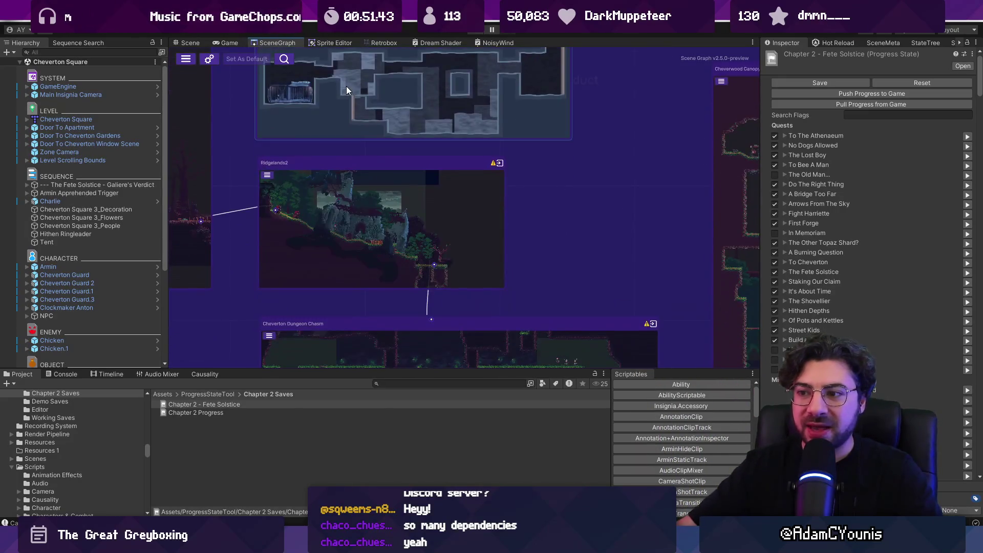
- Zoom out to the whole graph and back in on the Cheverton nodes
{"action": "scroll", "coordinate": [355, 228], "scroll_direction": "up", "scroll_amount": 5}
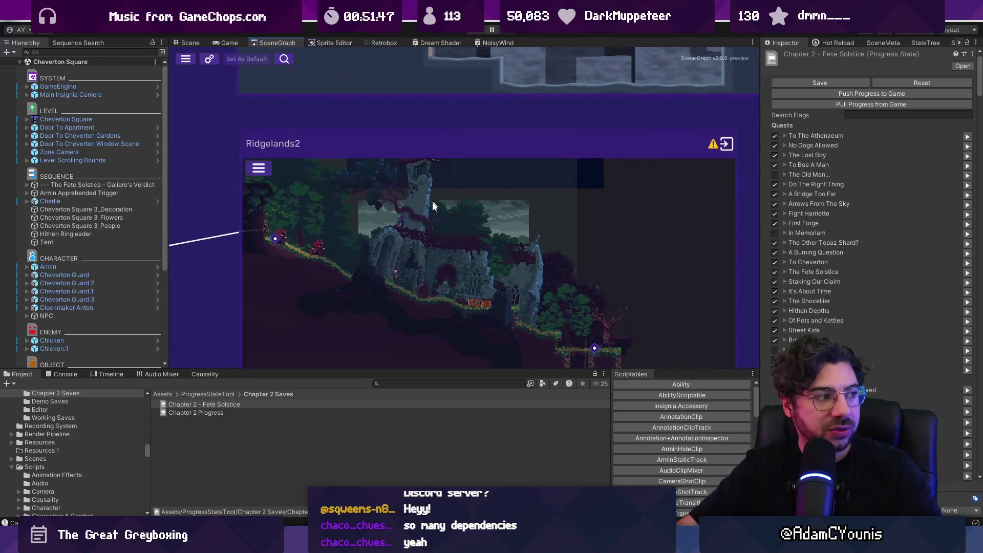
{"action": "scroll", "coordinate": [460, 181], "scroll_direction": "up", "scroll_amount": 4}
{"action": "scroll", "coordinate": [442, 147], "scroll_direction": "down", "scroll_amount": 10}
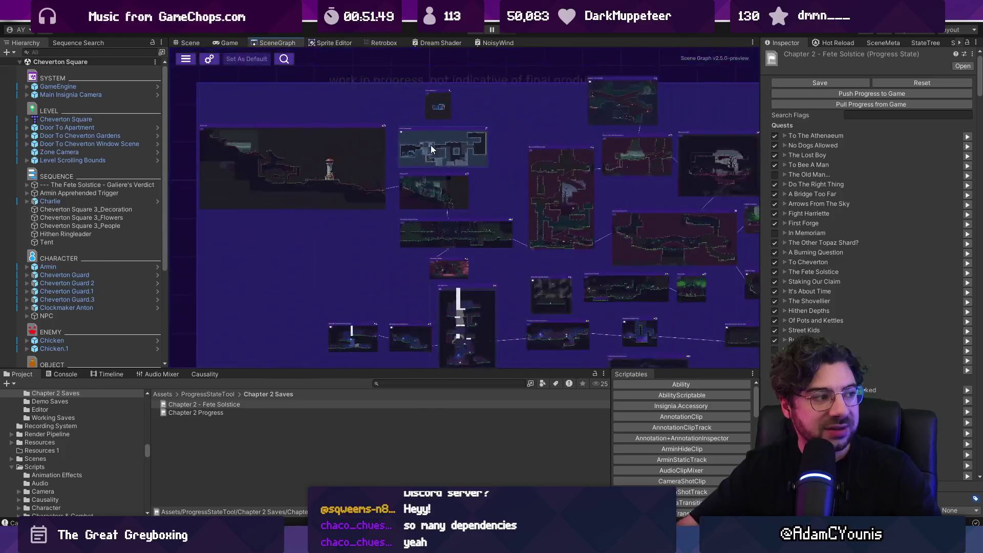
{"action": "scroll", "coordinate": [490, 218], "scroll_direction": "up", "scroll_amount": 2}
{"action": "scroll", "coordinate": [435, 189], "scroll_direction": "up", "scroll_amount": 2}
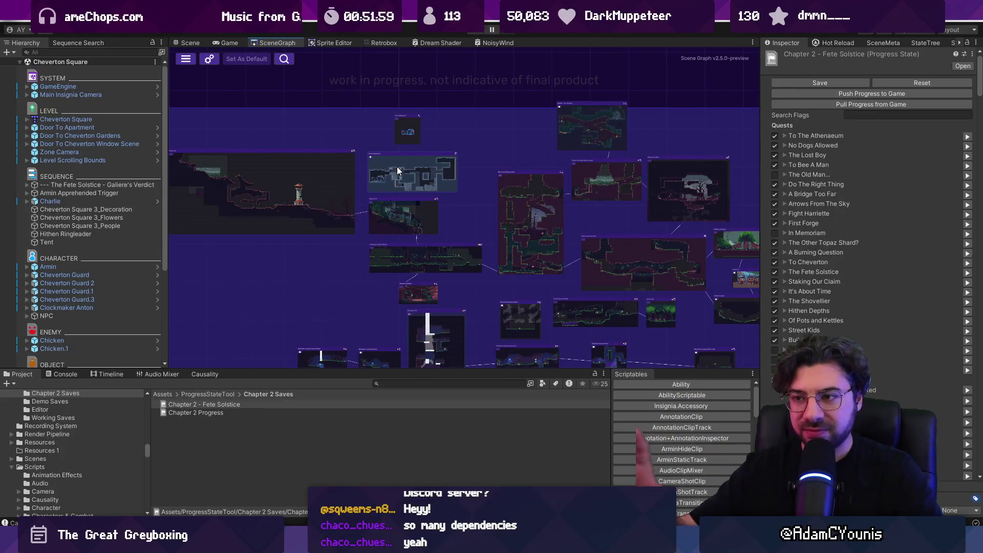
{"action": "scroll", "coordinate": [476, 195], "scroll_direction": "down", "scroll_amount": 3}
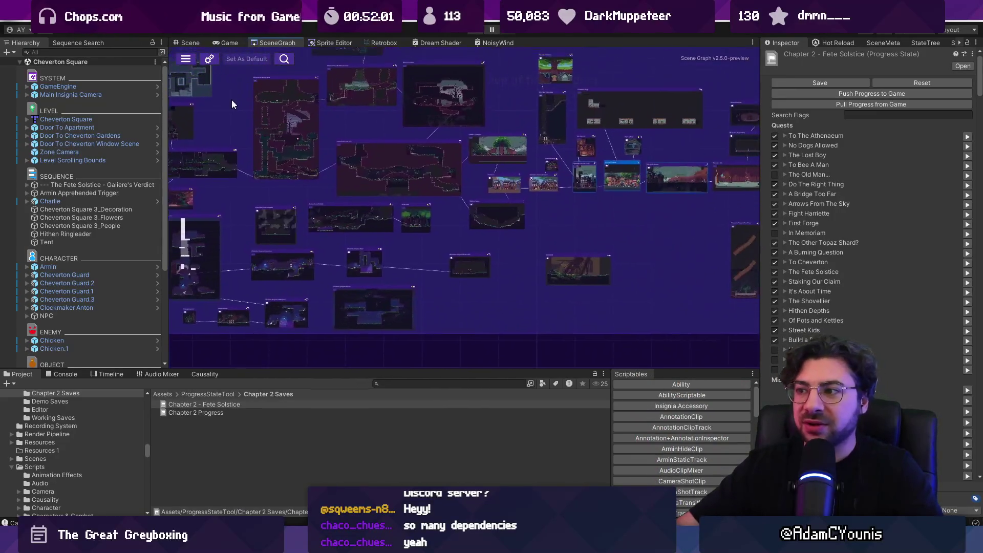
{"action": "scroll", "coordinate": [334, 203], "scroll_direction": "up", "scroll_amount": 5}
{"action": "scroll", "coordinate": [434, 202], "scroll_direction": "up", "scroll_amount": 2}
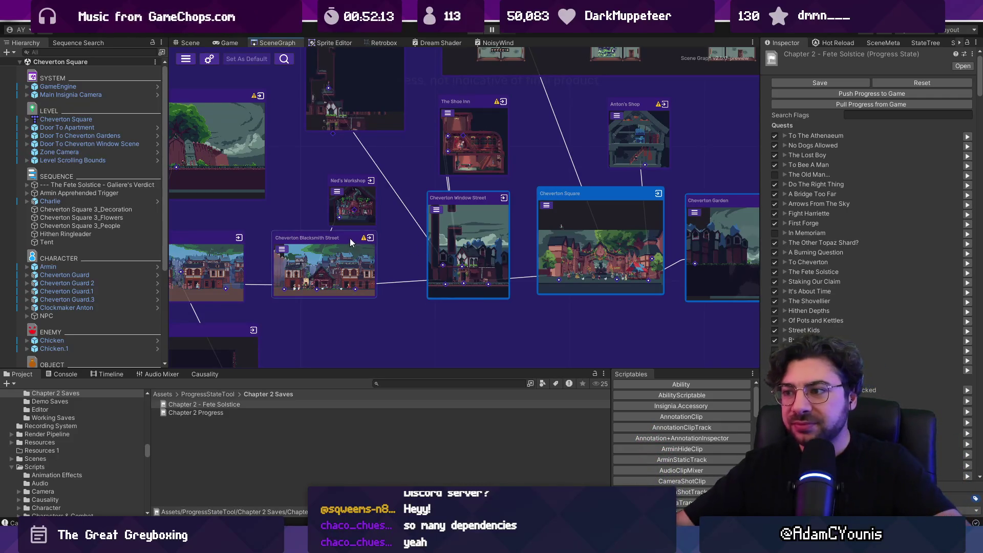
- Move the Ned's Workshop node up and to the left
{"action": "scroll", "coordinate": [341, 204], "scroll_direction": "up", "scroll_amount": 3}
{"action": "mouse_move", "coordinate": [346, 210]}
{"action": "left_mouse_down"}
{"action": "mouse_move", "coordinate": [282, 163]}
{"action": "mouse_move", "coordinate": [296, 161]}
{"action": "left_mouse_up"}
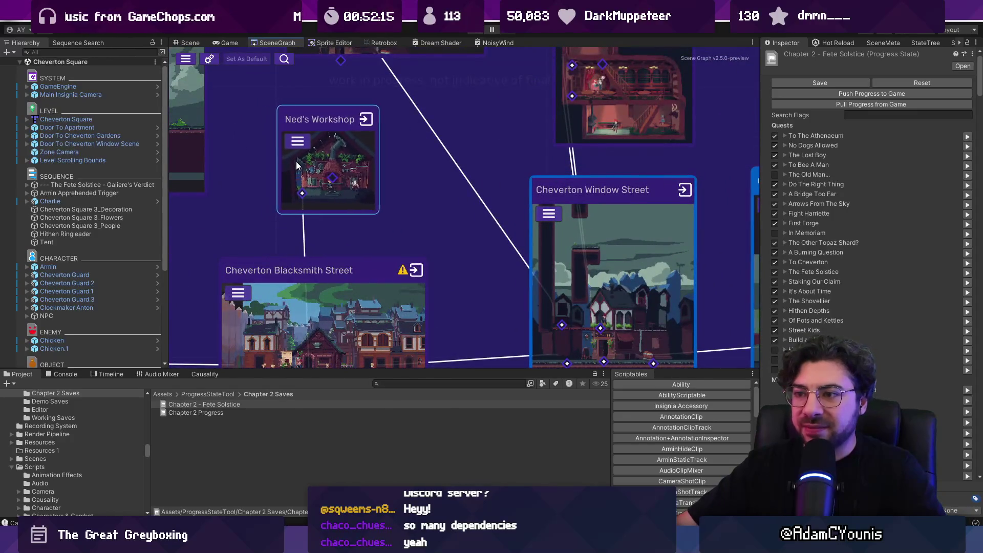
{"action": "scroll", "coordinate": [302, 181], "scroll_direction": "down", "scroll_amount": 2}
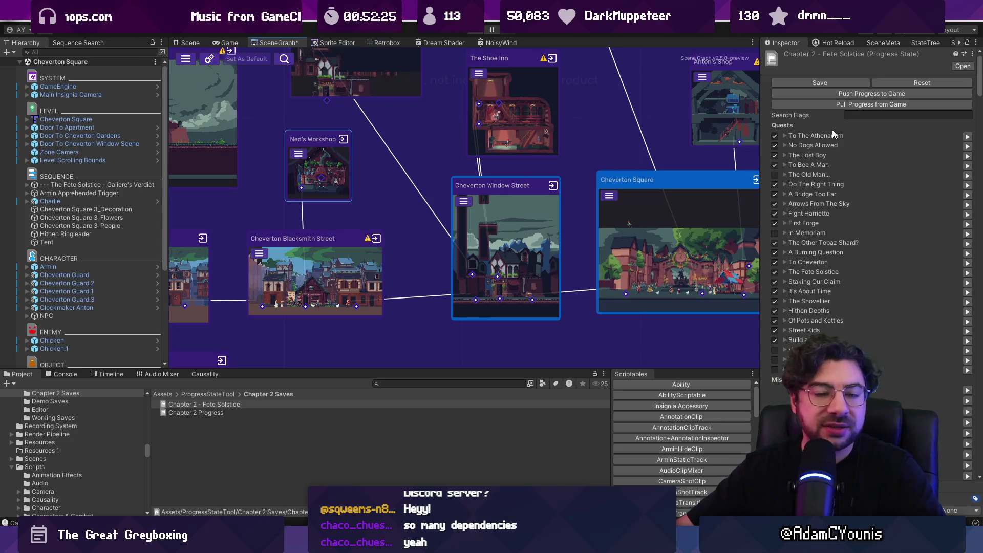
- Expand and collapse the To The Athenaeum quest and scroll through the Inspector's quest list
{"action": "left_click", "coordinate": [784, 135]}
{"action": "left_click", "coordinate": [784, 134]}
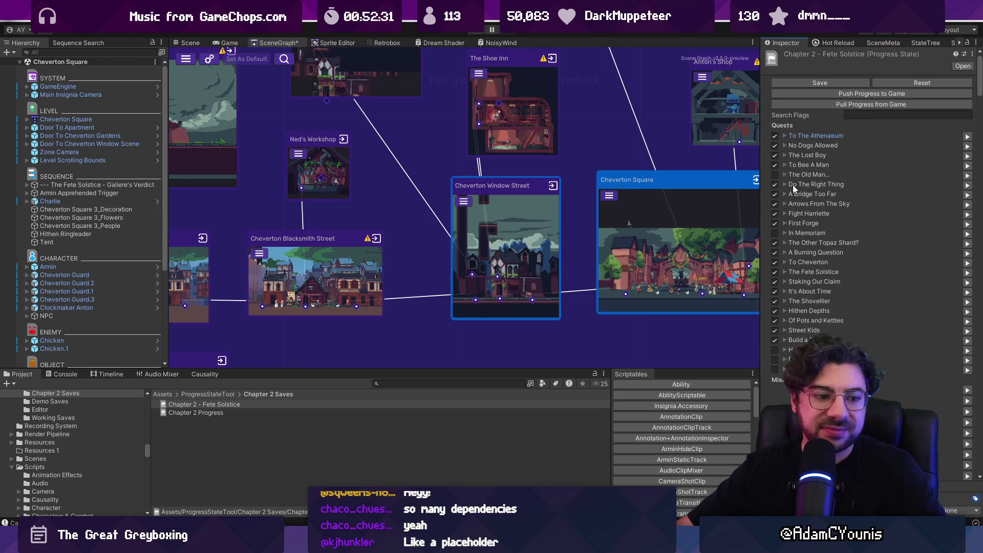
{"action": "scroll", "coordinate": [799, 204], "scroll_direction": "down", "scroll_amount": 5}
{"action": "scroll", "coordinate": [826, 182], "scroll_direction": "down", "scroll_amount": 15}
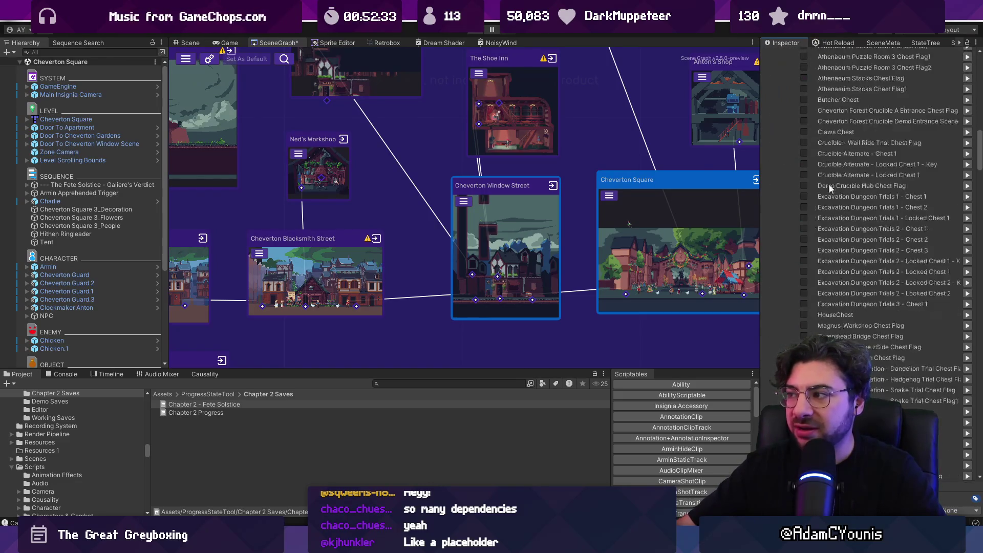
{"action": "left_click_drag", "start_coordinate": [979, 212], "coordinate": [979, 330]}
{"action": "scroll", "coordinate": [870, 204], "scroll_direction": "down", "scroll_amount": 15}
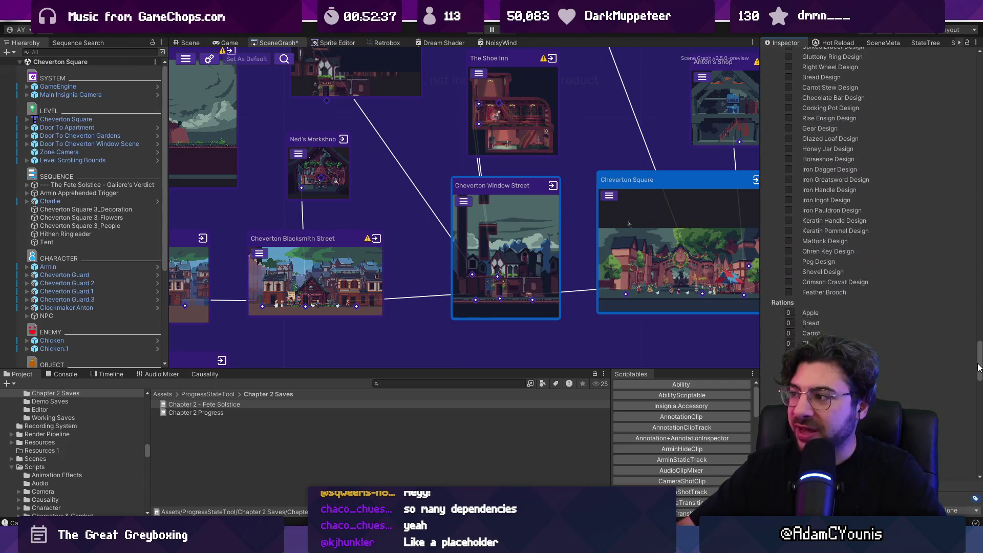
{"action": "scroll", "coordinate": [870, 205], "scroll_direction": "up", "scroll_amount": 20}
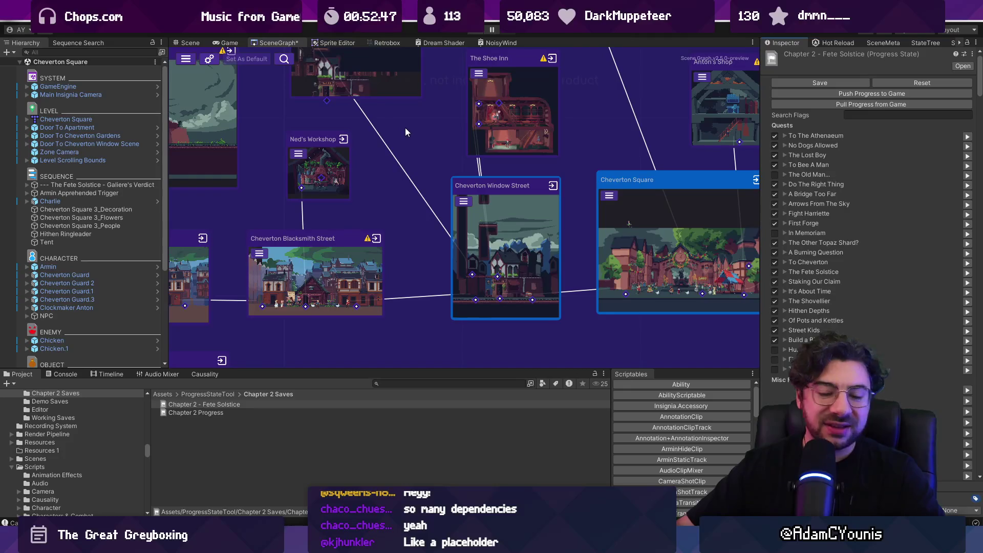
{"action": "scroll", "coordinate": [461, 132], "scroll_direction": "down", "scroll_amount": 2}
- Pan across Blacksmith Street, Cheverton Square and Garden, then open the Ned's Workshop scene
{"action": "left_click_drag", "start_coordinate": [509, 172], "coordinate": [439, 207]}
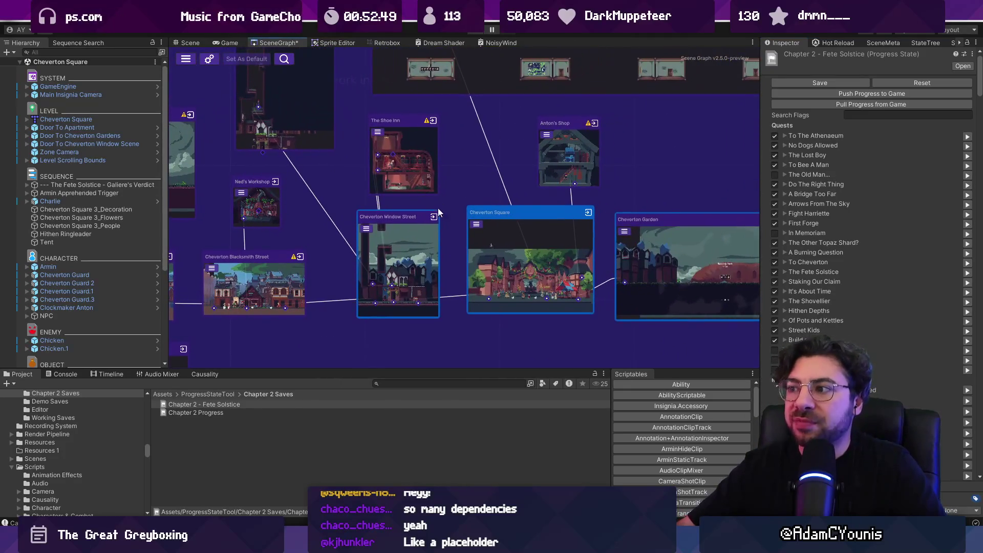
{"action": "scroll", "coordinate": [427, 254], "scroll_direction": "up", "scroll_amount": 2}
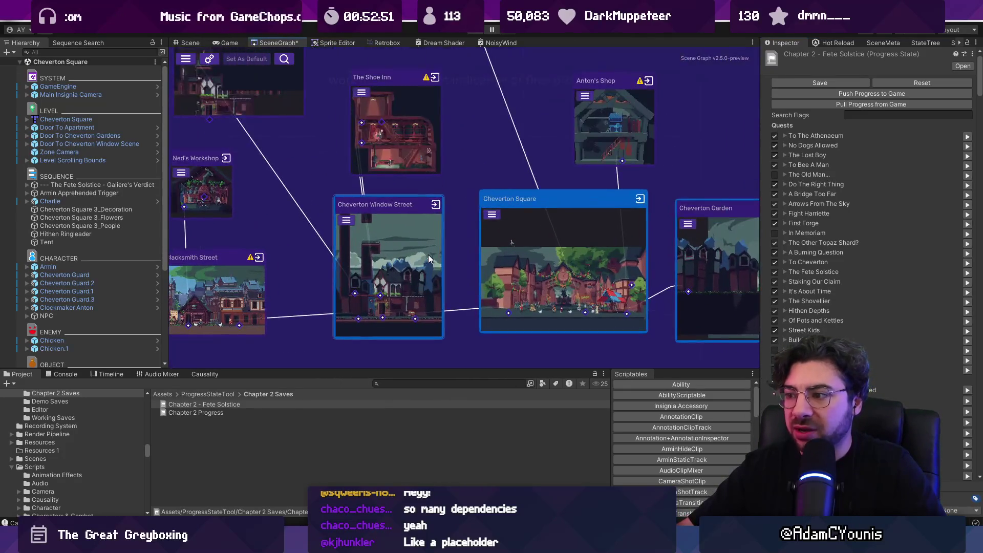
{"action": "left_click_drag", "start_coordinate": [370, 227], "coordinate": [544, 207]}
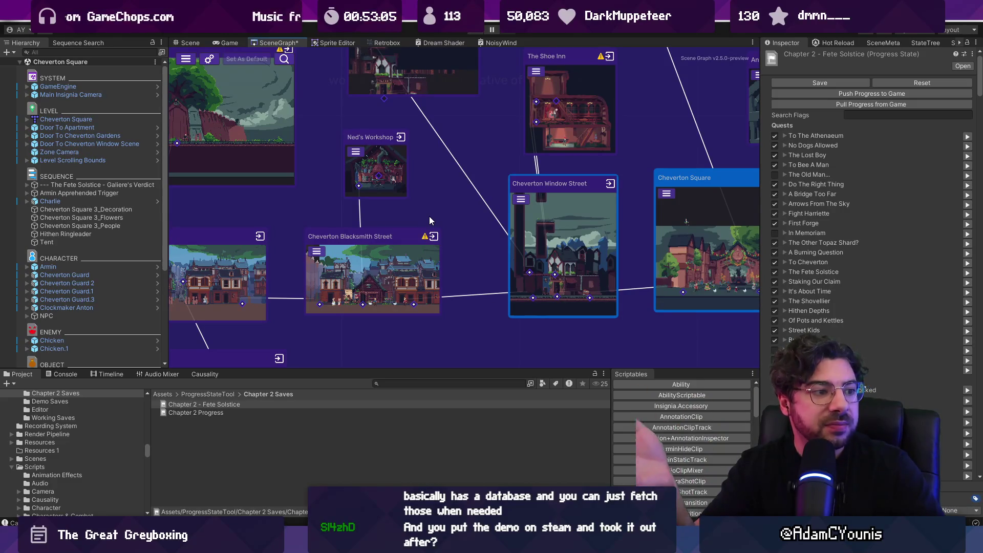
{"action": "left_click_drag", "start_coordinate": [559, 228], "coordinate": [325, 195]}
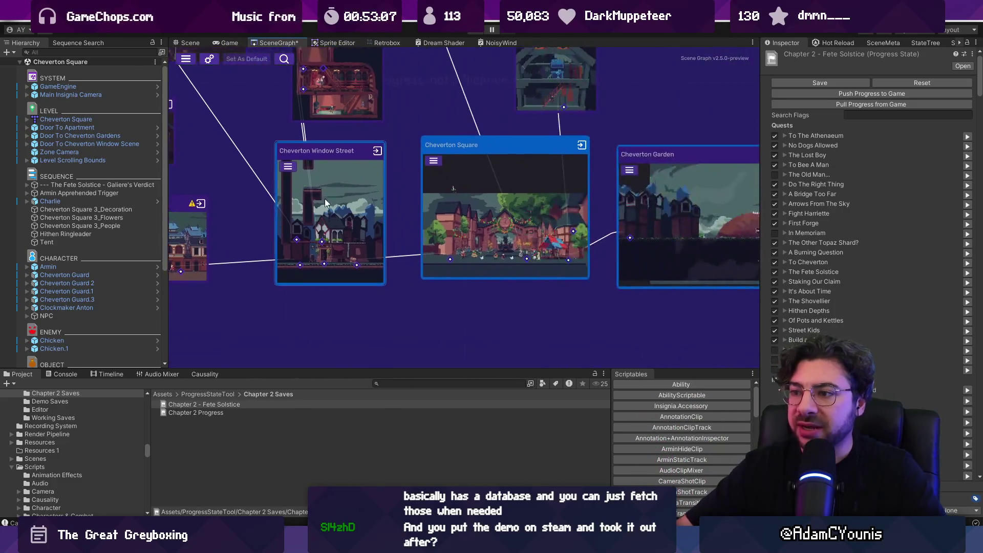
{"action": "scroll", "coordinate": [325, 194], "scroll_direction": "up", "scroll_amount": 3}
{"action": "scroll", "coordinate": [337, 148], "scroll_direction": "up", "scroll_amount": 3}
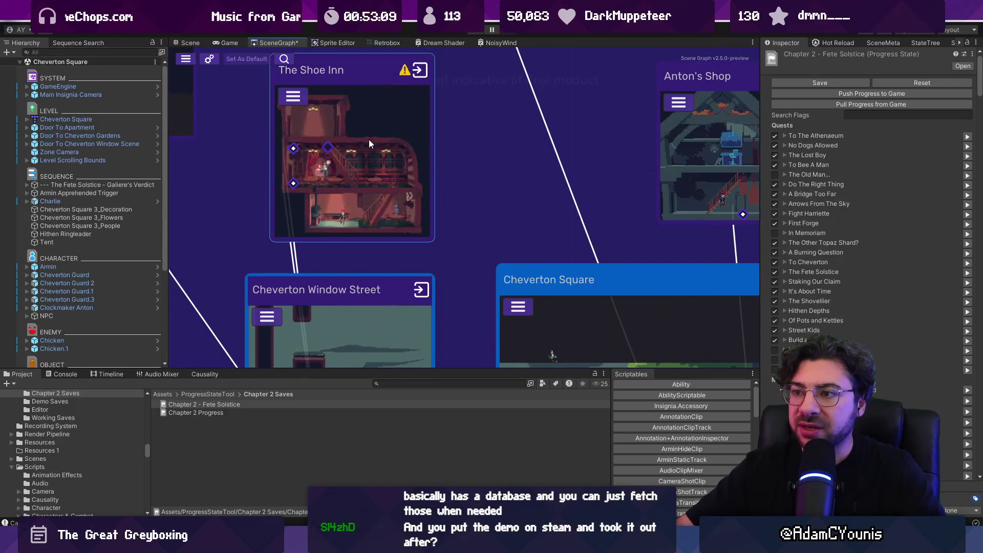
{"action": "scroll", "coordinate": [365, 142], "scroll_direction": "down", "scroll_amount": 3}
{"action": "scroll", "coordinate": [293, 261], "scroll_direction": "up", "scroll_amount": 5}
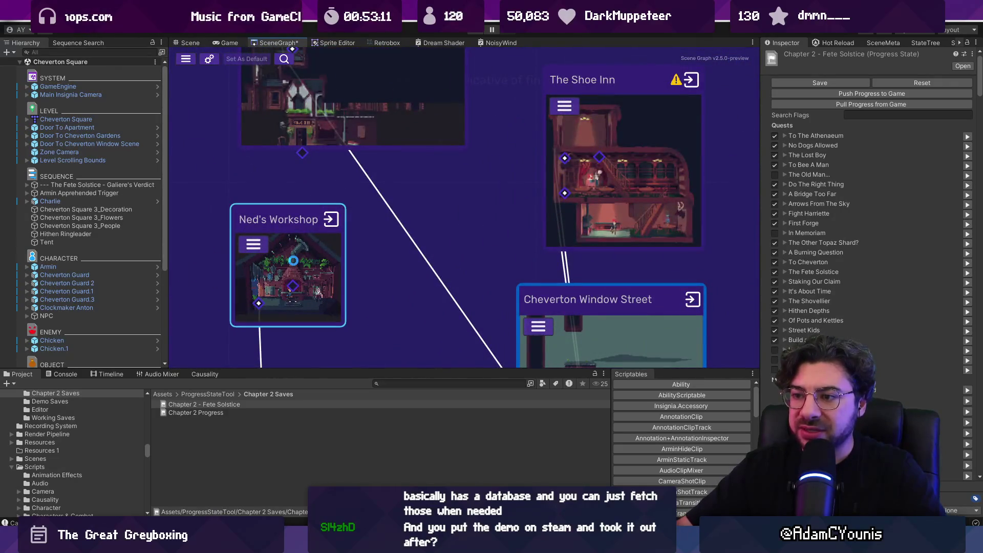
{"action": "double_click", "coordinate": [293, 260]}
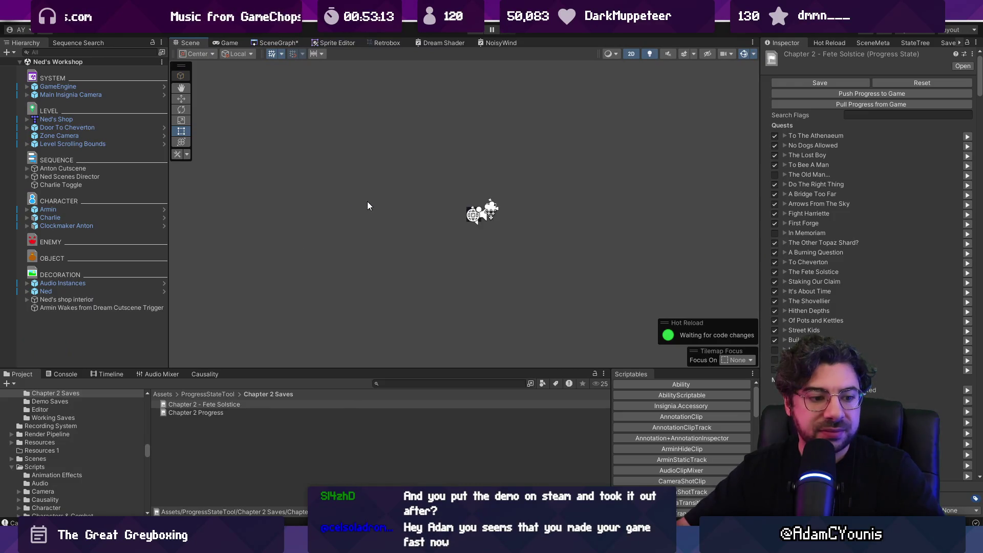
- Frame the Level Scrolling Bounds and inspect the forge scaler, Armin, Charlie and Ned's dialogue sequences
{"action": "scroll", "coordinate": [369, 207], "scroll_direction": "down", "scroll_amount": 3}
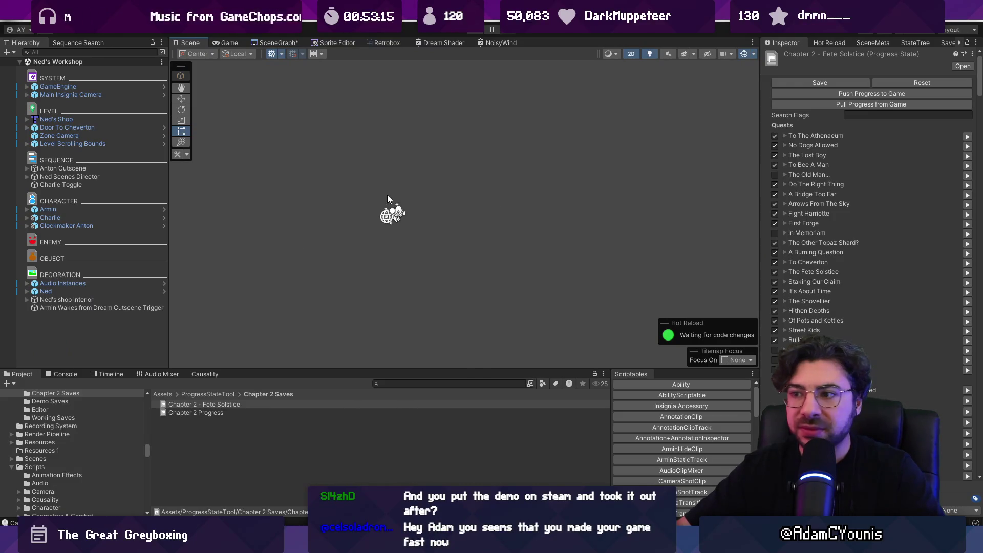
{"action": "double_click", "coordinate": [71, 144]}
{"action": "scroll", "coordinate": [550, 239], "scroll_direction": "up", "scroll_amount": 5}
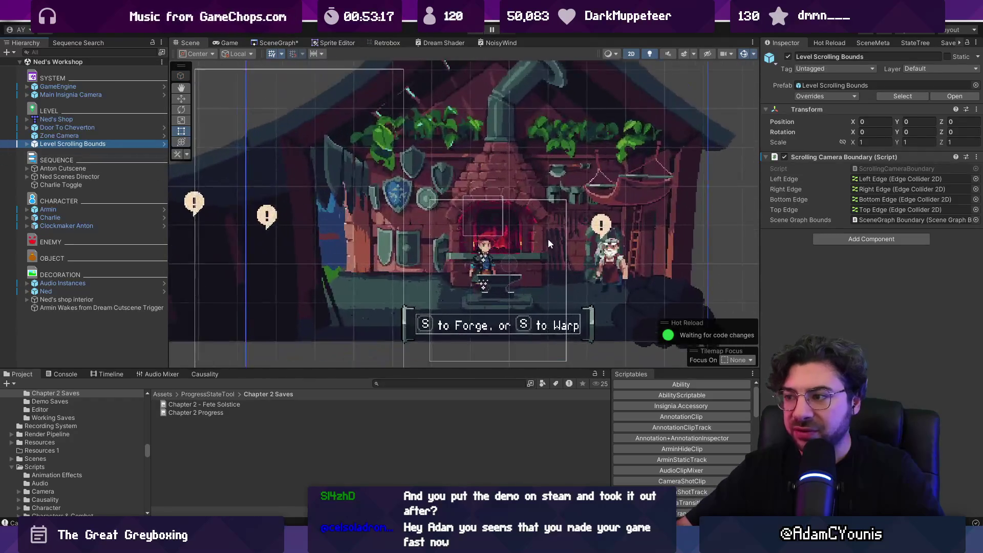
{"action": "left_click", "coordinate": [444, 265]}
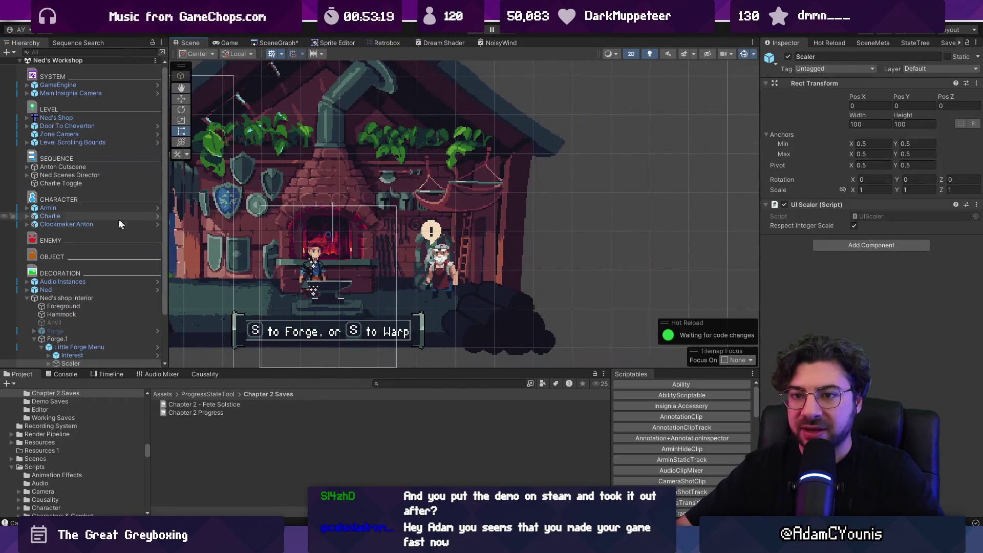
{"action": "left_click", "coordinate": [109, 220]}
{"action": "left_click", "coordinate": [112, 208]}
{"action": "left_click", "coordinate": [113, 216]}
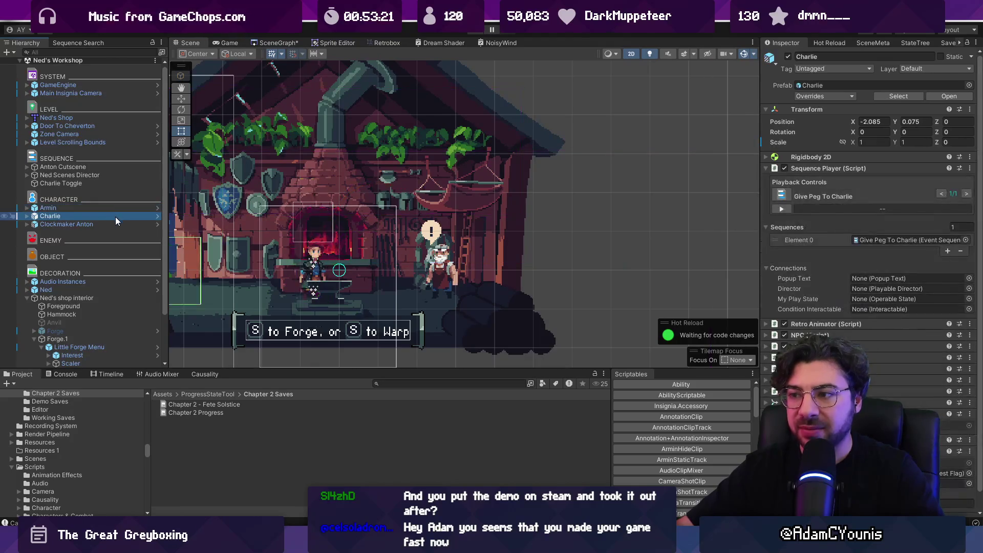
{"action": "left_click", "coordinate": [101, 289]}
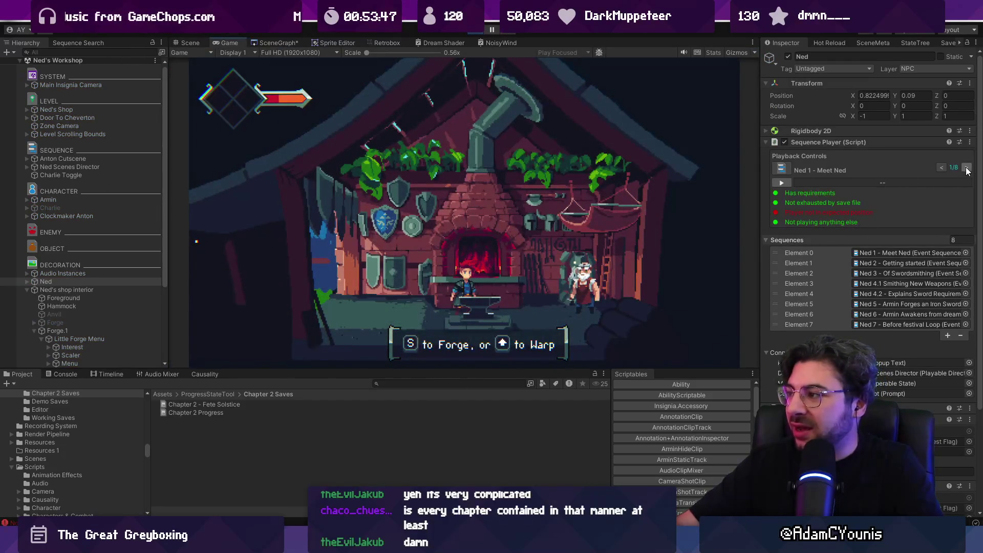
- Play through Ned 4.2's sword requirements dialogue, then stop the scene
{"action": "double_click", "coordinate": [967, 169]}
{"action": "left_click", "coordinate": [781, 183]}
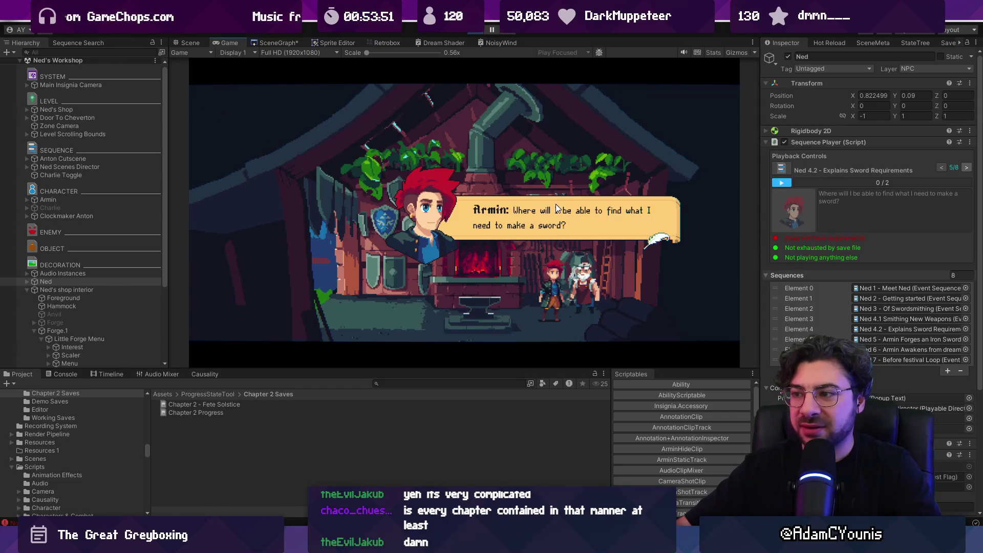
{"action": "left_click", "coordinate": [567, 241]}
{"action": "left_click", "coordinate": [567, 242]}
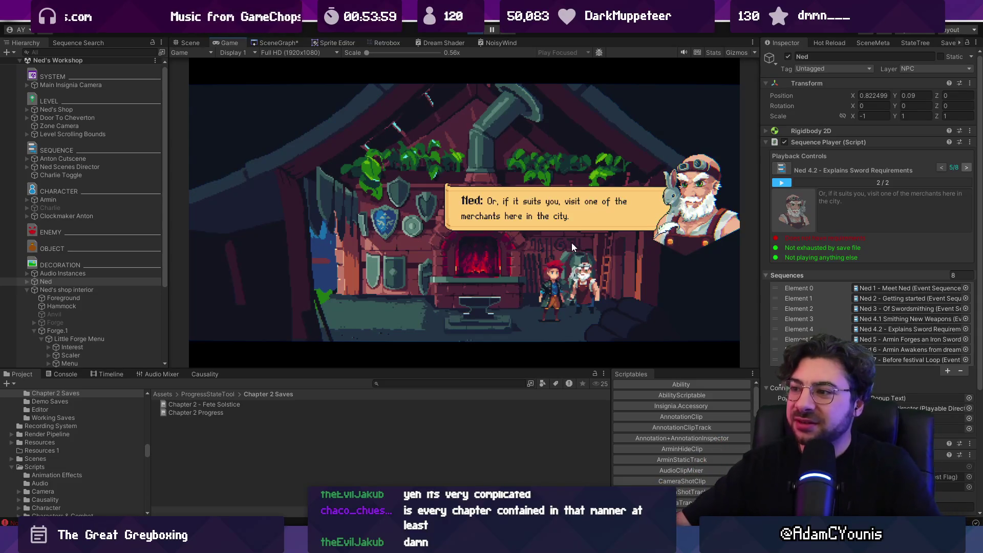
{"action": "left_click", "coordinate": [574, 247]}
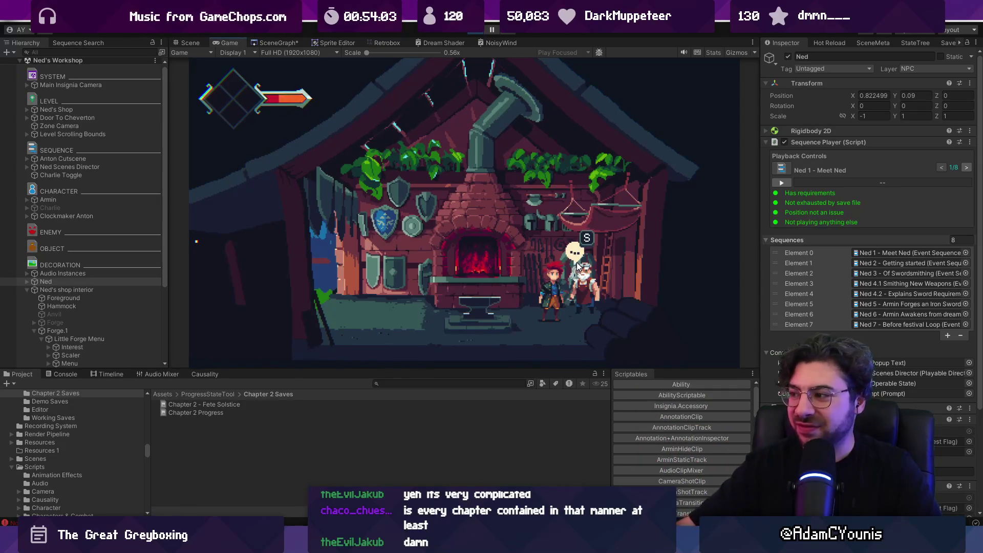
{"action": "left_click", "coordinate": [812, 293]}
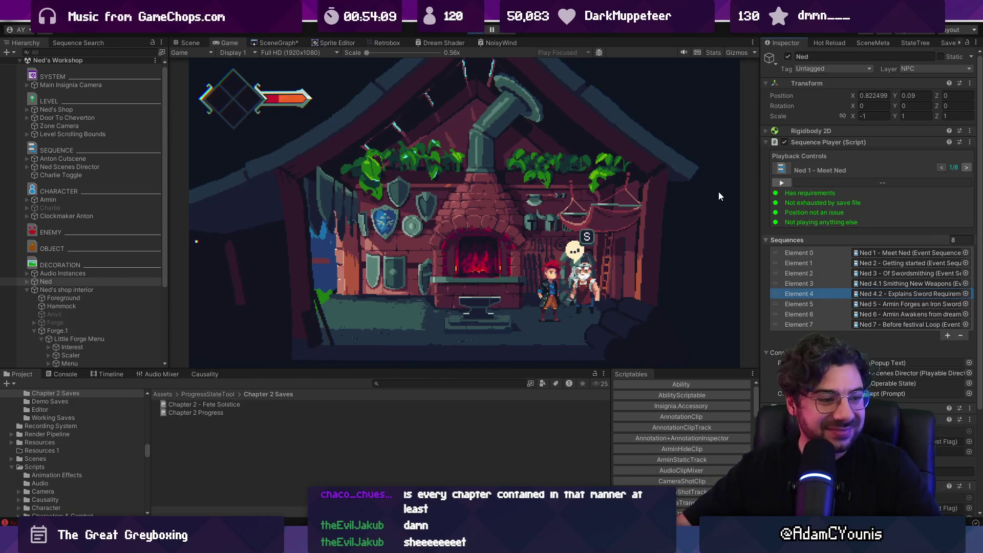
{"action": "left_click", "coordinate": [479, 35]}
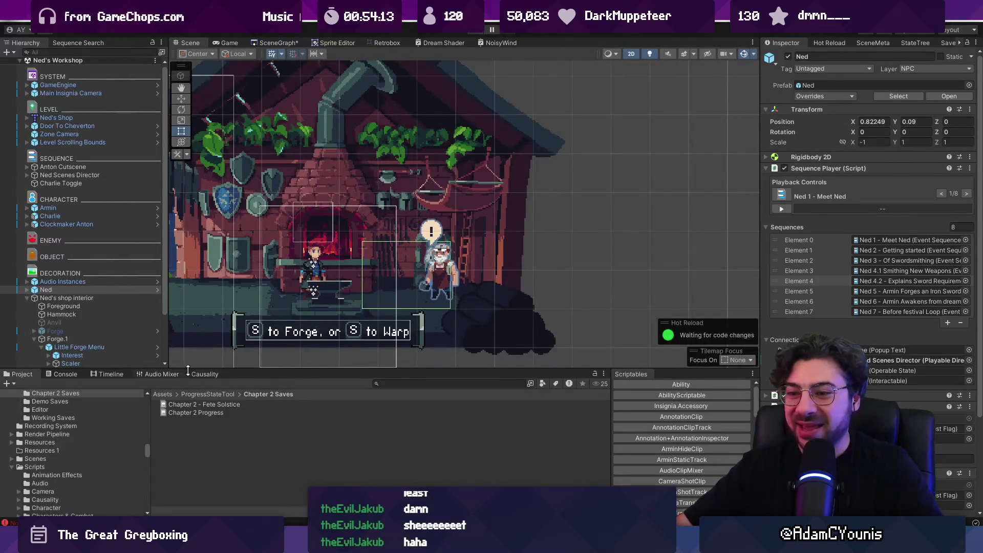
- Open the Causality list of quest-flag setters and enlarge it upward
{"action": "left_click", "coordinate": [205, 374]}
{"action": "left_click_drag", "start_coordinate": [258, 365], "coordinate": [258, 249]}
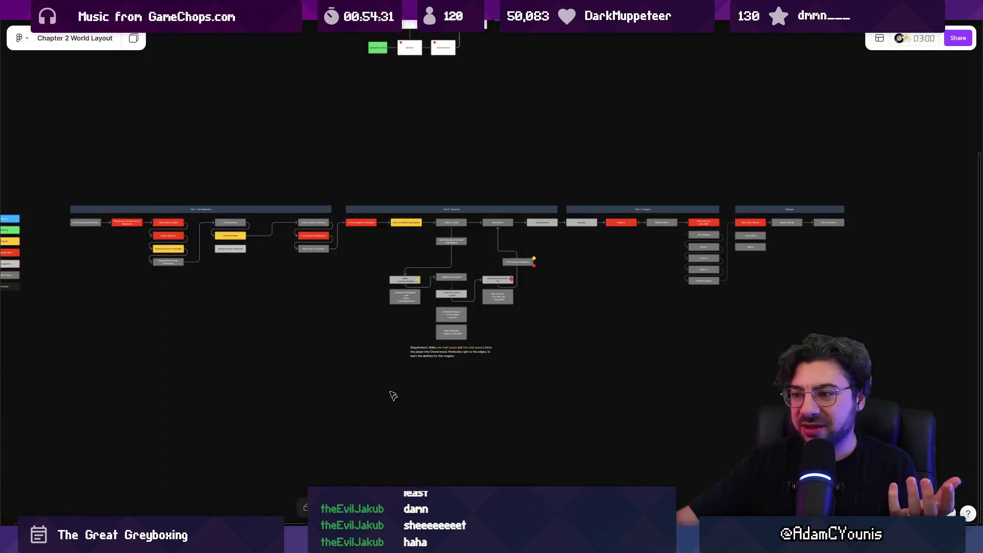
{"action": "scroll", "coordinate": [448, 282], "scroll_direction": "up", "scroll_amount": 5}
- Select the Hithen and Second Dream Sequence boxes, then move to the quest-flow board
{"action": "left_click", "coordinate": [272, 270]}
{"action": "key", "text": "Tab"}
{"action": "key", "text": "Tab"}
{"action": "key", "text": "Tab"}
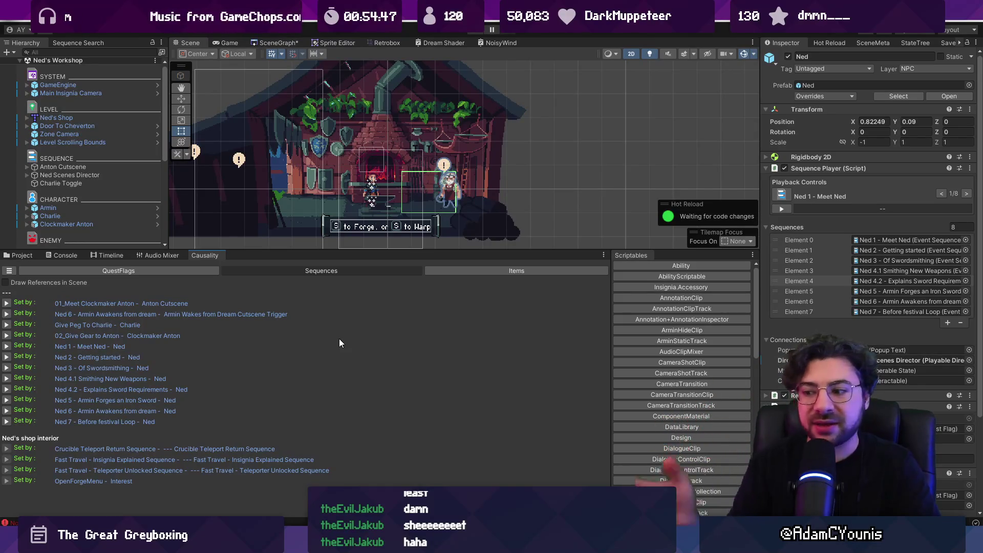
{"action": "key", "text": "alt+Tab"}
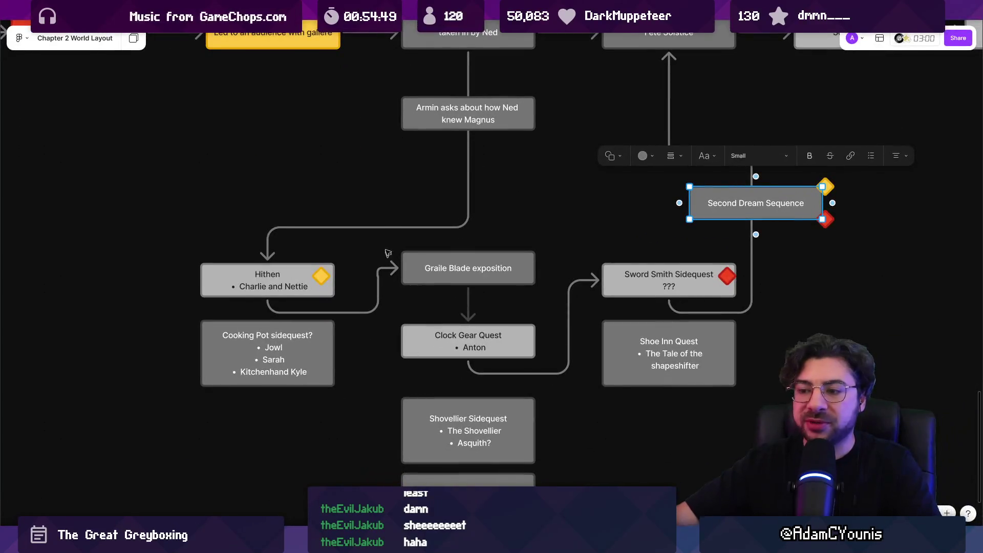
{"action": "scroll", "coordinate": [456, 286], "scroll_direction": "down", "scroll_amount": 3}
{"action": "scroll", "coordinate": [456, 286], "scroll_direction": "down", "scroll_amount": 3}
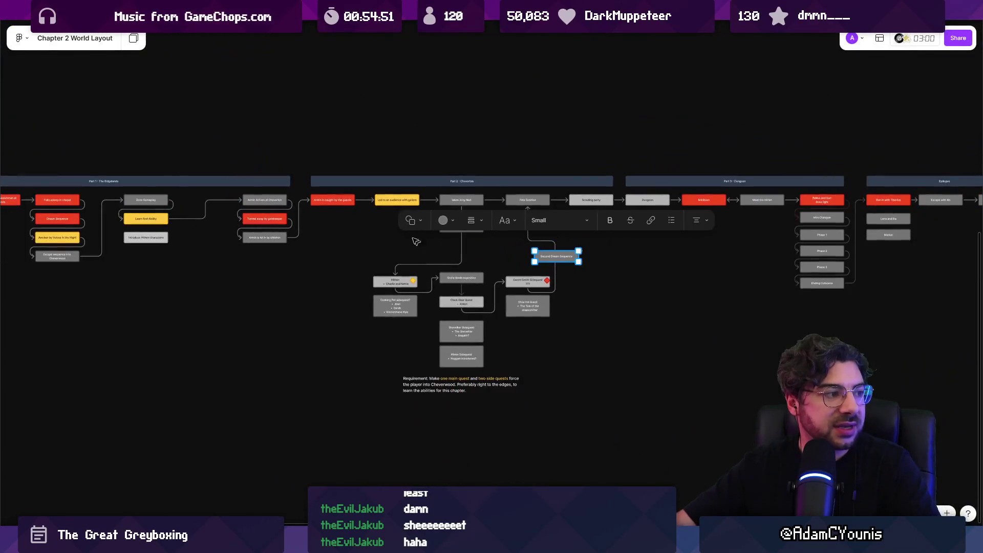
- Inspect quest nodes including being taken in by Ned, pan the board, then return to Unity
{"action": "left_click", "coordinate": [91, 161]}
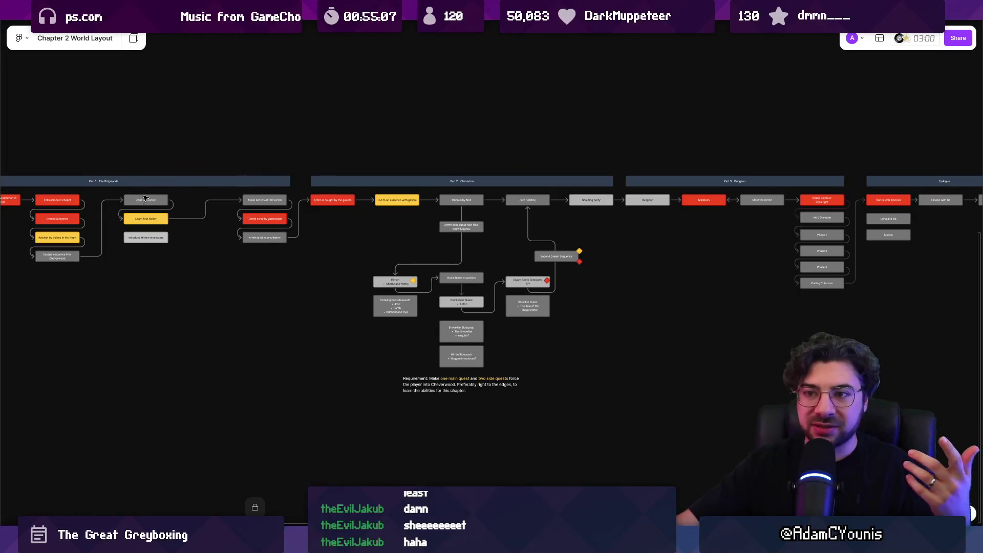
{"action": "left_click", "coordinate": [146, 198]}
{"action": "left_click", "coordinate": [470, 200]}
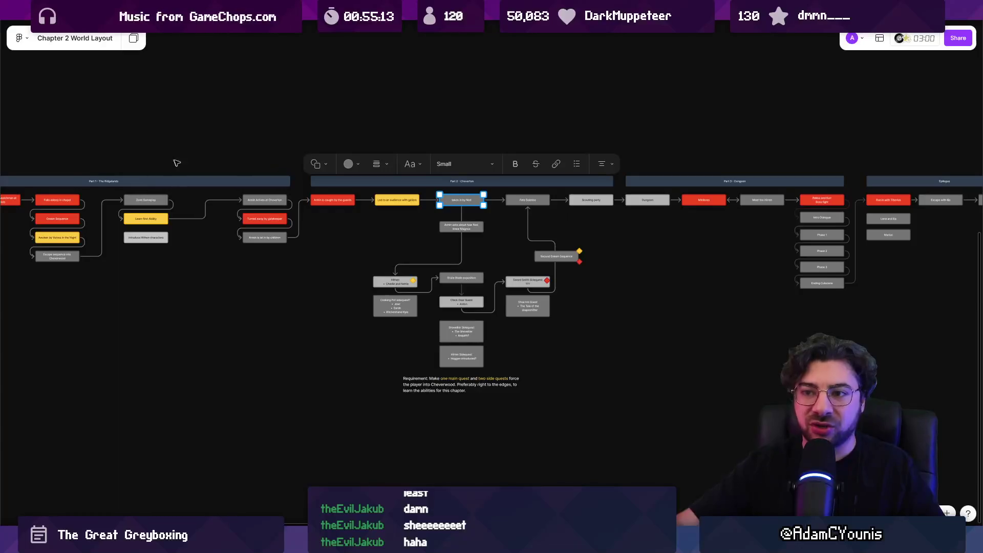
{"action": "left_click", "coordinate": [338, 279]}
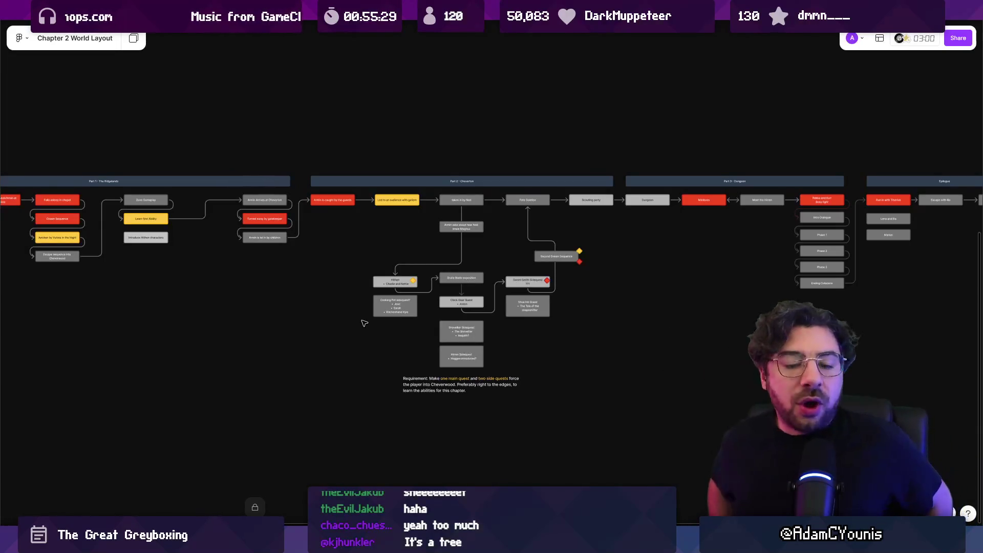
{"action": "scroll", "coordinate": [377, 267], "scroll_direction": "left", "scroll_amount": 3}
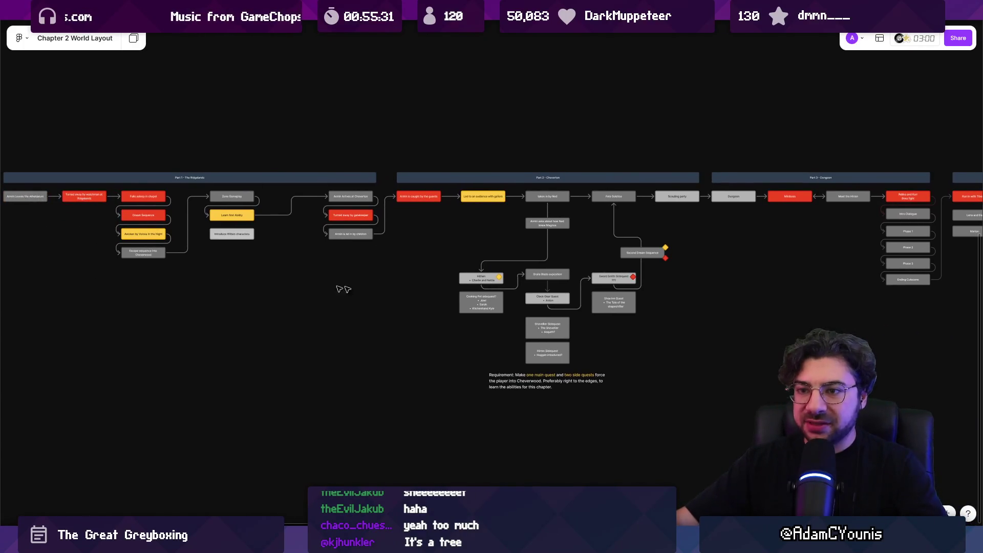
{"action": "scroll", "coordinate": [282, 281], "scroll_direction": "right", "scroll_amount": 5}
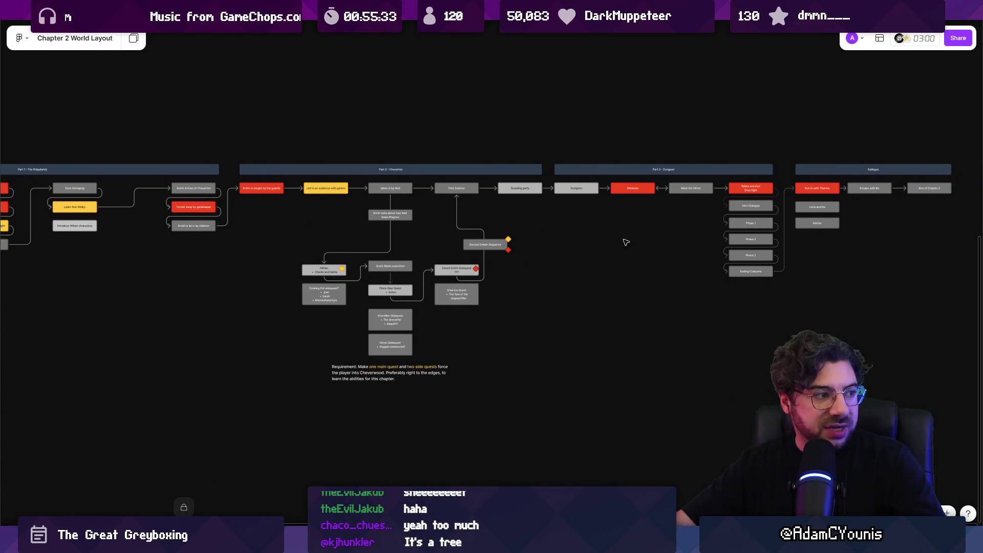
{"action": "scroll", "coordinate": [624, 242], "scroll_direction": "right", "scroll_amount": 4}
{"action": "scroll", "coordinate": [562, 302], "scroll_direction": "left", "scroll_amount": 9}
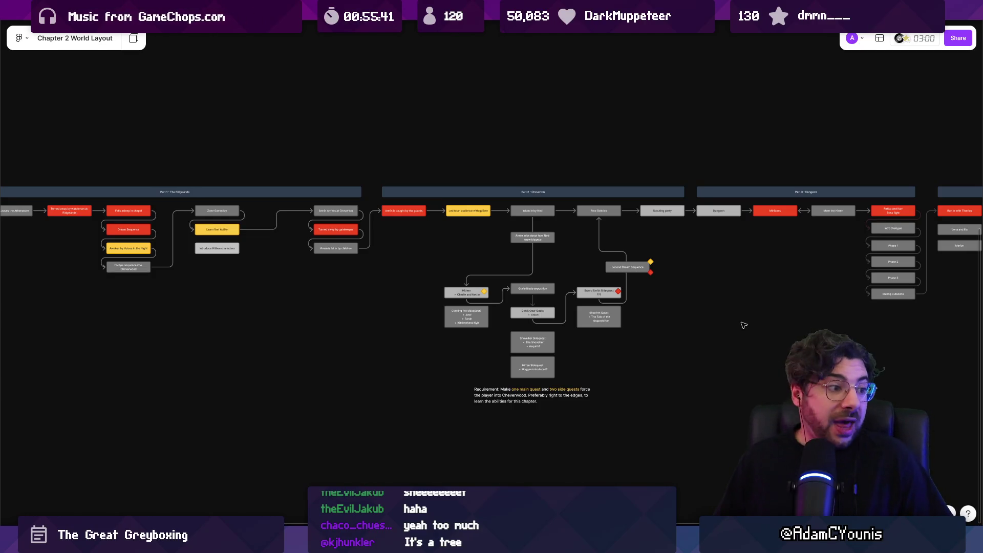
{"action": "key", "text": "alt+Tab"}
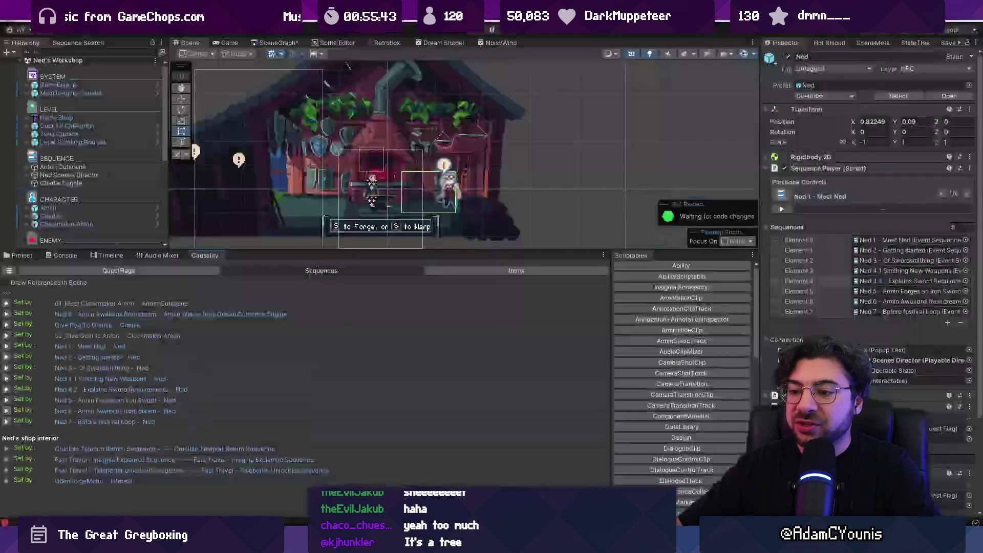
- Widen the Inspector, ping Ned, and open the Ned 1 - Meet Ned sequence's Met Galiere flag
{"action": "left_click_drag", "start_coordinate": [761, 161], "coordinate": [643, 161]}
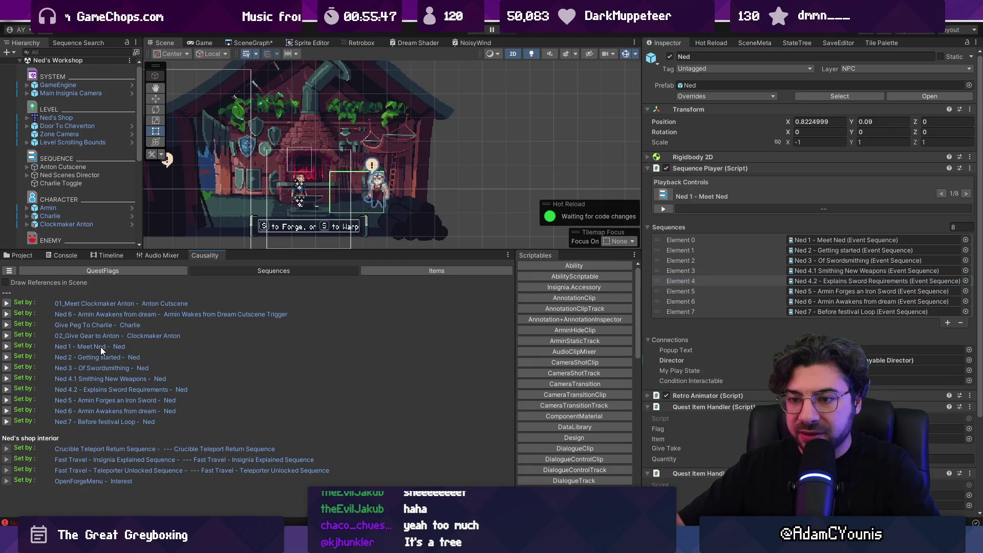
{"action": "left_click", "coordinate": [100, 346]}
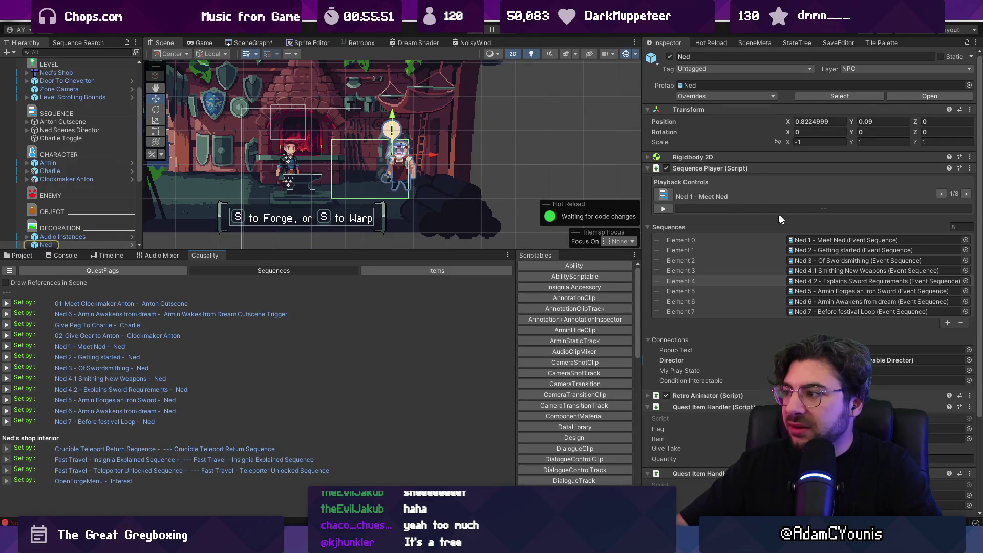
{"action": "left_click", "coordinate": [75, 349]}
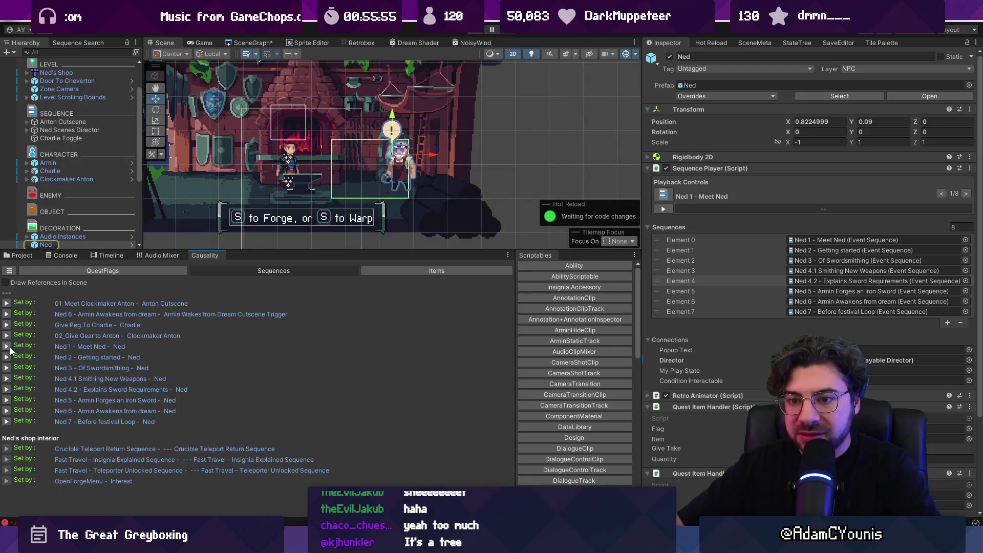
{"action": "left_click", "coordinate": [76, 346]}
{"action": "left_click", "coordinate": [96, 348]}
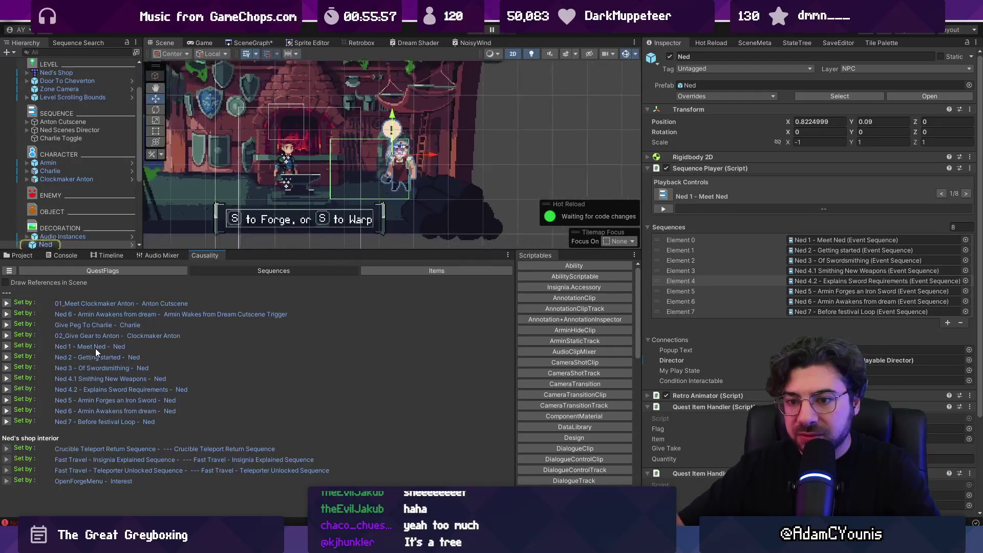
{"action": "double_click", "coordinate": [810, 239]}
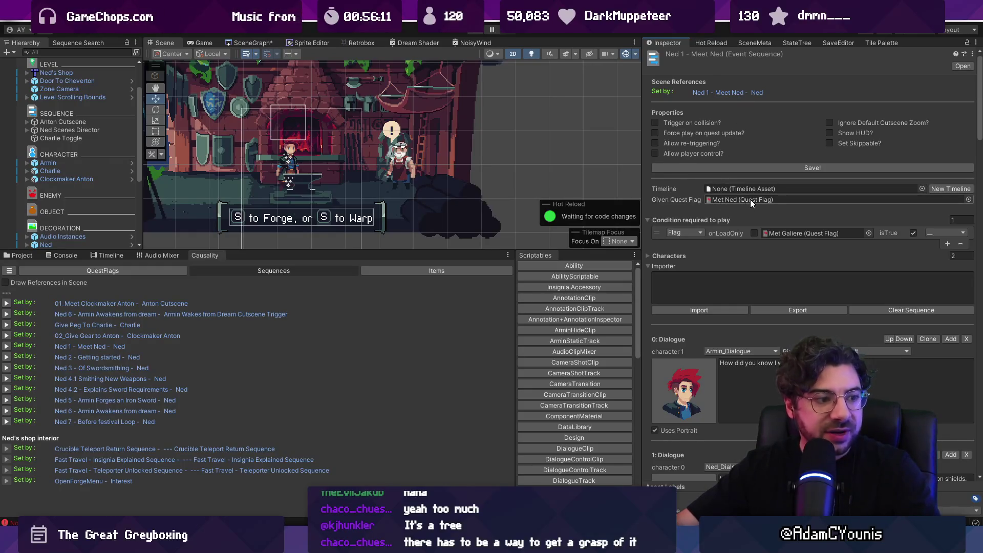
{"action": "double_click", "coordinate": [785, 234]}
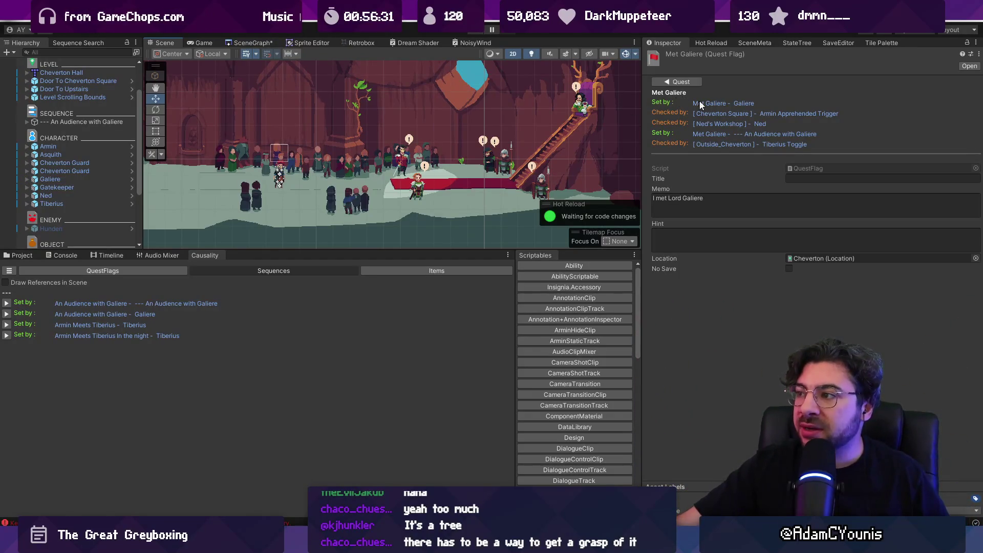
- Select Galiere from Set by and open its An Audience with Galiere sequence
{"action": "left_click", "coordinate": [733, 102]}
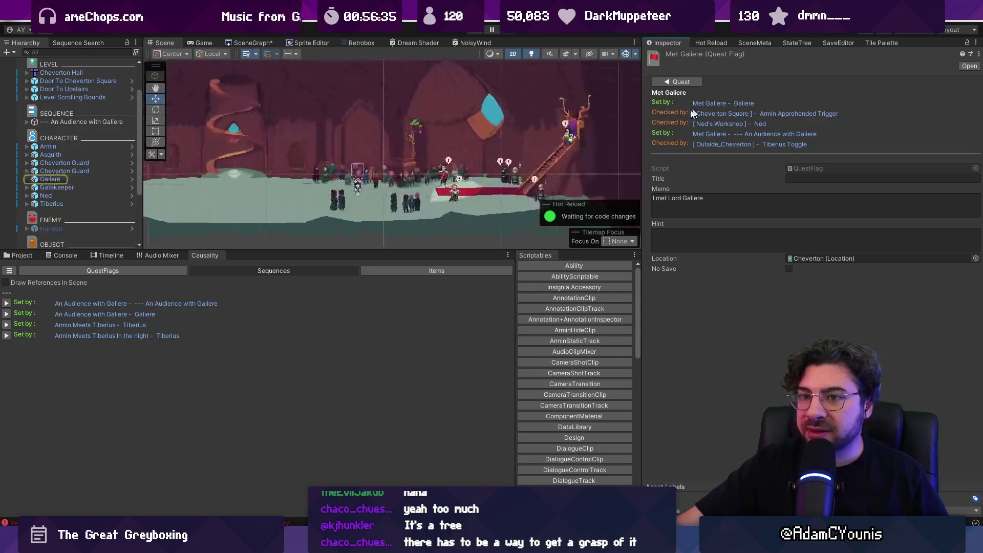
{"action": "left_click", "coordinate": [33, 180]}
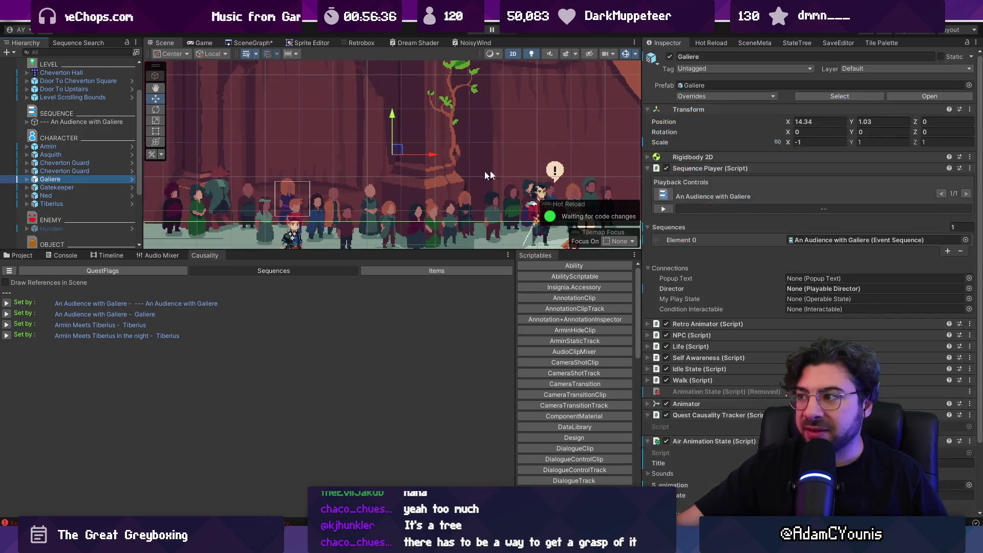
{"action": "double_click", "coordinate": [818, 241]}
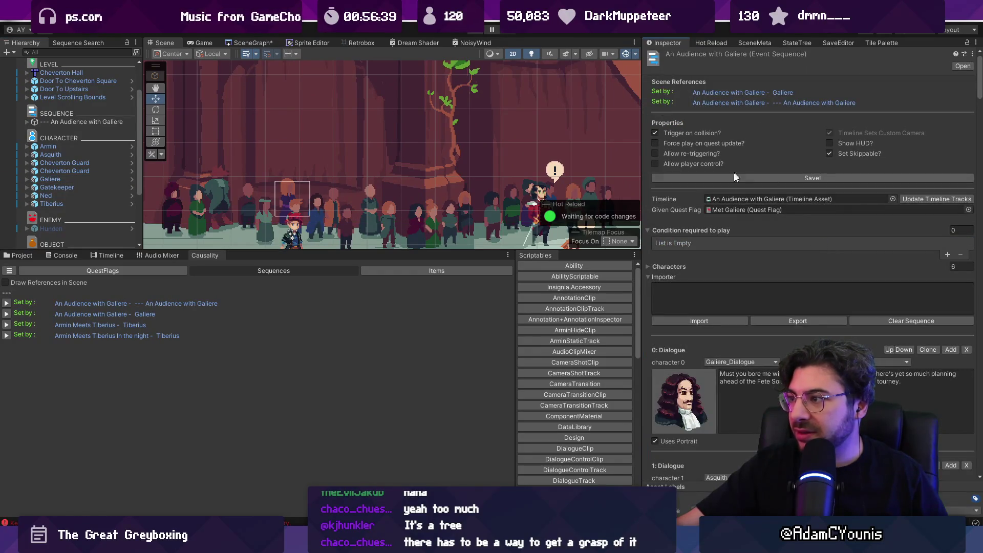
{"action": "scroll", "coordinate": [376, 165], "scroll_direction": "down", "scroll_amount": 5}
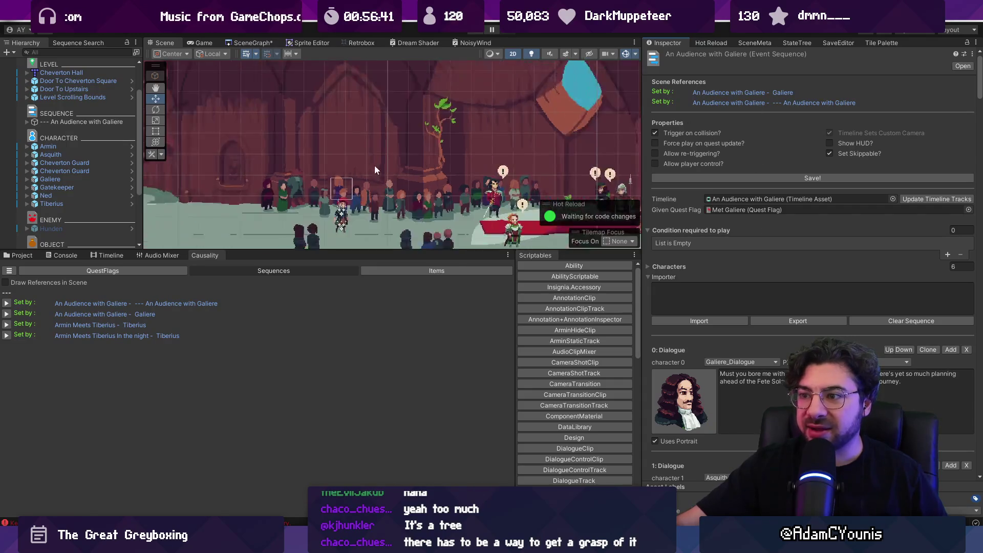
{"action": "scroll", "coordinate": [375, 136], "scroll_direction": "up", "scroll_amount": 3}
{"action": "left_click_drag", "start_coordinate": [387, 186], "coordinate": [435, 135]}
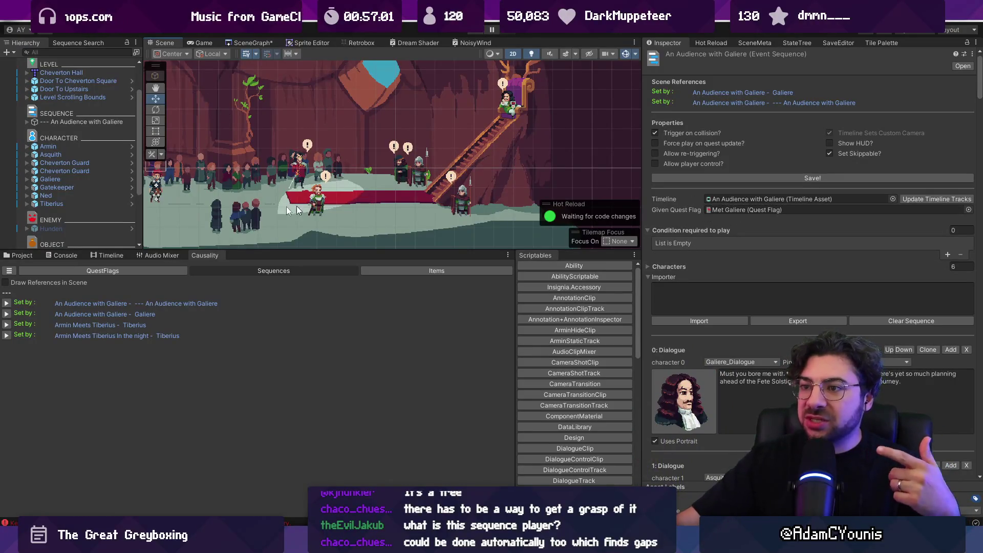
- Scroll through the sequence's dialogue, then return to the SceneGraph tab
{"action": "scroll", "coordinate": [725, 254], "scroll_direction": "down", "scroll_amount": 15}
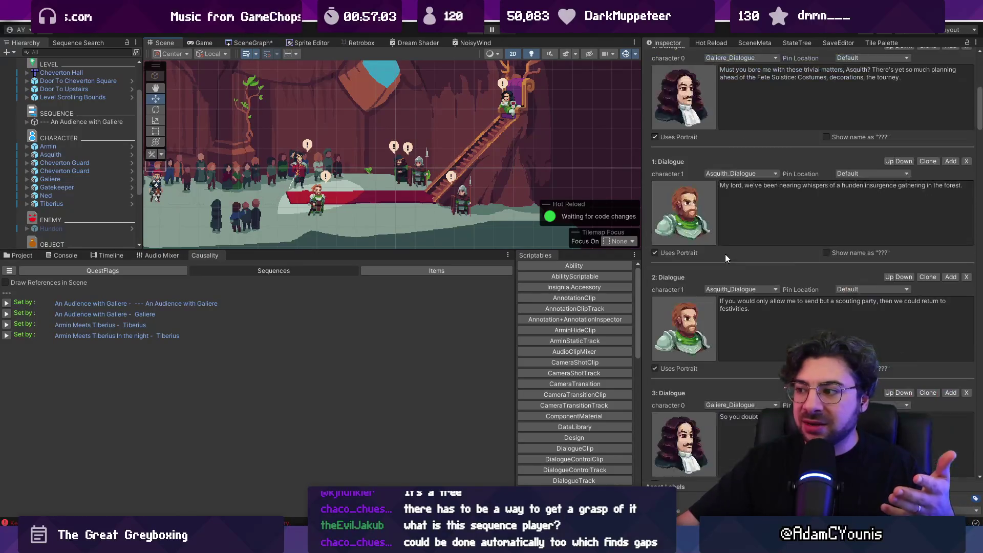
{"action": "scroll", "coordinate": [742, 262], "scroll_direction": "down", "scroll_amount": 10}
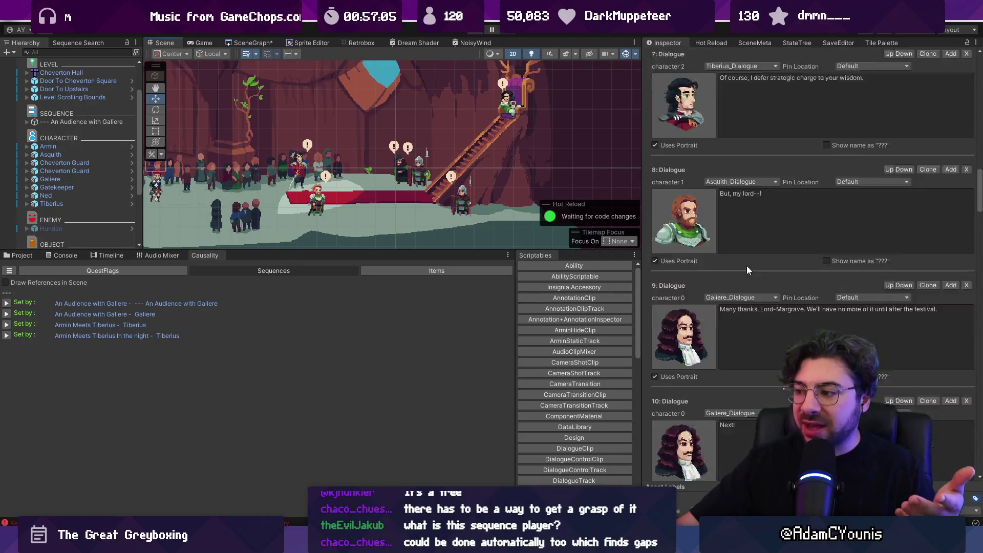
{"action": "scroll", "coordinate": [962, 351], "scroll_direction": "up", "scroll_amount": 8}
{"action": "scroll", "coordinate": [896, 85], "scroll_direction": "up", "scroll_amount": 20}
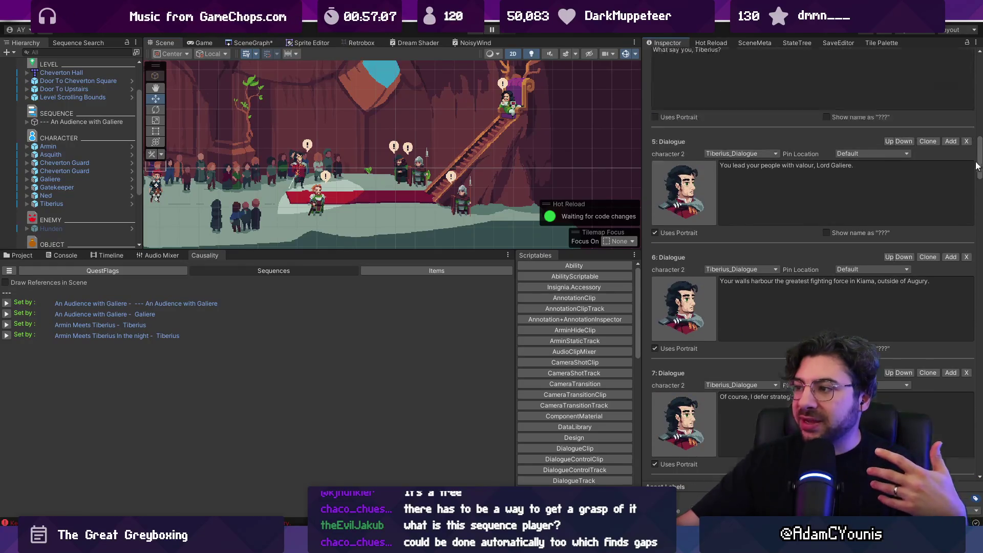
{"action": "left_click", "coordinate": [253, 43]}
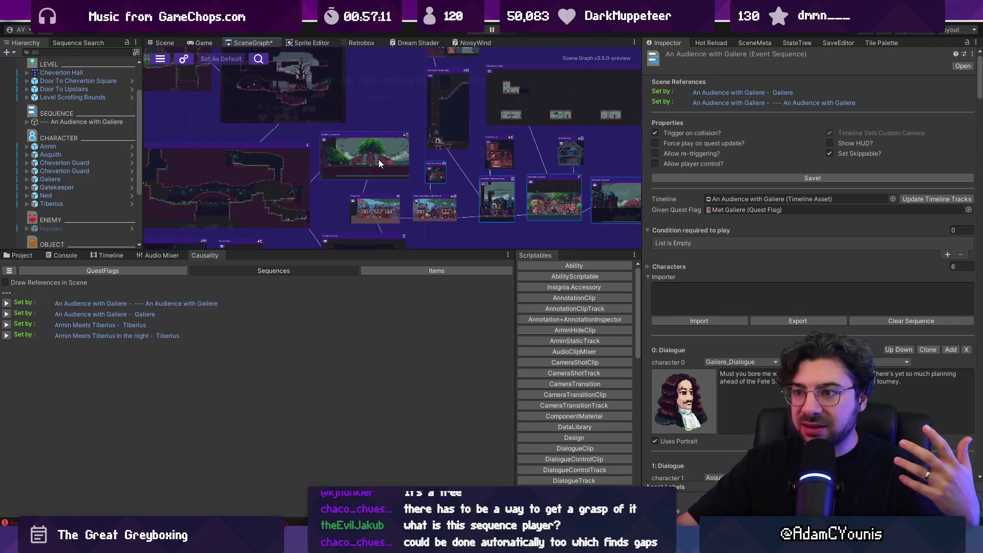
- Open the Cheverton Square level from the scene graph without saving Cheverton Hall
{"action": "left_click_drag", "start_coordinate": [501, 194], "coordinate": [392, 181]}
{"action": "double_click", "coordinate": [393, 181]}
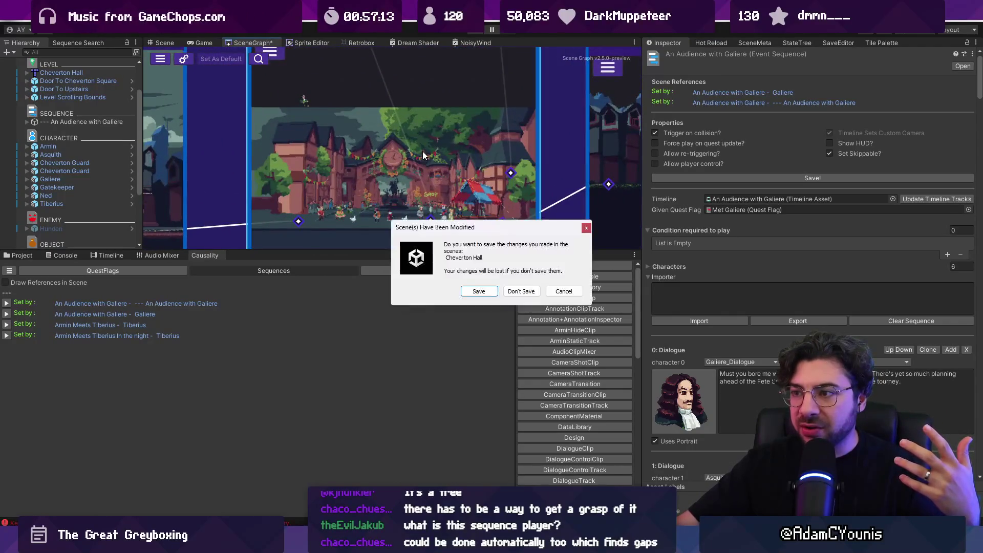
{"action": "left_click", "coordinate": [511, 292]}
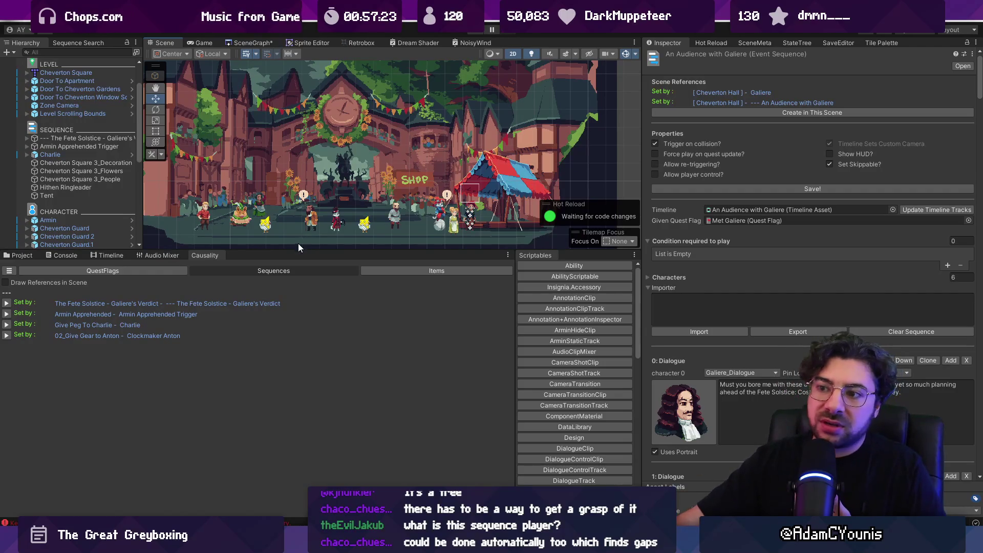
- Open the Armin Apprehended Trigger's event sequence and expand its Show Load Scene settings
{"action": "left_click_drag", "start_coordinate": [298, 250], "coordinate": [301, 328]}
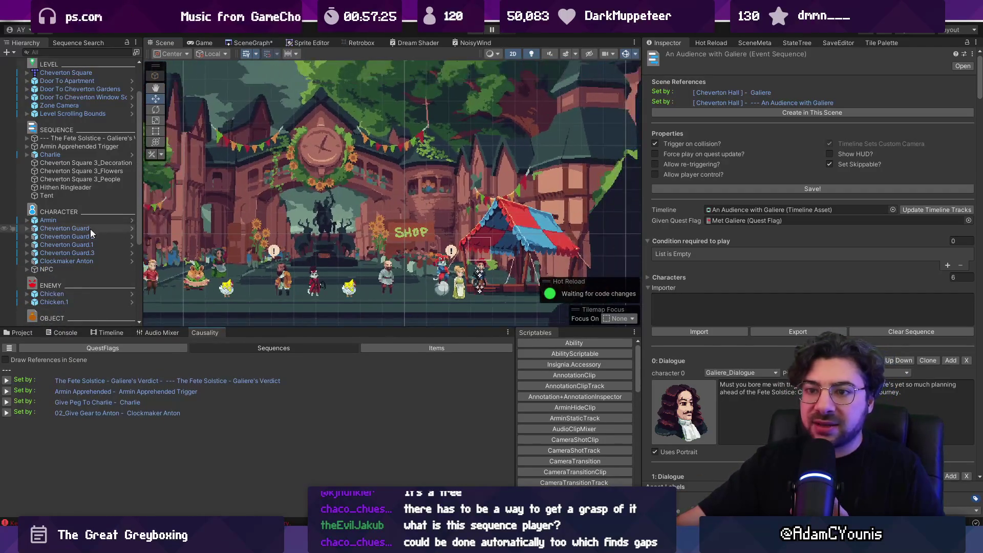
{"action": "left_click", "coordinate": [79, 145]}
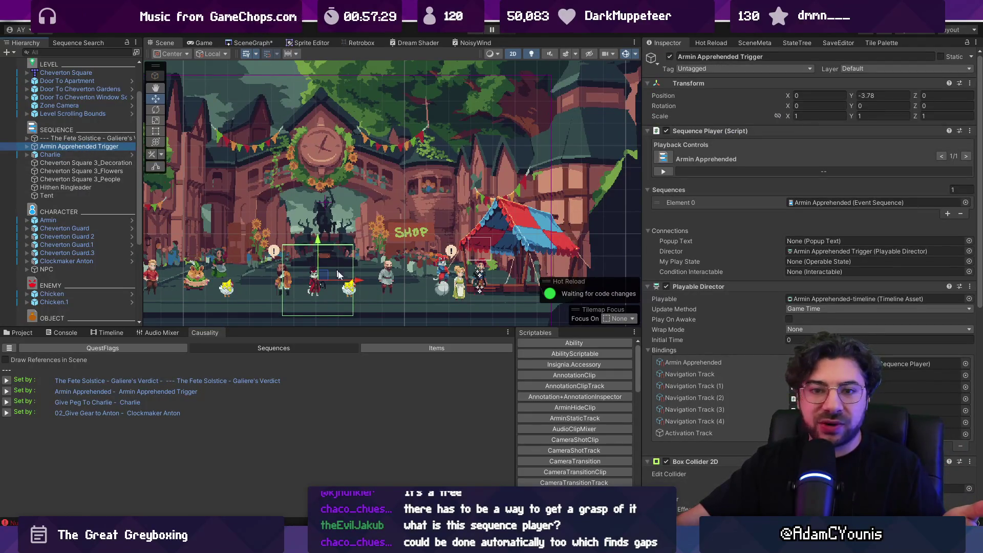
{"action": "double_click", "coordinate": [834, 202]}
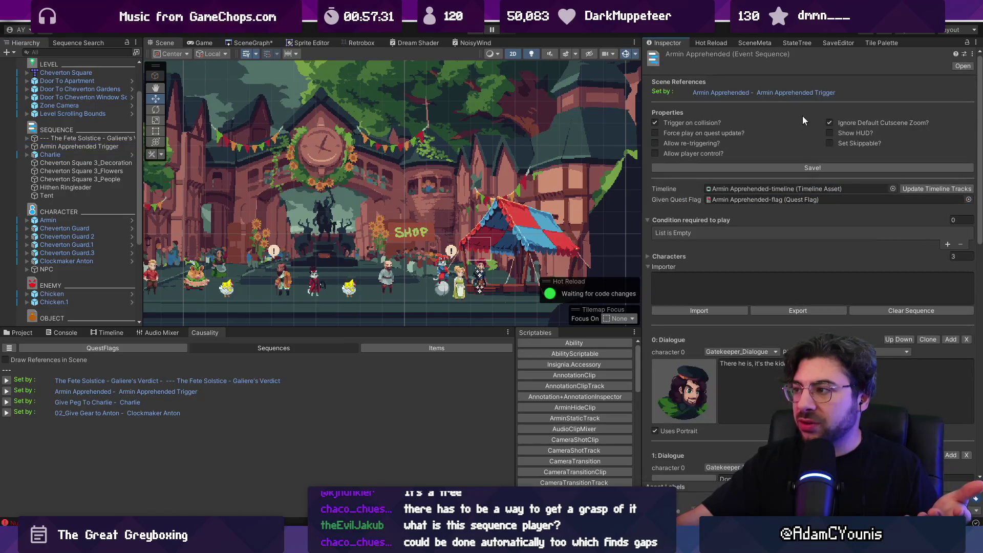
{"action": "scroll", "coordinate": [769, 263], "scroll_direction": "down", "scroll_amount": 10}
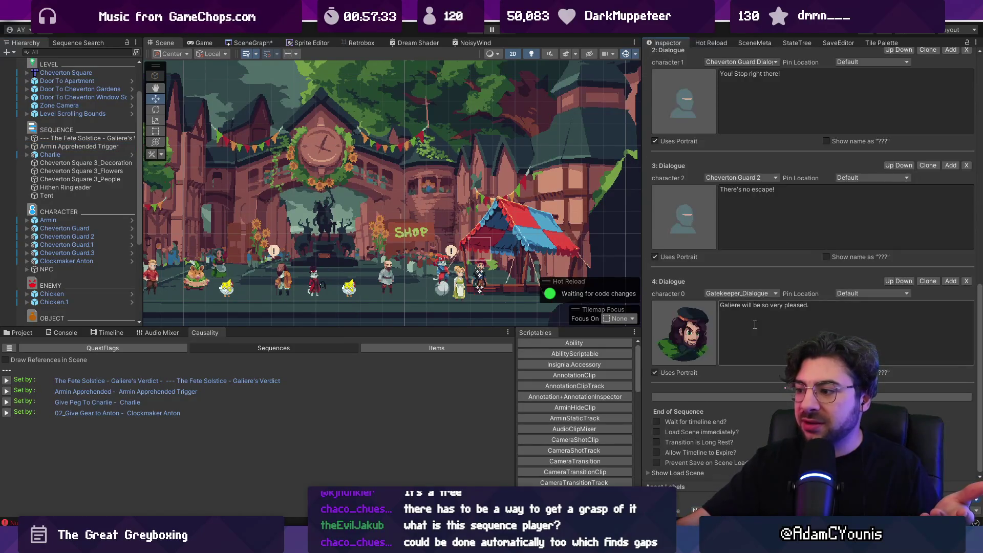
{"action": "left_click", "coordinate": [650, 472]}
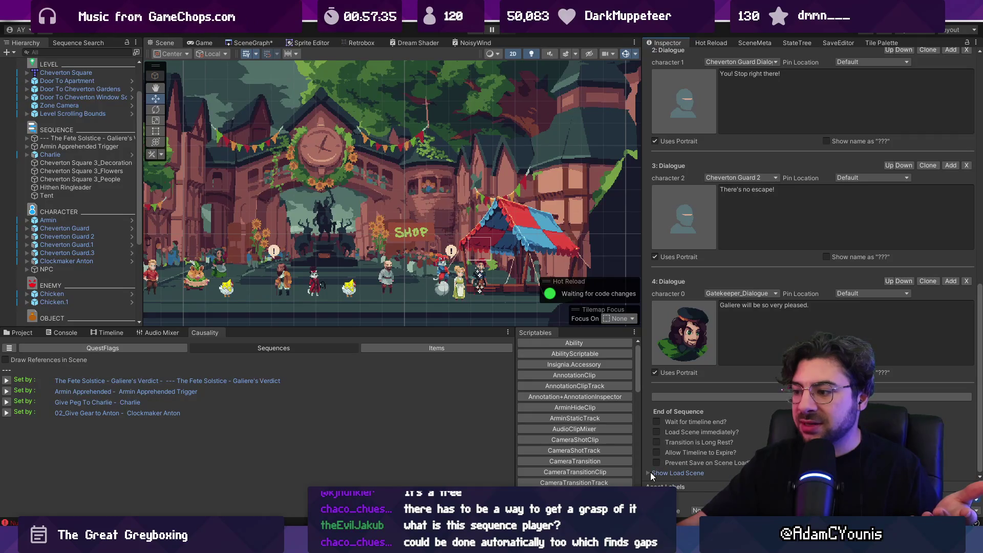
- Load Cheverton Hall from the sequence's Scene field, answering the save prompt
{"action": "scroll", "coordinate": [669, 438], "scroll_direction": "down", "scroll_amount": 3}
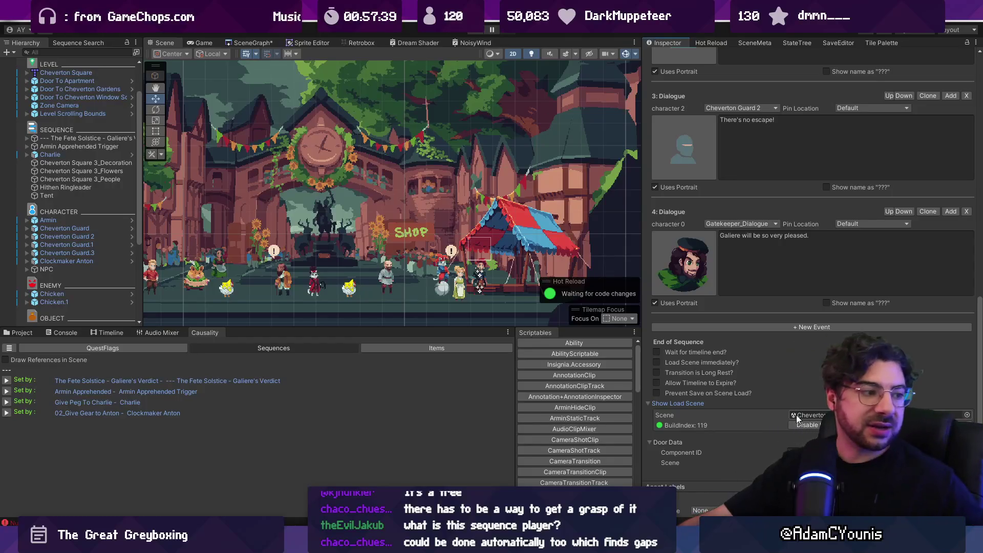
{"action": "double_click", "coordinate": [808, 416]}
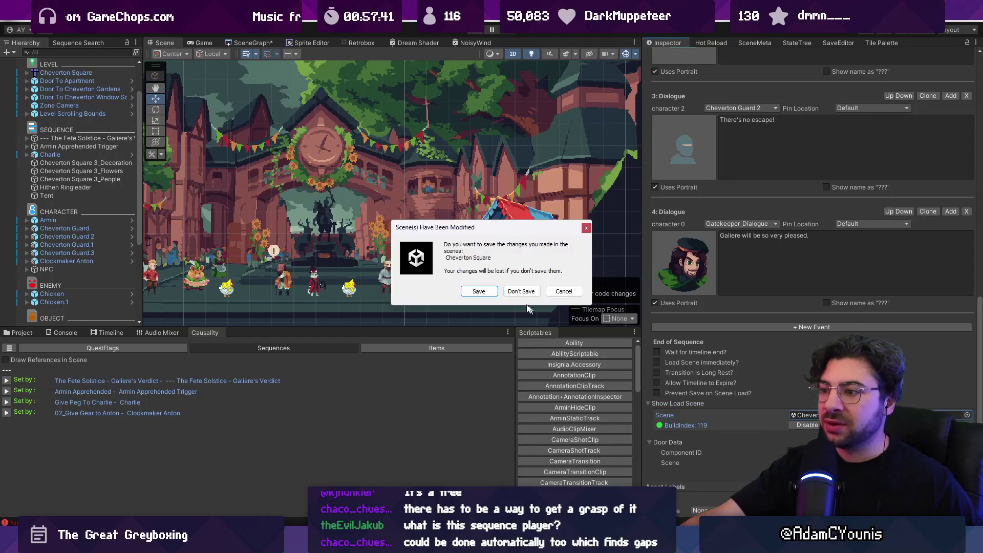
{"action": "left_click", "coordinate": [516, 291]}
- Select '--- An Audience with Galiere' to view its Sequence Player and Playable Director bindings
{"action": "scroll", "coordinate": [276, 258], "scroll_direction": "down", "scroll_amount": 5}
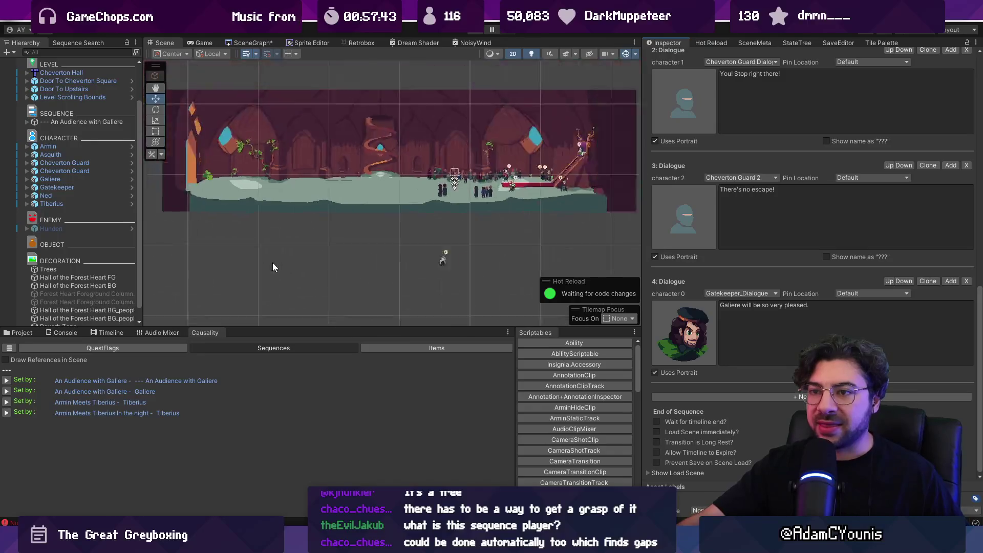
{"action": "scroll", "coordinate": [270, 258], "scroll_direction": "up", "scroll_amount": 5}
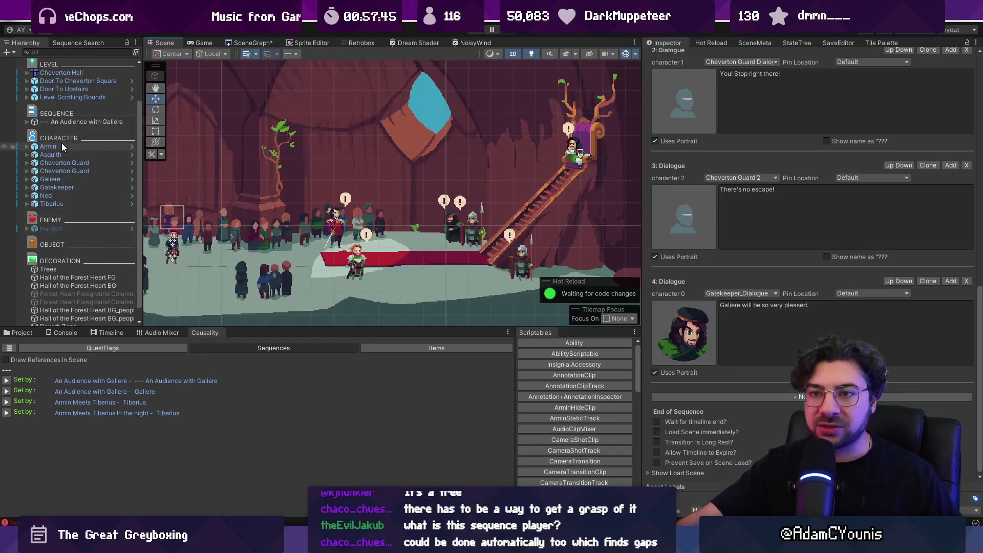
{"action": "left_click", "coordinate": [70, 122]}
{"action": "scroll", "coordinate": [280, 186], "scroll_direction": "down", "scroll_amount": 2}
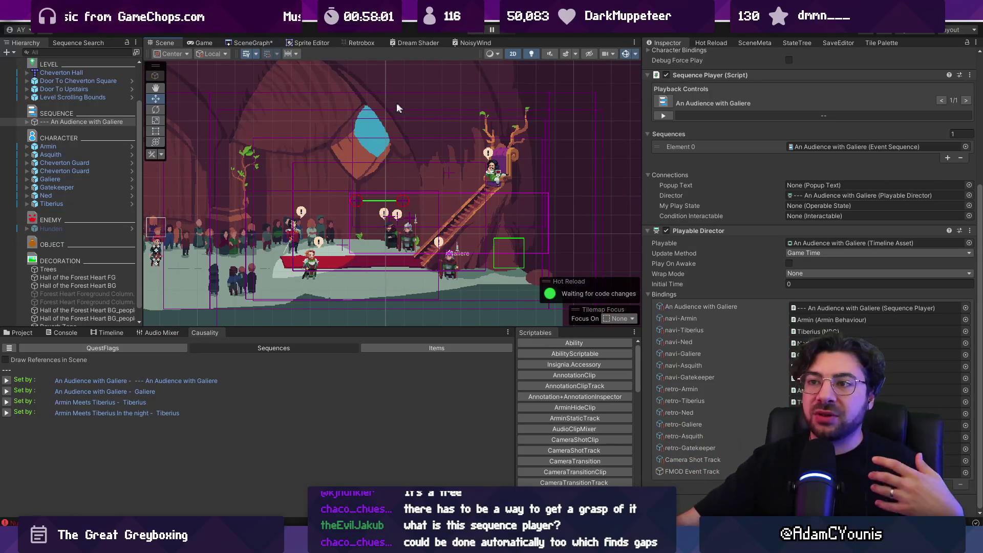
- Pan and zoom the SceneGraph to survey all the rooms and their connections
{"action": "left_click", "coordinate": [261, 46]}
{"action": "scroll", "coordinate": [312, 181], "scroll_direction": "down", "scroll_amount": 4}
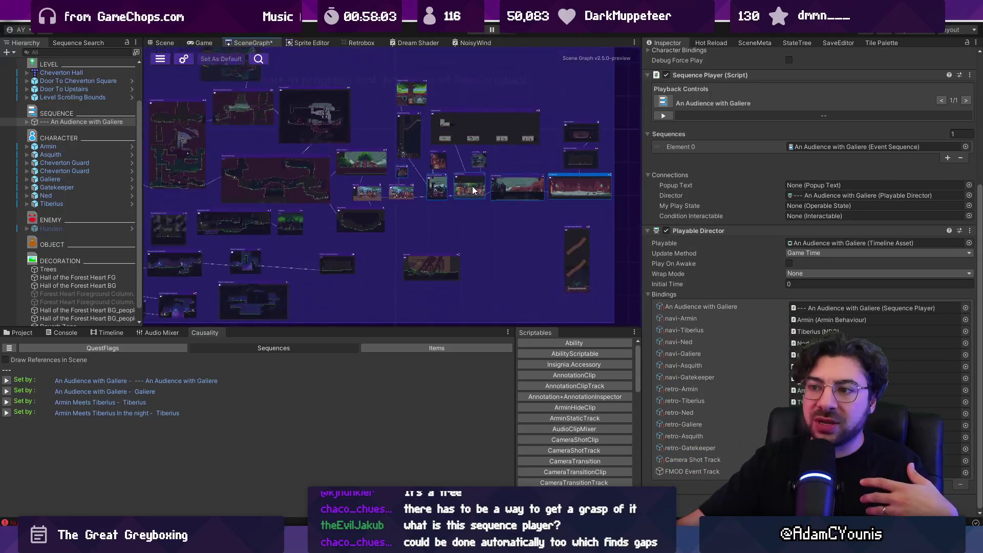
{"action": "left_click_drag", "start_coordinate": [312, 179], "coordinate": [376, 183]}
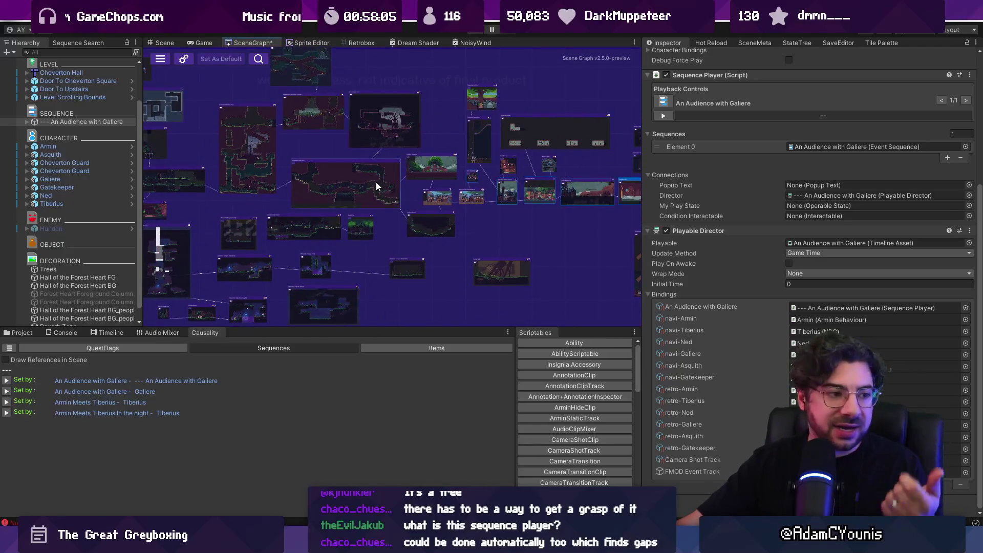
{"action": "scroll", "coordinate": [373, 180], "scroll_direction": "up", "scroll_amount": 6}
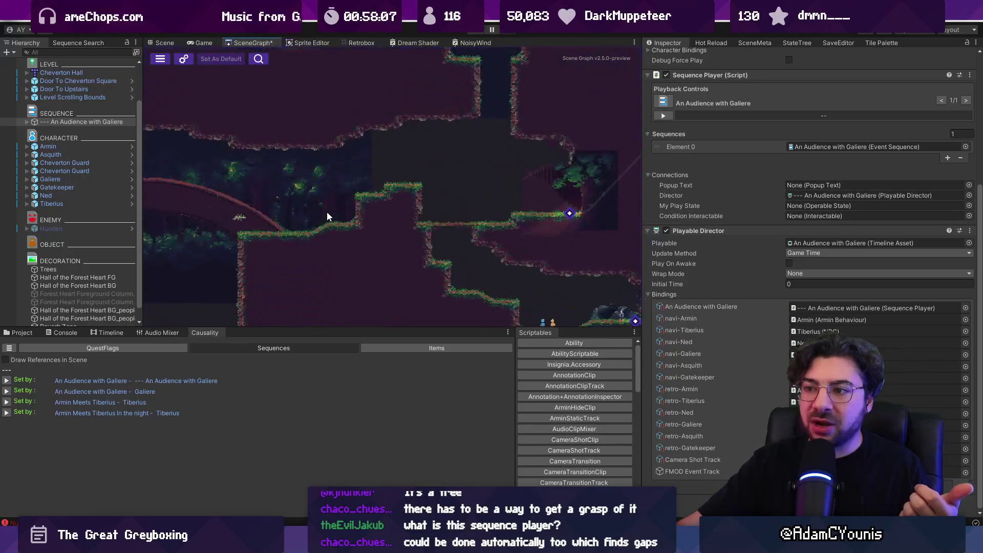
{"action": "scroll", "coordinate": [372, 202], "scroll_direction": "down", "scroll_amount": 2}
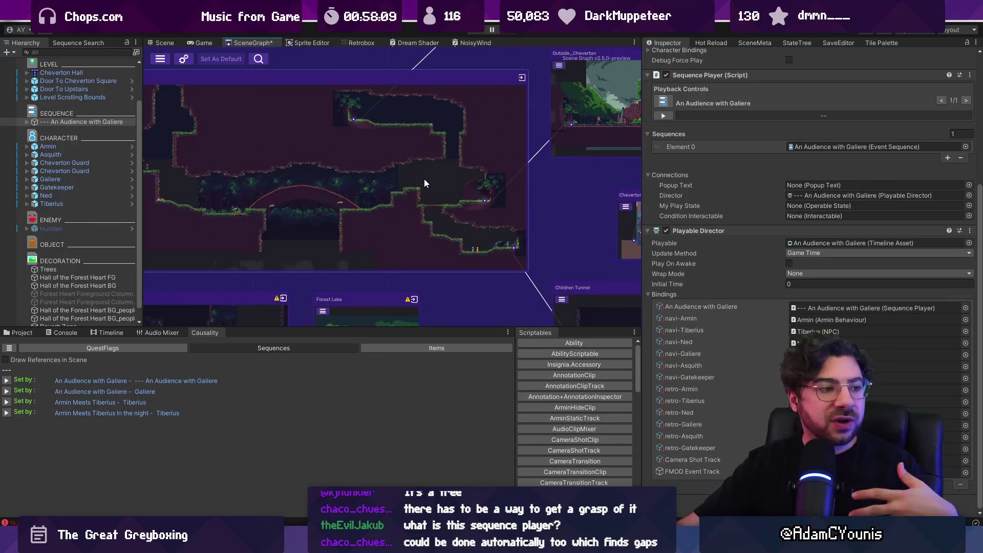
{"action": "scroll", "coordinate": [352, 185], "scroll_direction": "up", "scroll_amount": 3}
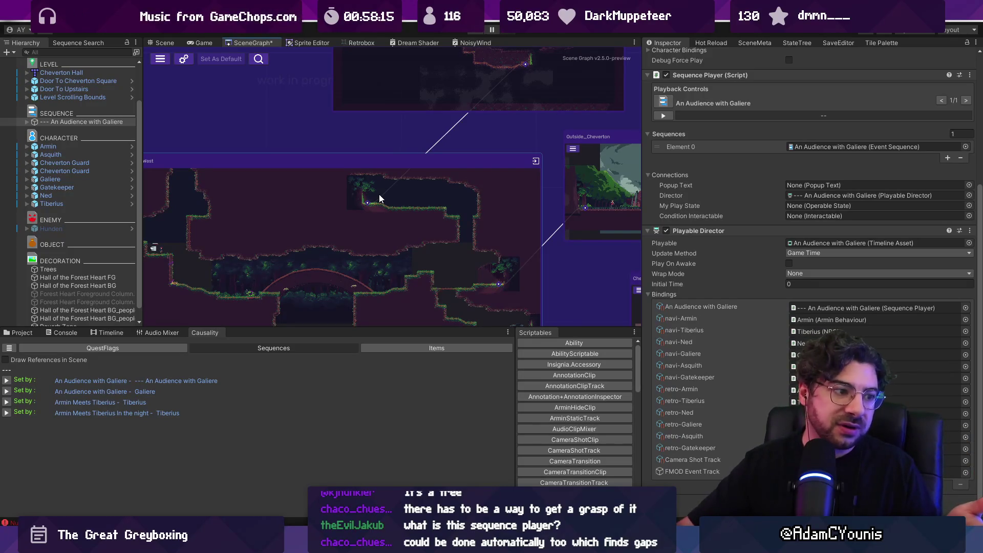
{"action": "scroll", "coordinate": [383, 198], "scroll_direction": "down", "scroll_amount": 3}
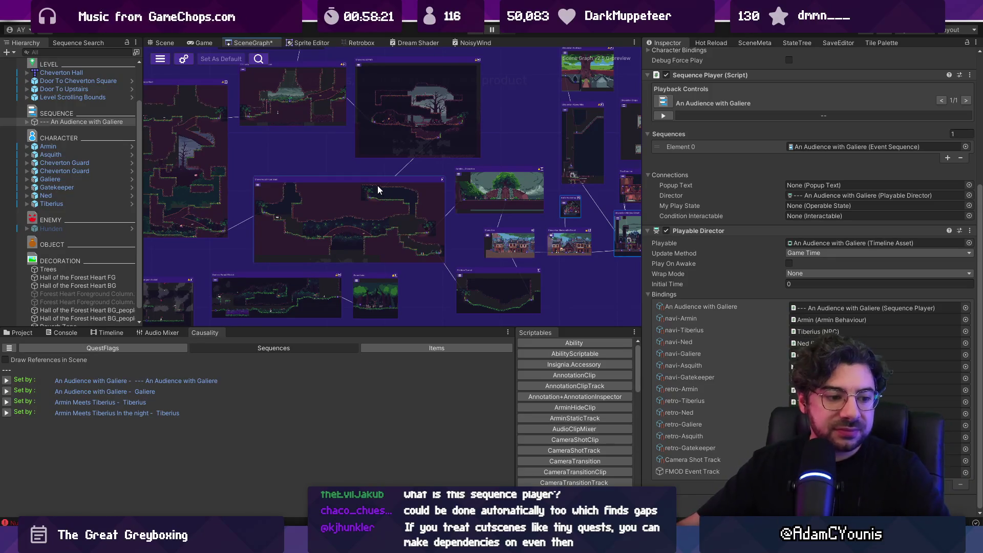
{"action": "scroll", "coordinate": [373, 180], "scroll_direction": "down", "scroll_amount": 4}
{"action": "scroll", "coordinate": [370, 190], "scroll_direction": "up", "scroll_amount": 4}
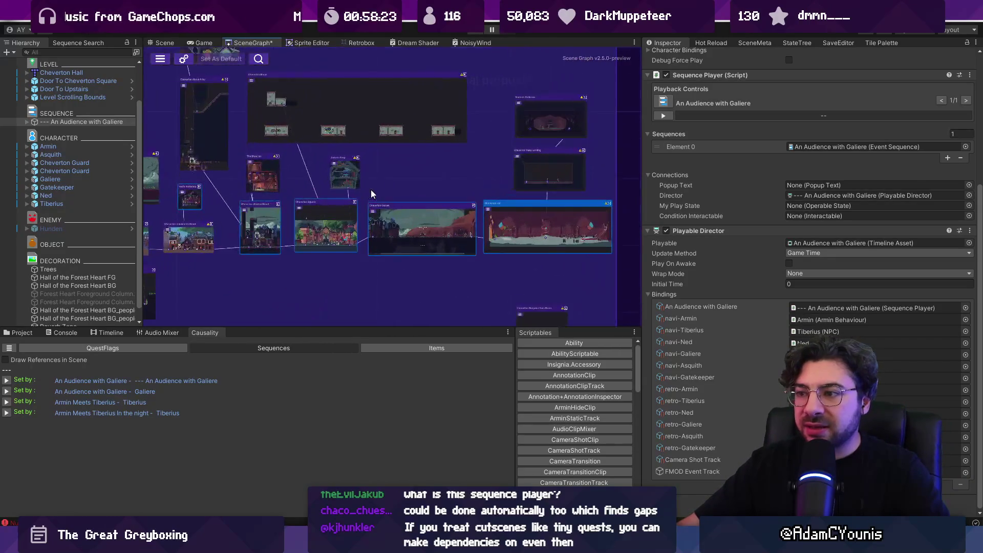
{"action": "scroll", "coordinate": [331, 207], "scroll_direction": "up", "scroll_amount": 3}
{"action": "scroll", "coordinate": [362, 168], "scroll_direction": "down", "scroll_amount": 2}
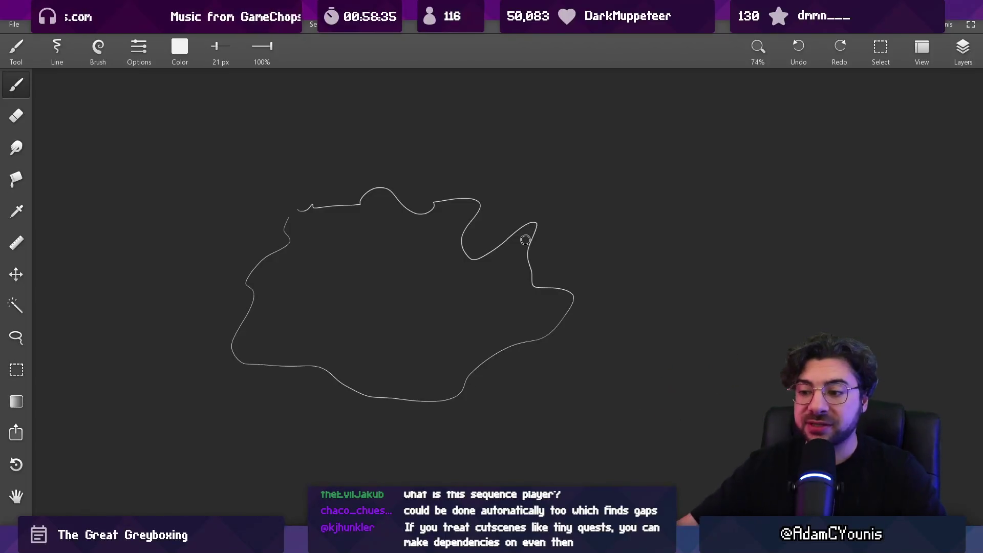
- Back in the editor, open the Armin's House scene from the graph
{"action": "key", "text": "super"}
{"action": "key", "text": "super"}
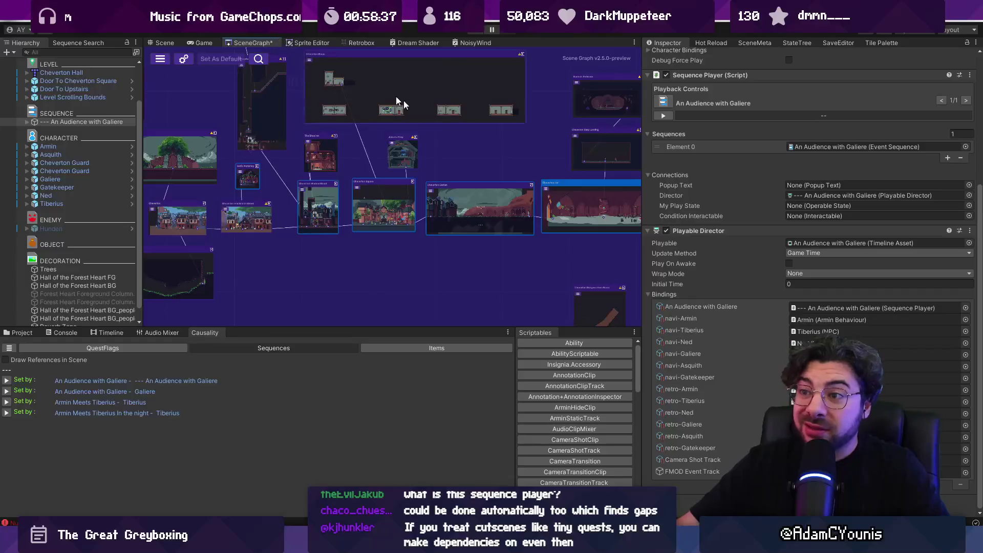
{"action": "scroll", "coordinate": [363, 81], "scroll_direction": "down", "scroll_amount": 5}
{"action": "scroll", "coordinate": [445, 182], "scroll_direction": "up", "scroll_amount": 6}
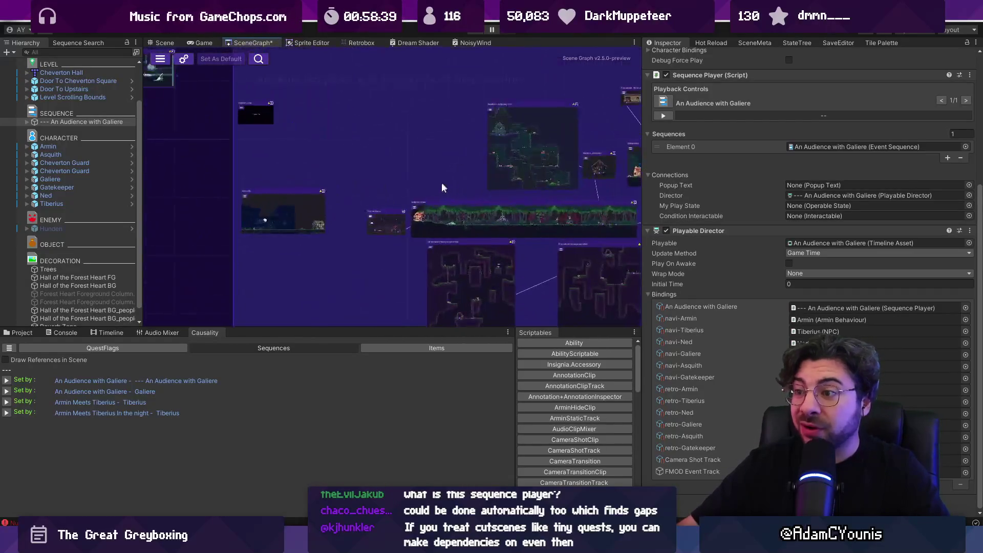
{"action": "scroll", "coordinate": [445, 183], "scroll_direction": "up", "scroll_amount": 3}
{"action": "double_click", "coordinate": [440, 233]}
- Finish loading Armin's House and list its quest flags in the Causality QuestFlags tab
{"action": "left_click", "coordinate": [520, 288]}
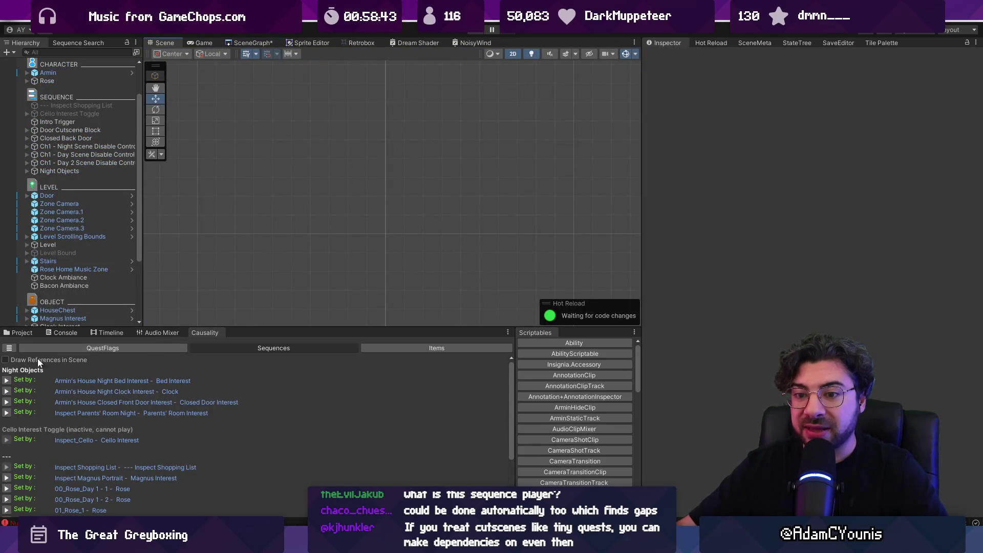
{"action": "left_click", "coordinate": [78, 350]}
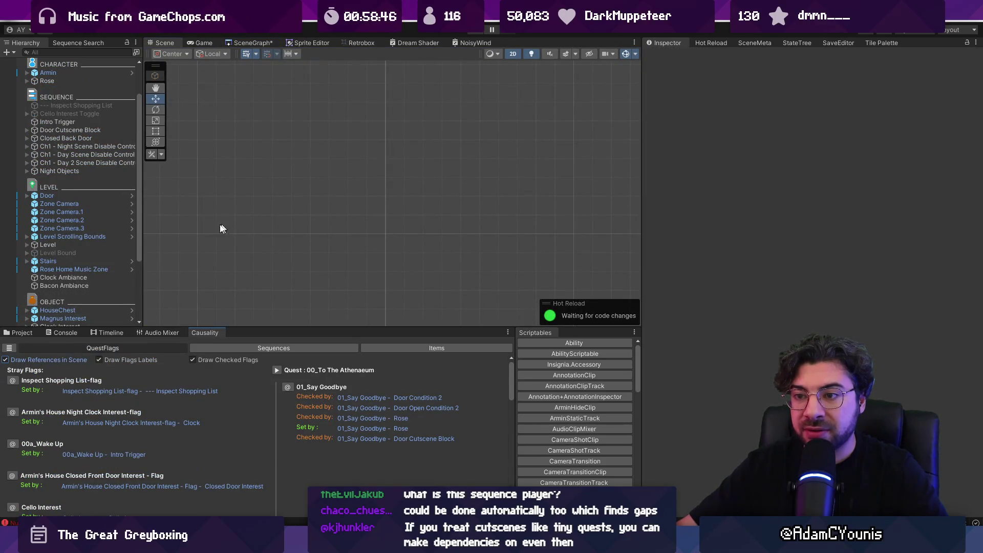
{"action": "double_click", "coordinate": [69, 211]}
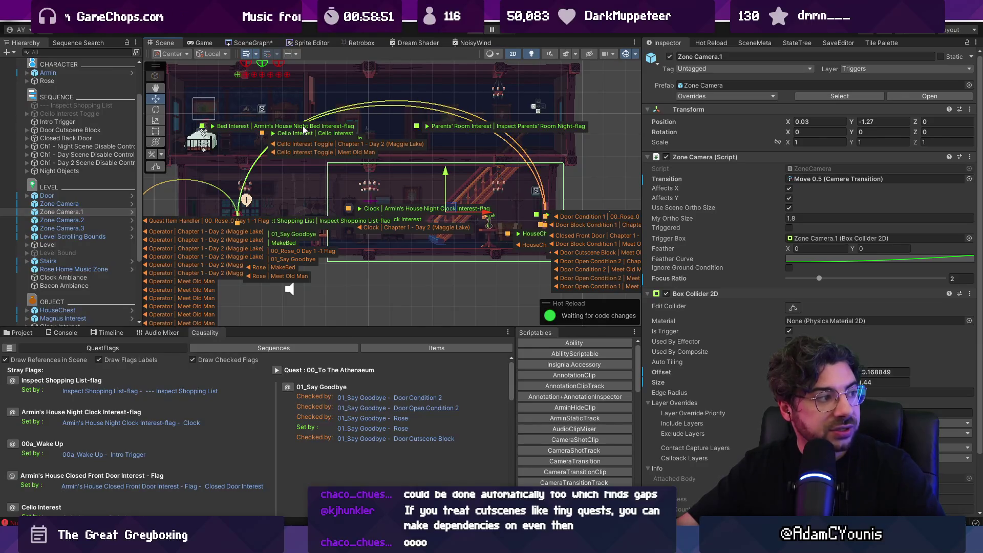
{"action": "scroll", "coordinate": [538, 183], "scroll_direction": "up", "scroll_amount": 10}
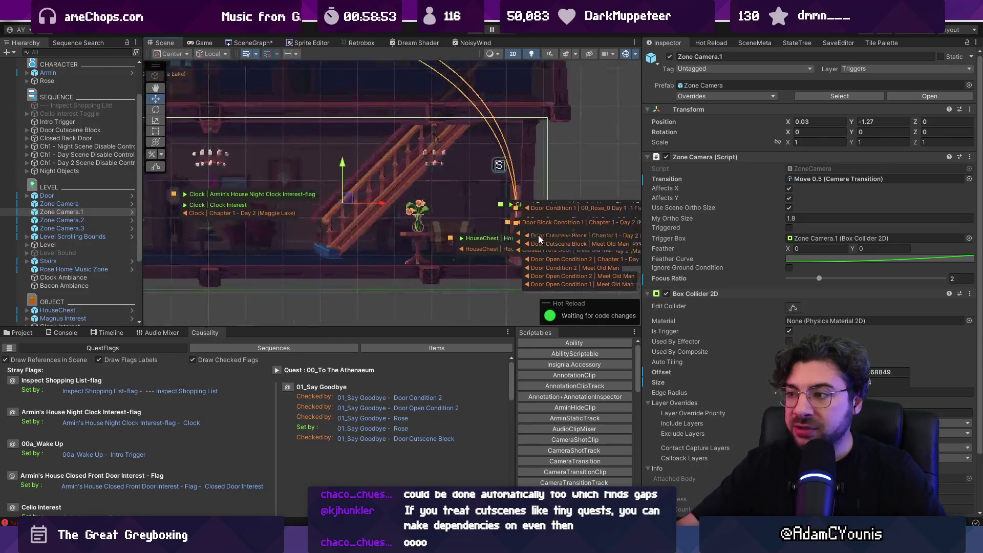
{"action": "scroll", "coordinate": [515, 180], "scroll_direction": "down", "scroll_amount": 10}
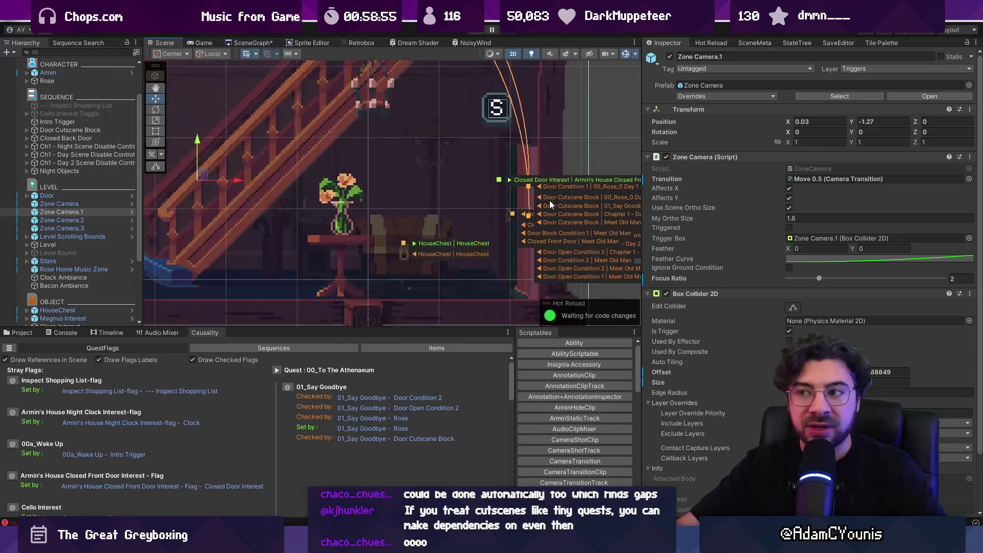
{"action": "scroll", "coordinate": [302, 168], "scroll_direction": "up", "scroll_amount": 8}
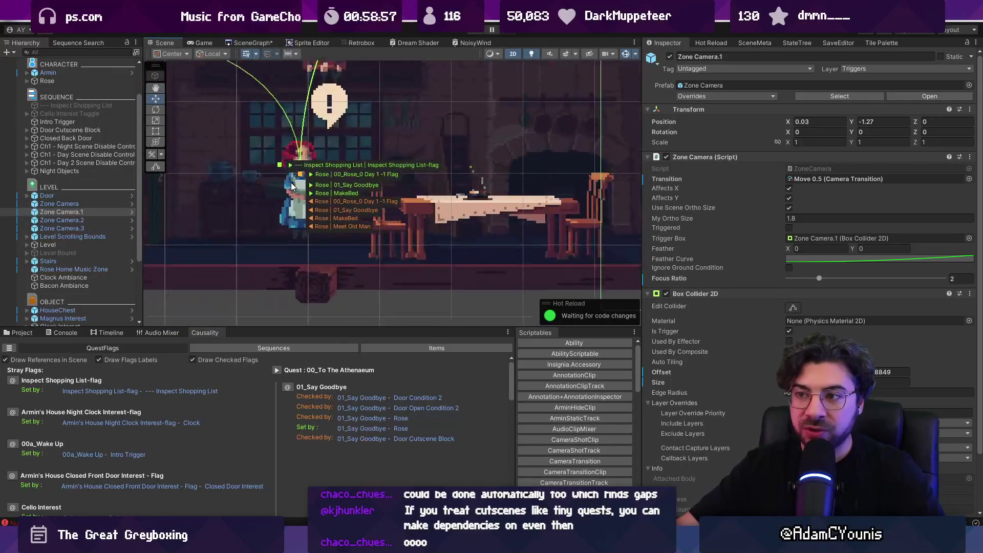
{"action": "scroll", "coordinate": [302, 165], "scroll_direction": "down", "scroll_amount": 10}
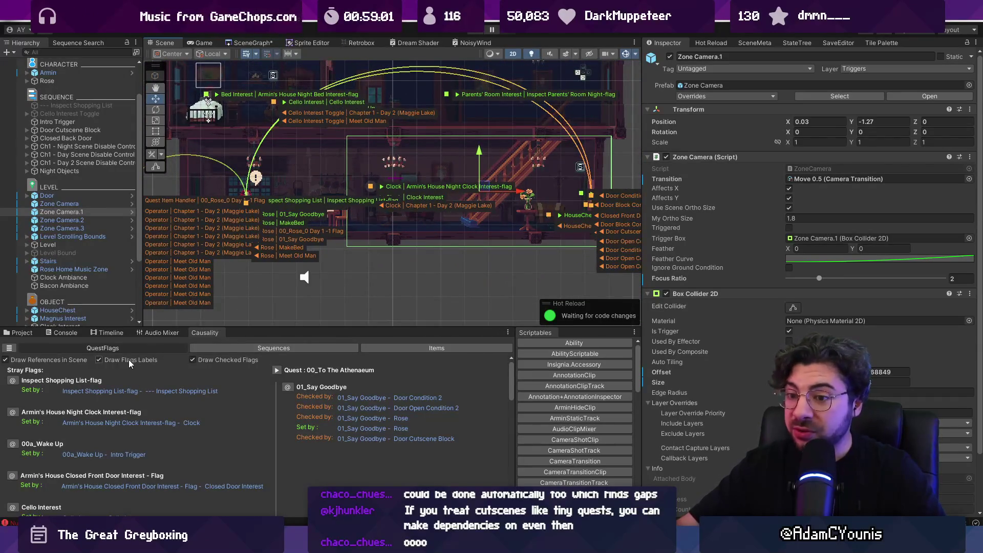
- Hide flag labels and inspect Door Open Condition 1's 00_Rose_0 Day 1-1 and Meet Old Man requirements
{"action": "left_click", "coordinate": [99, 360]}
{"action": "left_click_drag", "start_coordinate": [274, 192], "coordinate": [236, 231]}
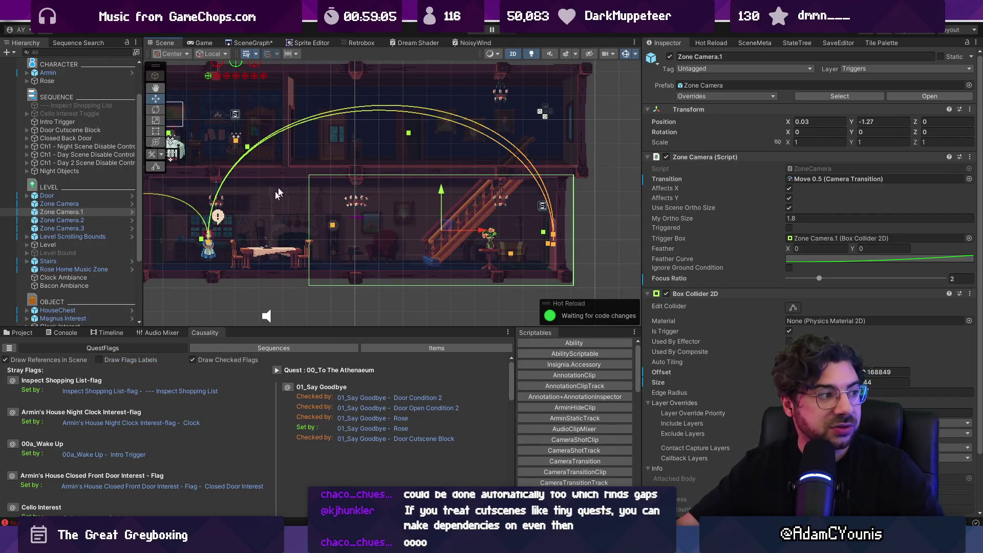
{"action": "scroll", "coordinate": [545, 236], "scroll_direction": "up", "scroll_amount": 4}
{"action": "left_click", "coordinate": [552, 242]}
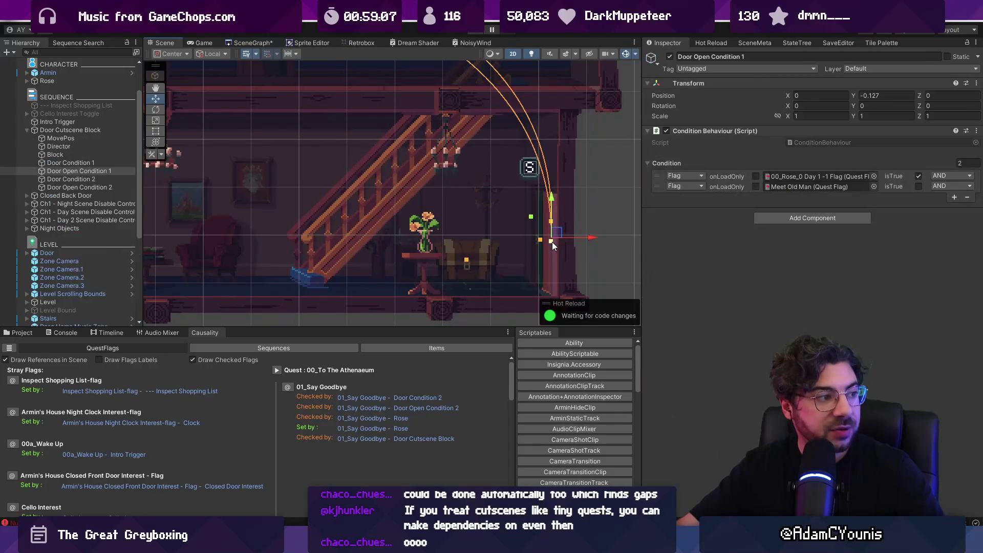
- Turn Draw Flags Labels back on in the Causality panel
{"action": "scroll", "coordinate": [552, 242], "scroll_direction": "down", "scroll_amount": 5}
{"action": "scroll", "coordinate": [290, 235], "scroll_direction": "up", "scroll_amount": 2}
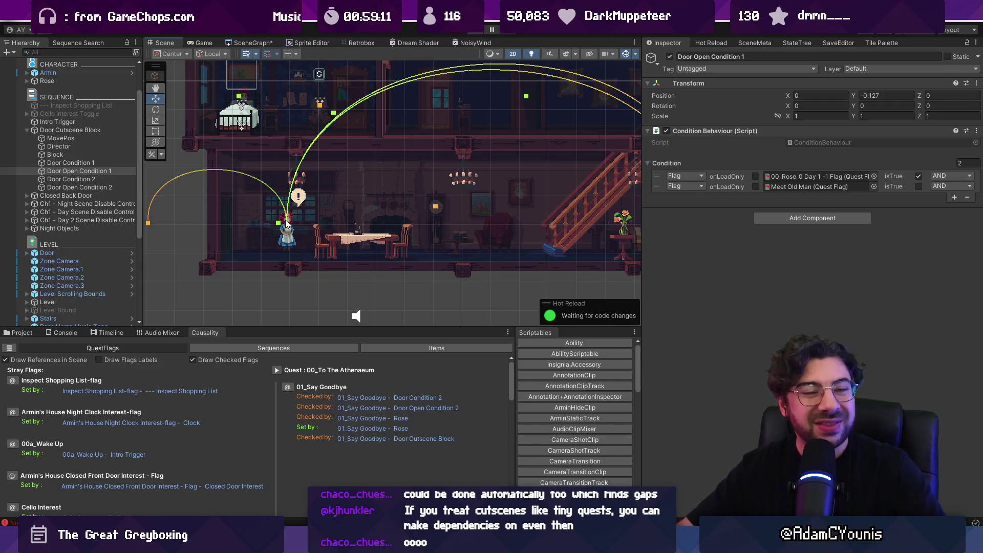
{"action": "scroll", "coordinate": [440, 194], "scroll_direction": "right", "scroll_amount": 3}
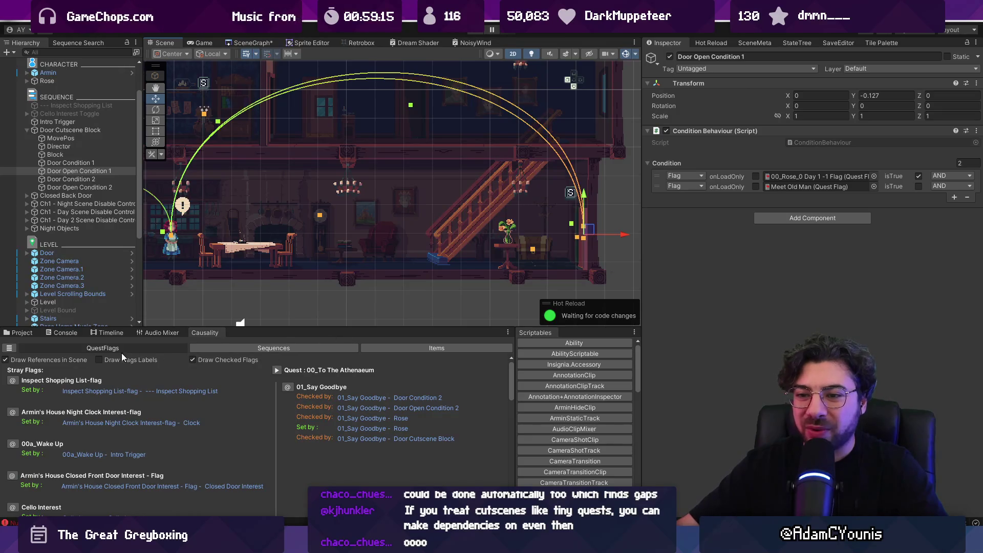
{"action": "left_click", "coordinate": [102, 358]}
- Zoom into the door and select the Door Cutscene Block to see its four condition states
{"action": "scroll", "coordinate": [383, 200], "scroll_direction": "up", "scroll_amount": 8}
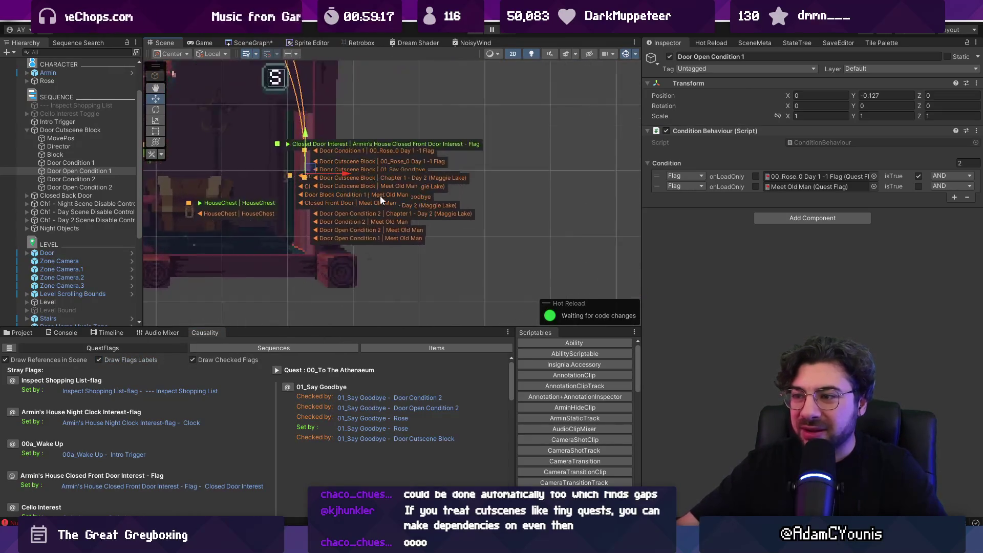
{"action": "scroll", "coordinate": [281, 162], "scroll_direction": "up", "scroll_amount": 3}
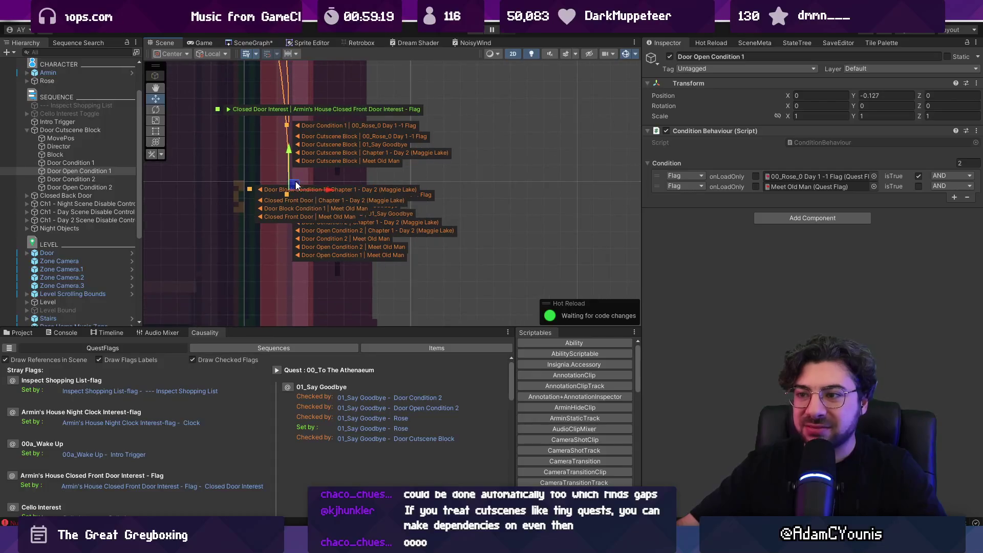
{"action": "scroll", "coordinate": [306, 158], "scroll_direction": "up", "scroll_amount": 2}
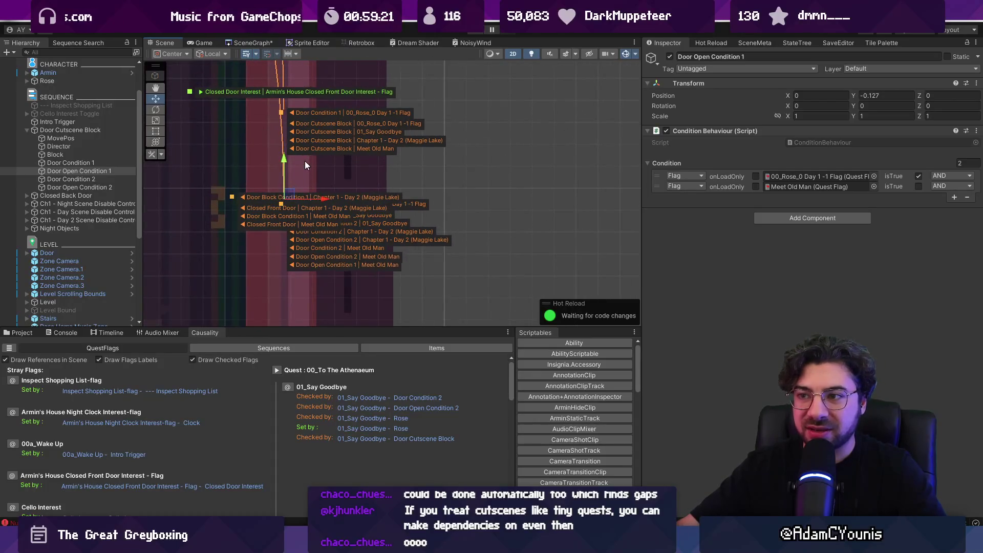
{"action": "scroll", "coordinate": [295, 112], "scroll_direction": "down", "scroll_amount": 1}
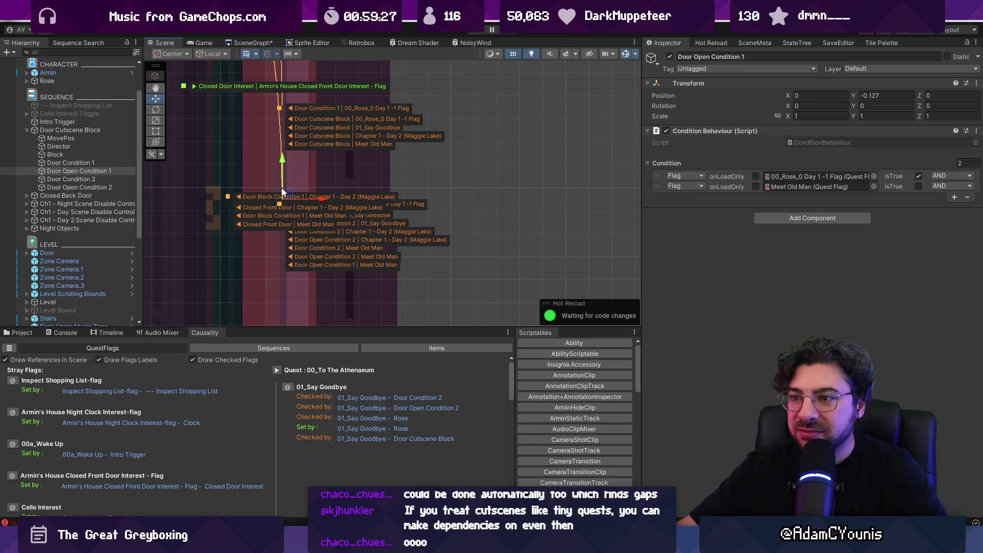
{"action": "scroll", "coordinate": [302, 115], "scroll_direction": "up", "scroll_amount": 5}
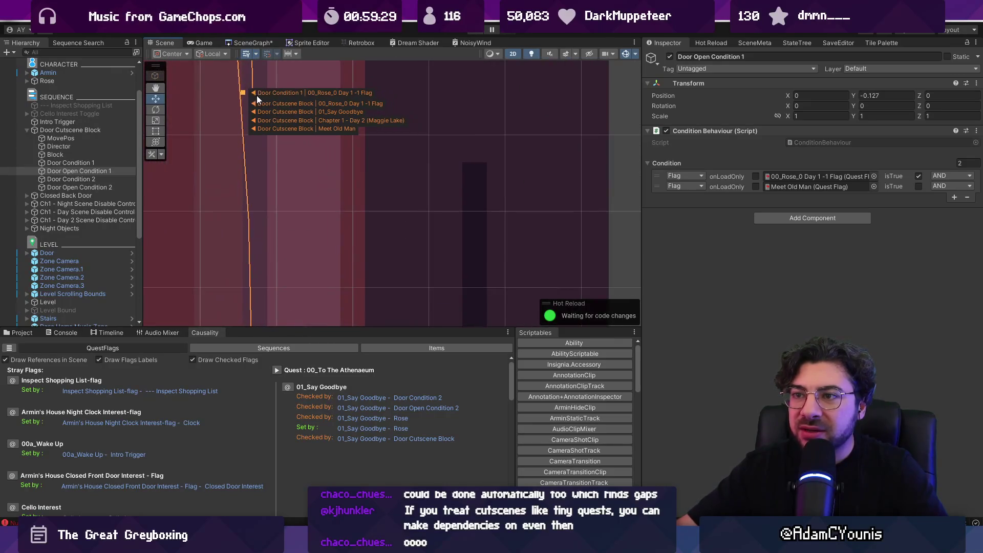
{"action": "left_click", "coordinate": [241, 87]}
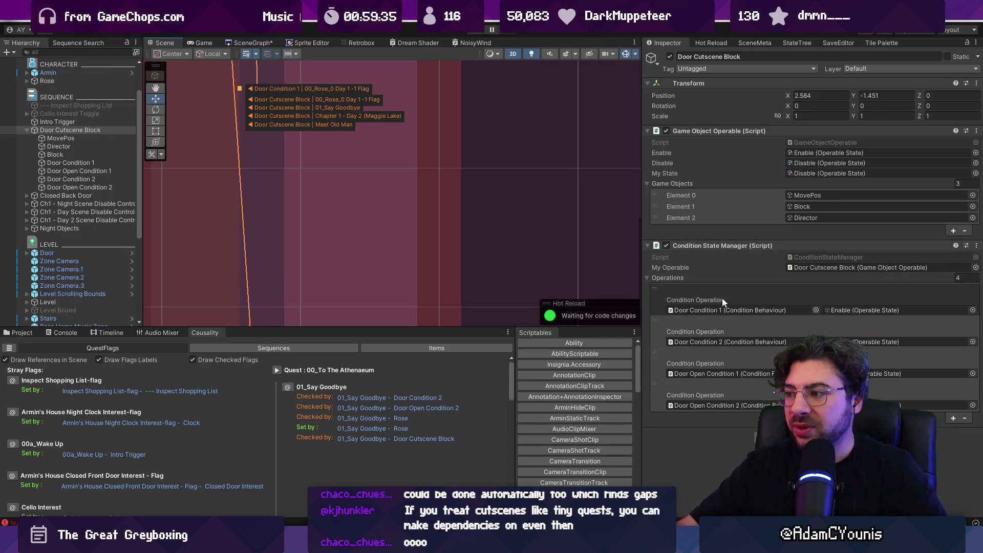
- Inspect Door Condition 1 and Door Condition 2, settling on Door Condition 1's 00_Rose_0 Day 1-1 check
{"action": "scroll", "coordinate": [395, 200], "scroll_direction": "down", "scroll_amount": 5}
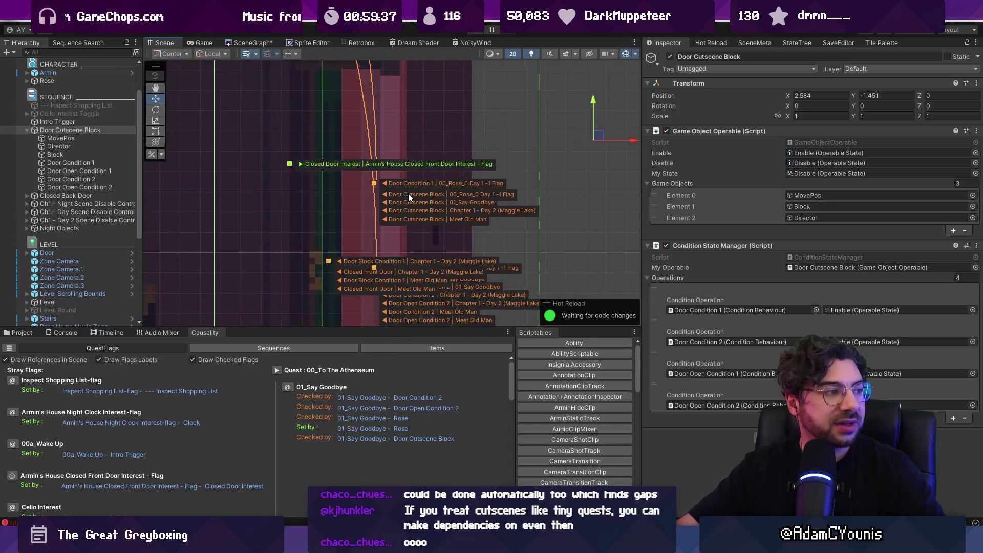
{"action": "scroll", "coordinate": [425, 198], "scroll_direction": "down", "scroll_amount": 3}
{"action": "scroll", "coordinate": [428, 200], "scroll_direction": "down", "scroll_amount": 2}
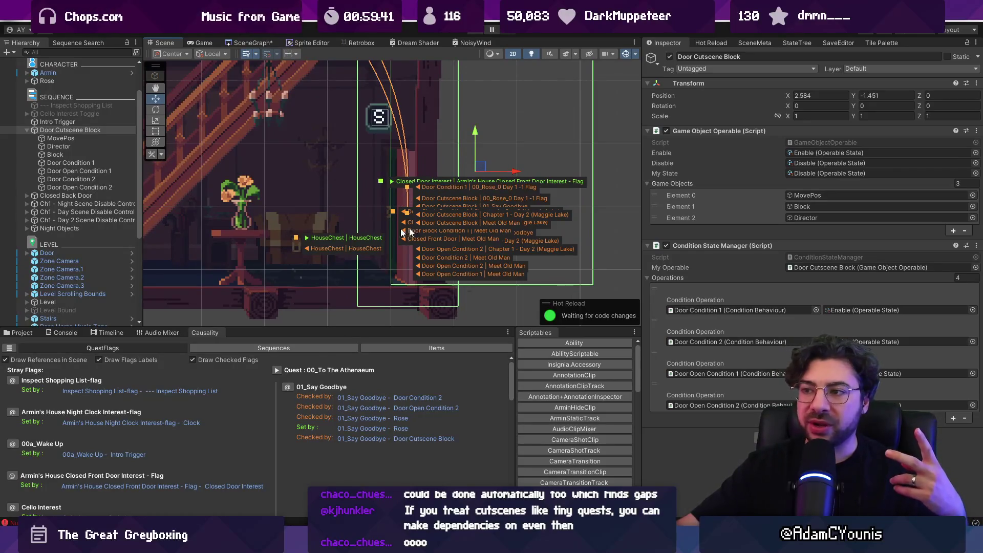
{"action": "scroll", "coordinate": [456, 222], "scroll_direction": "down", "scroll_amount": 4}
{"action": "scroll", "coordinate": [456, 220], "scroll_direction": "up", "scroll_amount": 6}
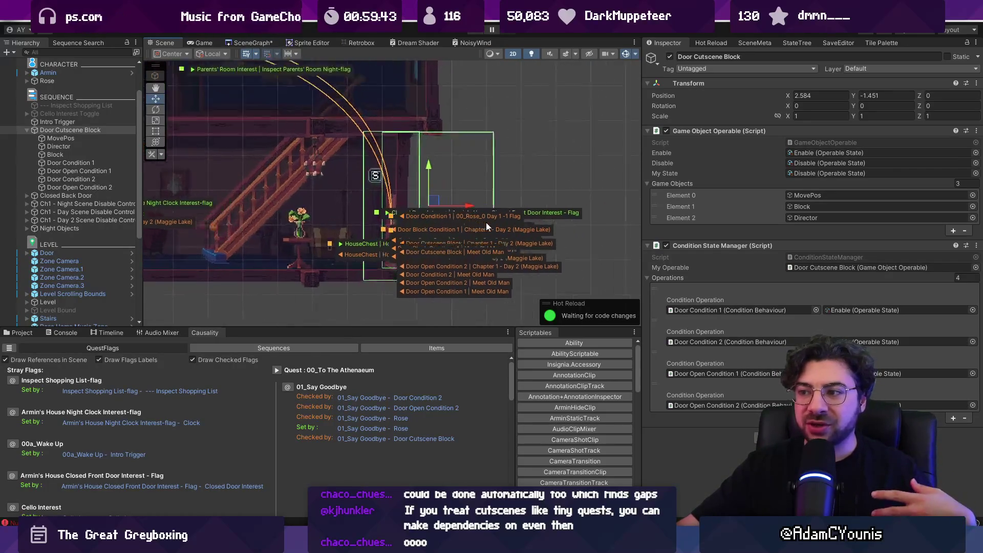
{"action": "scroll", "coordinate": [378, 207], "scroll_direction": "down", "scroll_amount": 2}
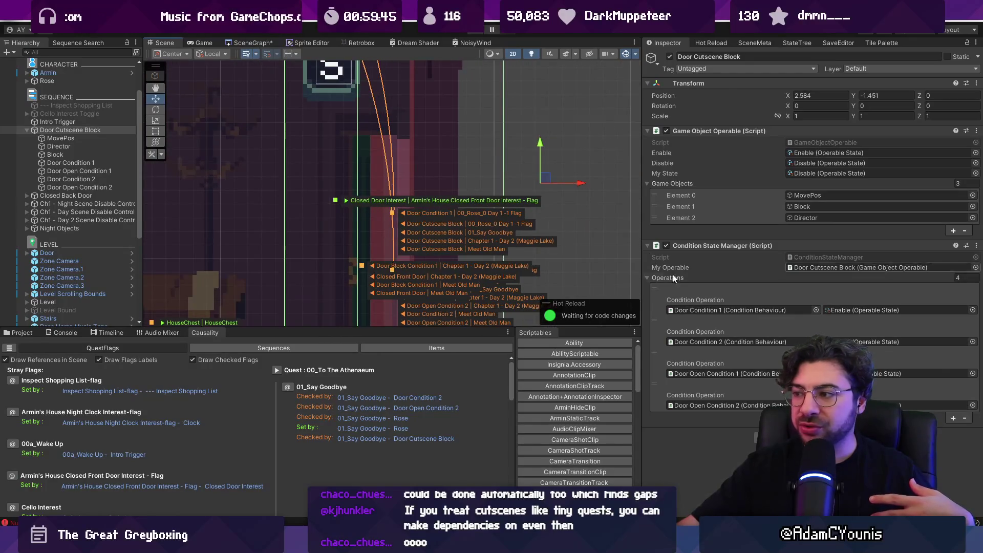
{"action": "double_click", "coordinate": [763, 311]}
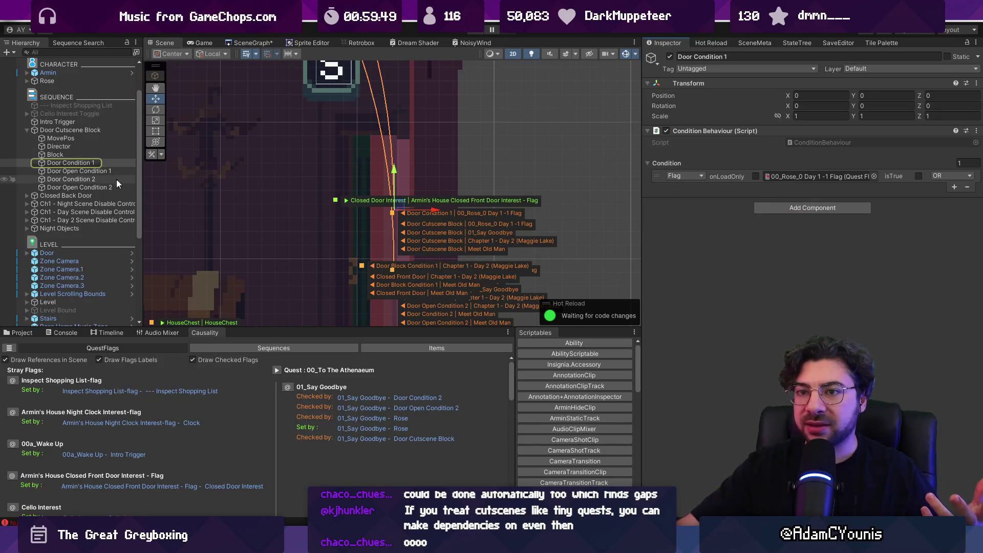
{"action": "left_click", "coordinate": [102, 179]}
{"action": "left_click", "coordinate": [106, 195]}
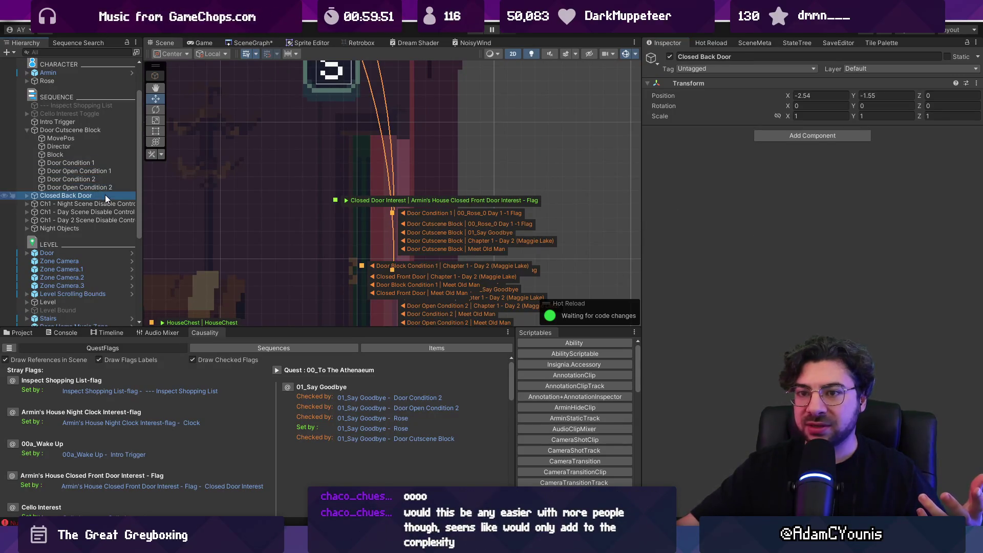
{"action": "left_click", "coordinate": [97, 162]}
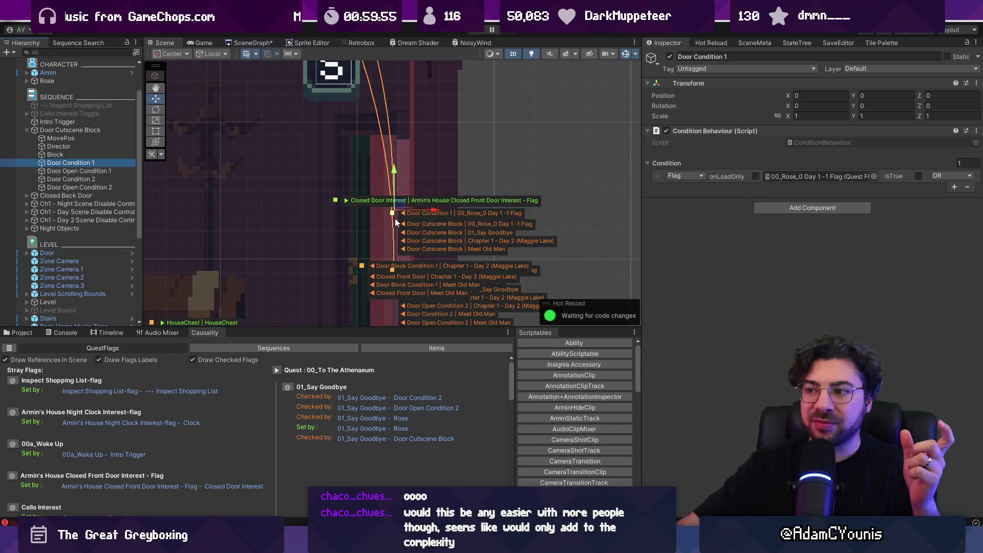
- Pan onto the door's flag labels, then bring up the SceneGraph overview
{"action": "scroll", "coordinate": [460, 219], "scroll_direction": "down", "scroll_amount": 3}
{"action": "scroll", "coordinate": [459, 220], "scroll_direction": "up", "scroll_amount": 2}
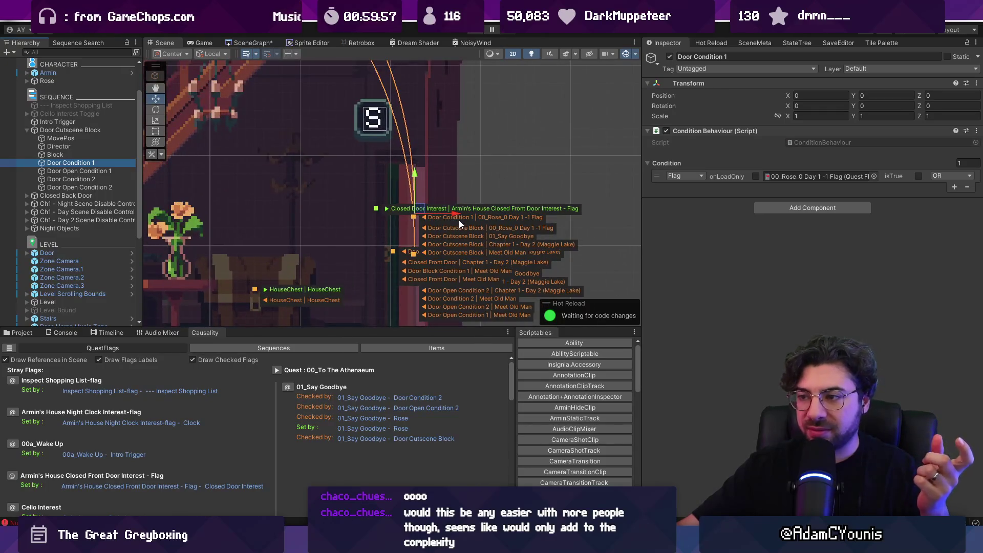
{"action": "scroll", "coordinate": [464, 215], "scroll_direction": "down", "scroll_amount": 2}
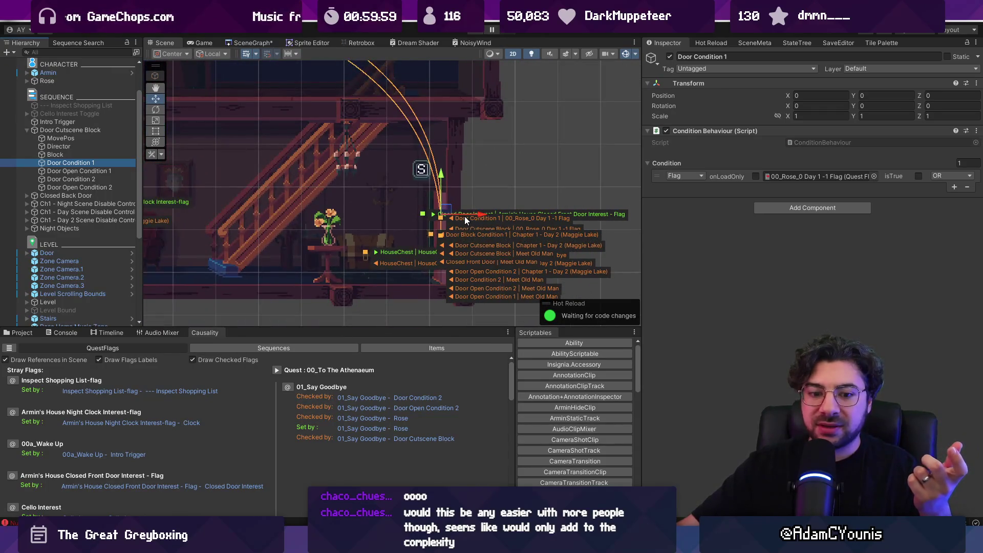
{"action": "scroll", "coordinate": [464, 221], "scroll_direction": "up", "scroll_amount": 5}
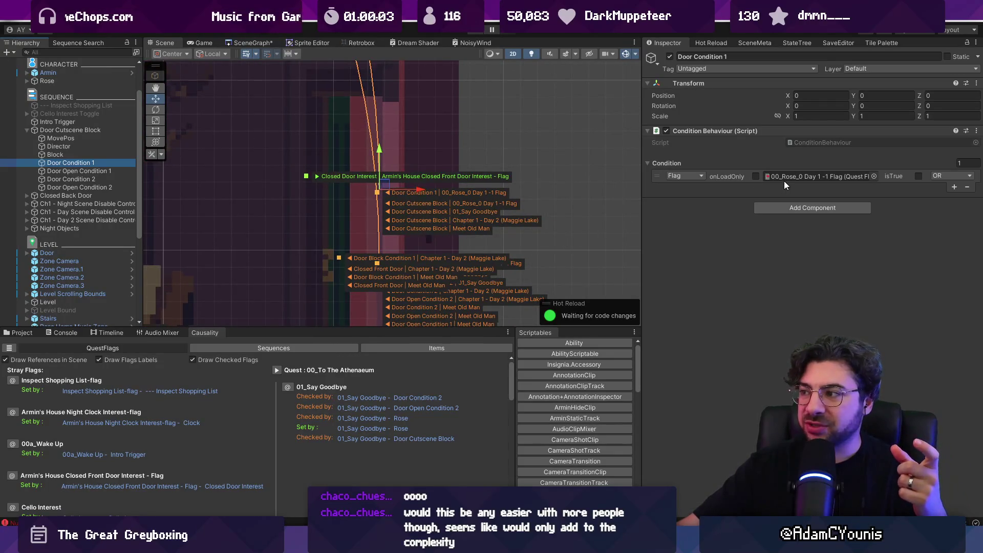
{"action": "scroll", "coordinate": [544, 217], "scroll_direction": "down", "scroll_amount": 3}
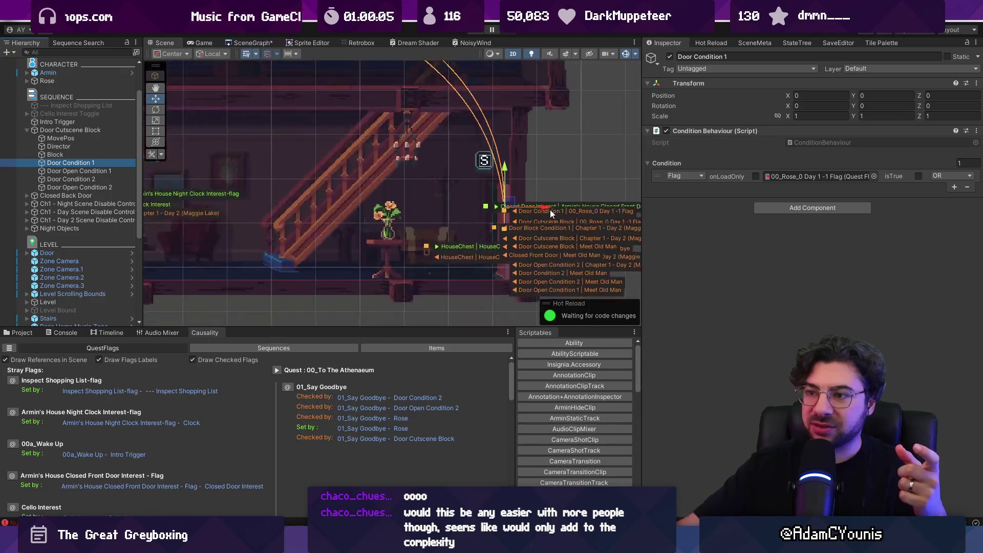
{"action": "scroll", "coordinate": [519, 201], "scroll_direction": "up", "scroll_amount": 6}
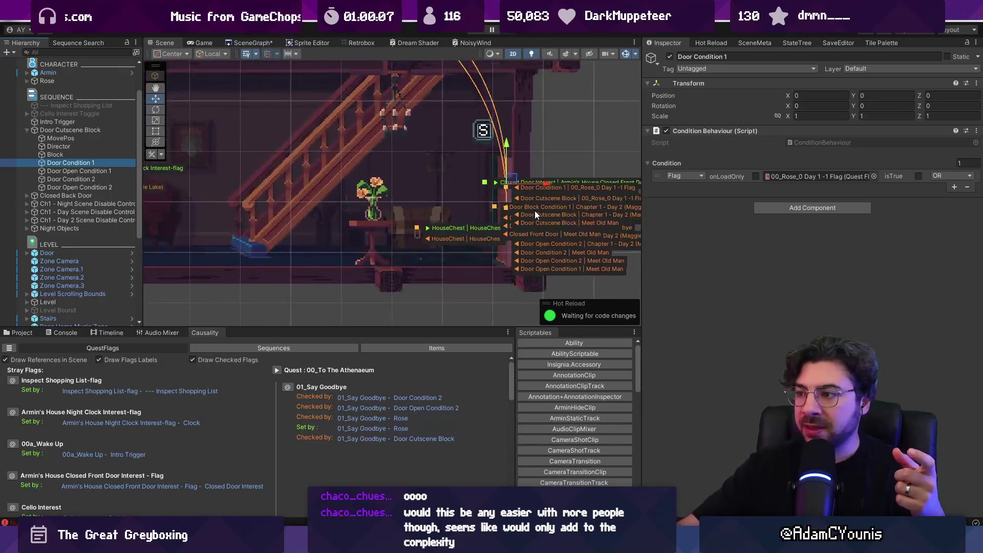
{"action": "left_click_drag", "start_coordinate": [455, 189], "coordinate": [233, 182]}
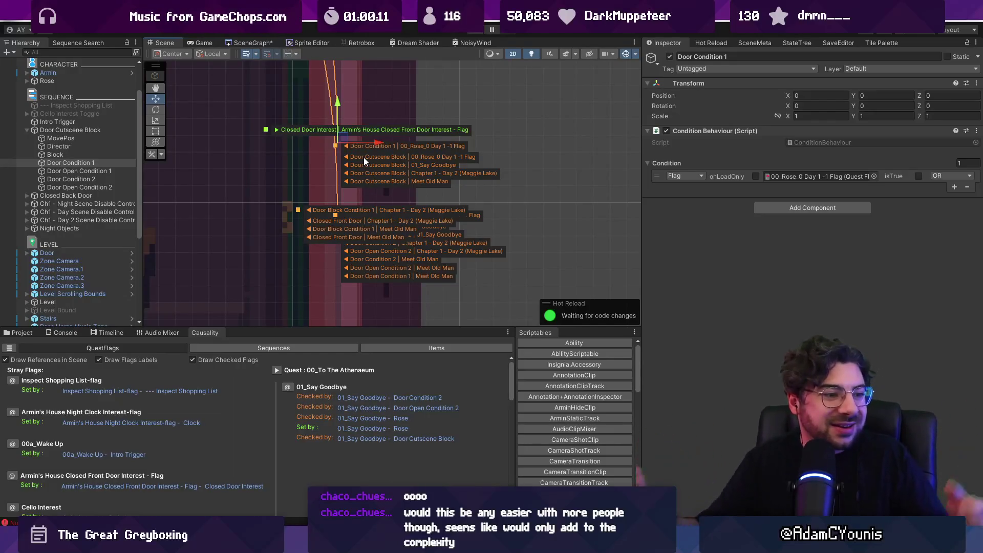
{"action": "left_click", "coordinate": [259, 41]}
{"action": "scroll", "coordinate": [263, 172], "scroll_direction": "down", "scroll_amount": 5}
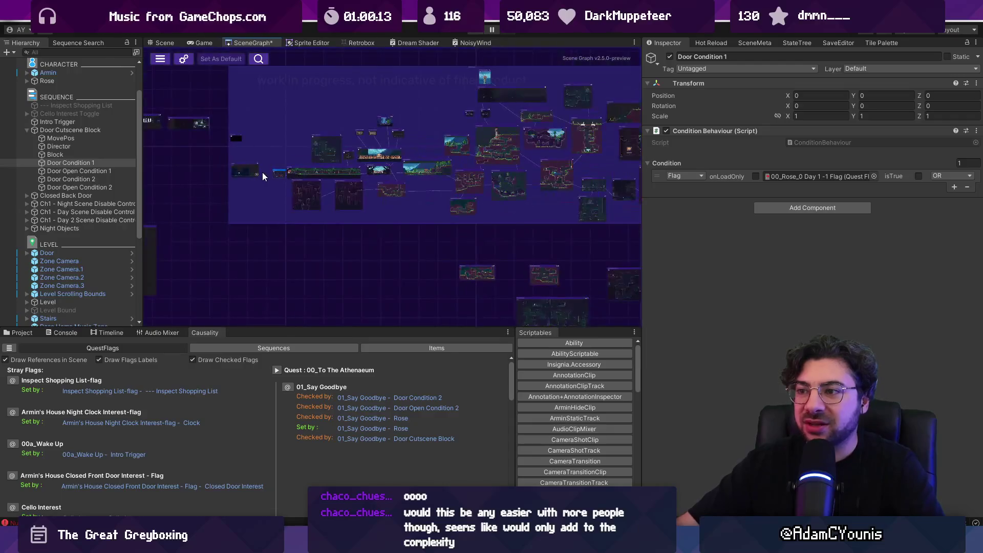
- Open Ned's Workshop from the scene graph and frame the Ned Scenes Director
{"action": "scroll", "coordinate": [283, 186], "scroll_direction": "up", "scroll_amount": 2}
{"action": "scroll", "coordinate": [326, 190], "scroll_direction": "up", "scroll_amount": 4}
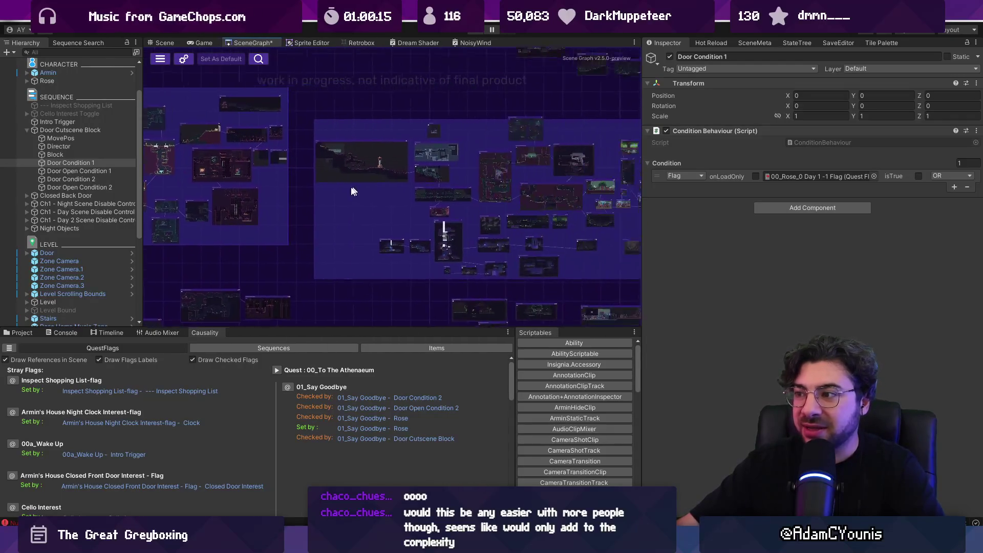
{"action": "scroll", "coordinate": [425, 202], "scroll_direction": "up", "scroll_amount": 5}
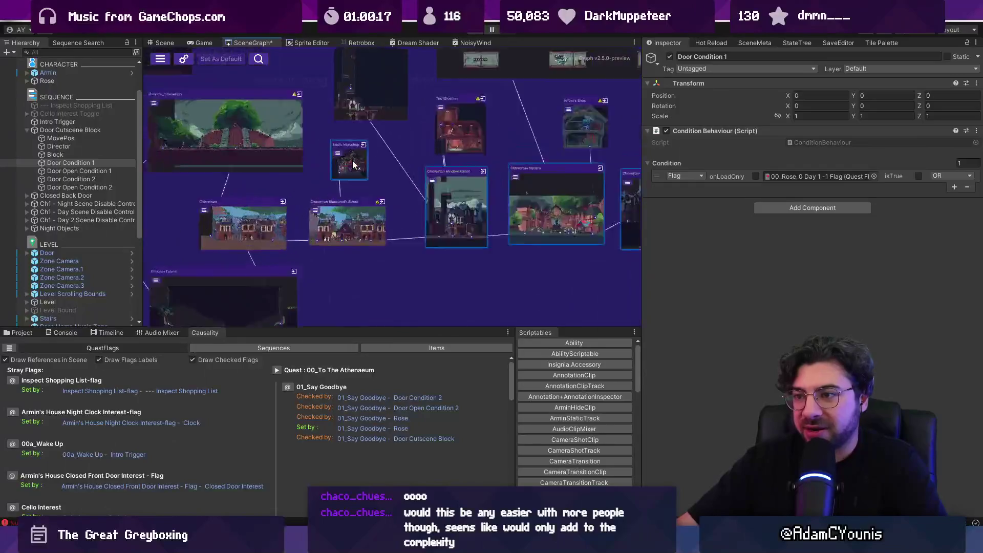
{"action": "double_click", "coordinate": [372, 163]}
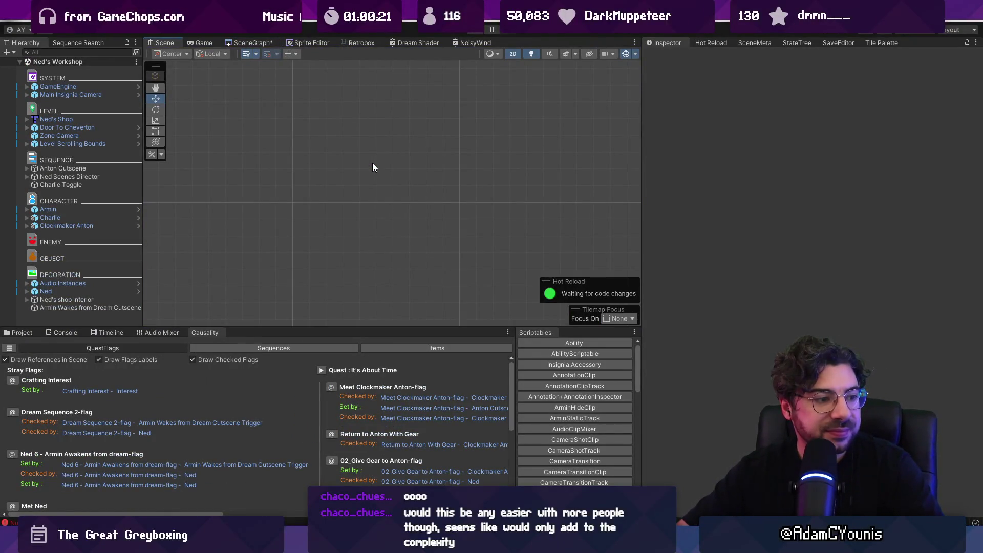
{"action": "double_click", "coordinate": [82, 176]}
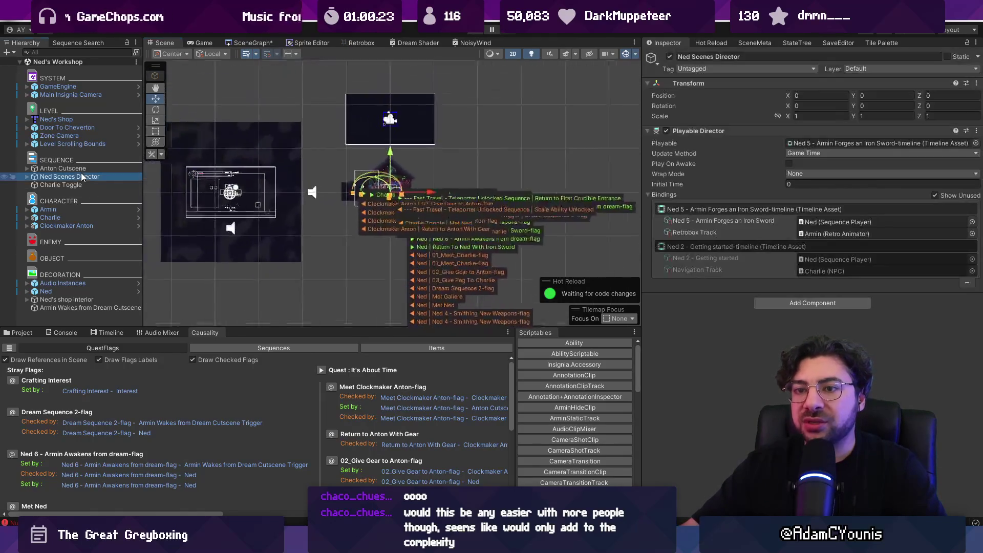
- Turn off Draw References and Draw Flags Labels, and list the Ned 1–7 sequences
{"action": "left_click", "coordinate": [49, 360]}
{"action": "left_click", "coordinate": [108, 357]}
{"action": "left_click", "coordinate": [242, 347]}
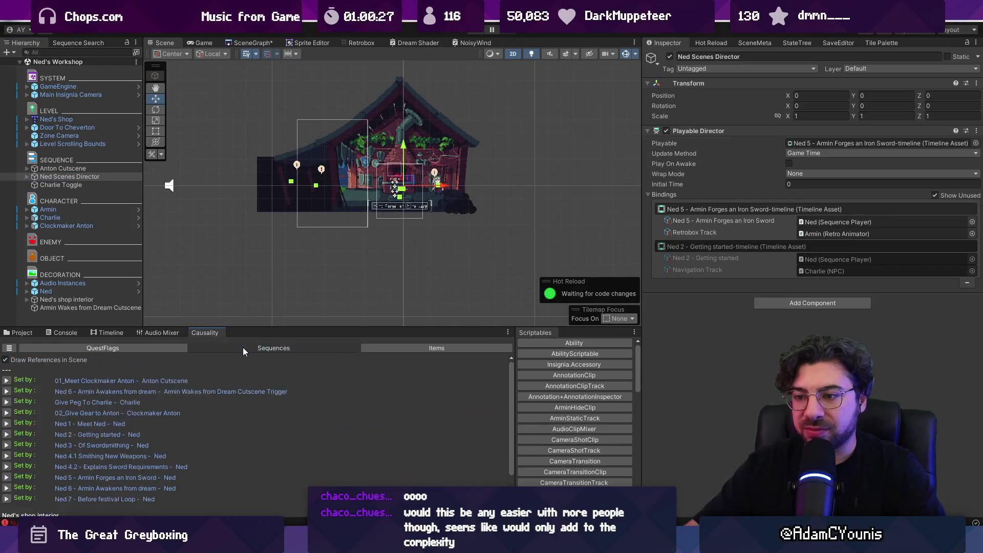
- Pan across the workshop interior and drag the splitters to make the Scene view taller and wider
{"action": "scroll", "coordinate": [416, 164], "scroll_direction": "up", "scroll_amount": 5}
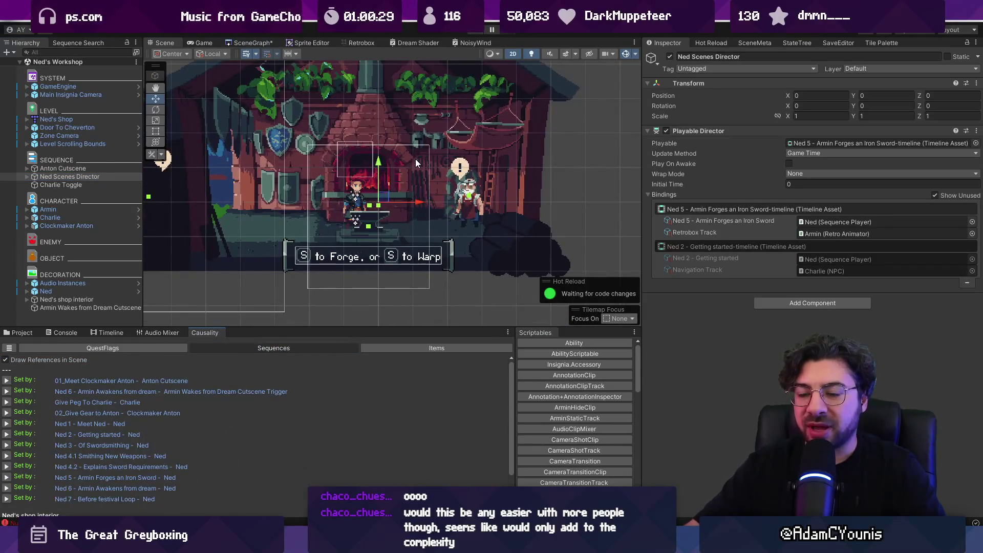
{"action": "scroll", "coordinate": [413, 161], "scroll_direction": "down", "scroll_amount": 1}
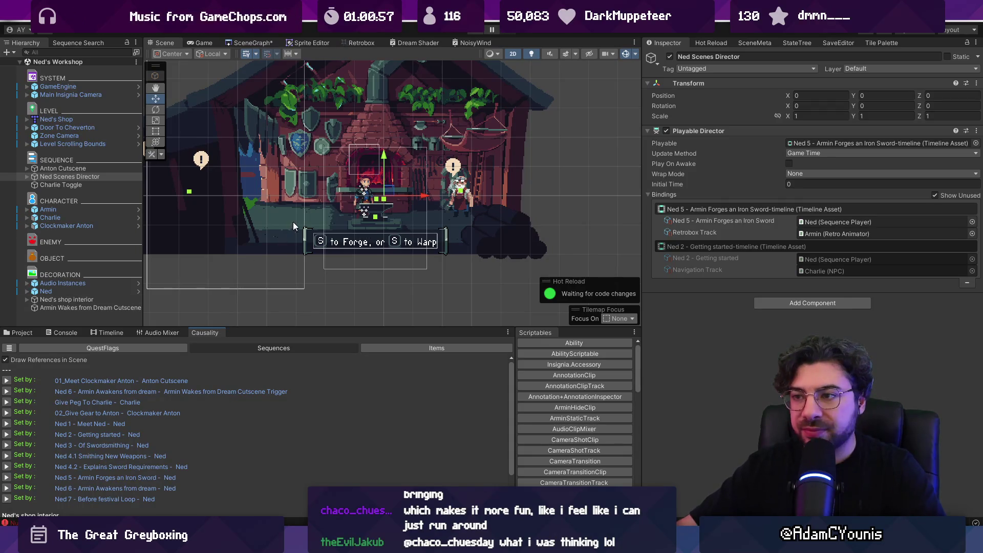
{"action": "left_click_drag", "start_coordinate": [385, 193], "coordinate": [377, 232]}
{"action": "left_click_drag", "start_coordinate": [368, 328], "coordinate": [369, 379]}
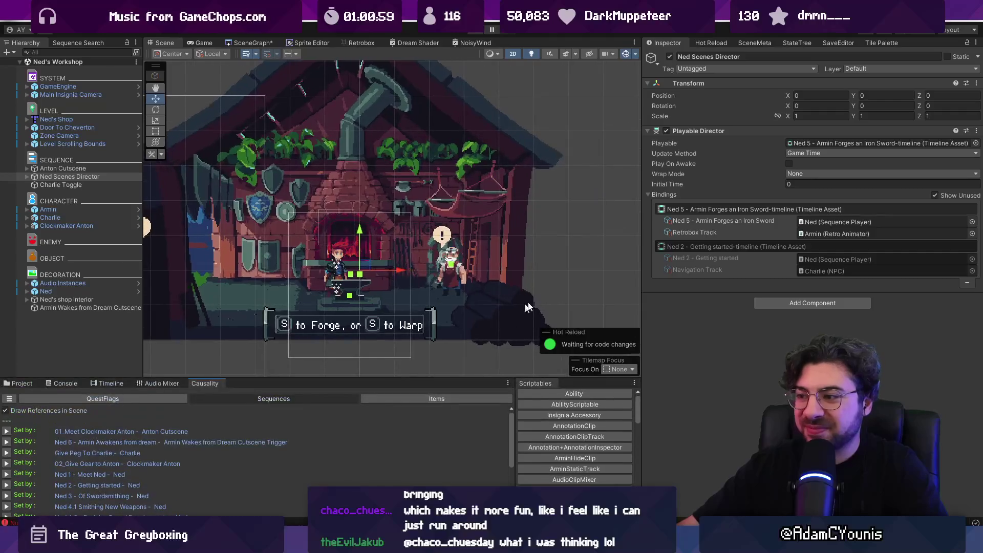
{"action": "left_click_drag", "start_coordinate": [640, 268], "coordinate": [736, 268]}
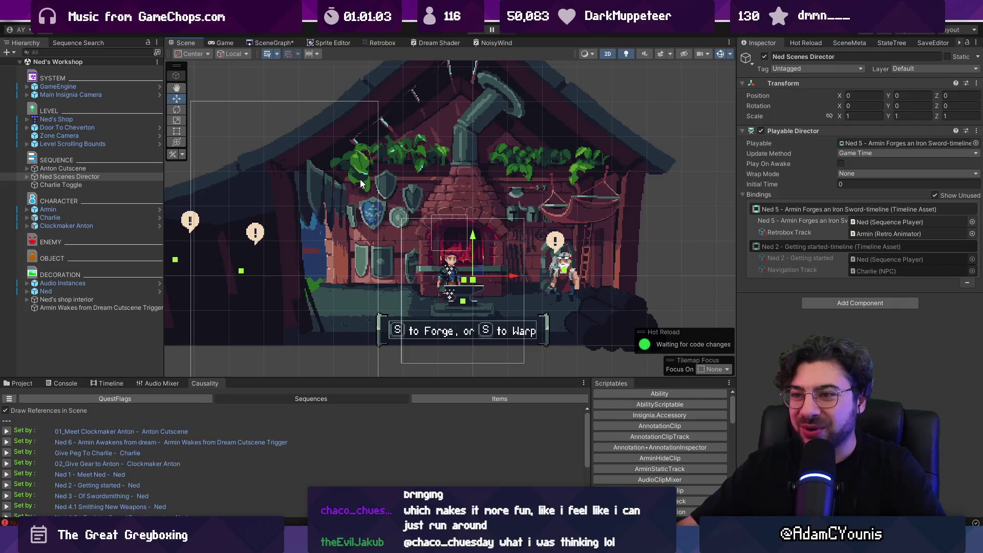
- Return from the scene graph to Ned's Workshop and select the characters in the shop
{"action": "left_click", "coordinate": [274, 44]}
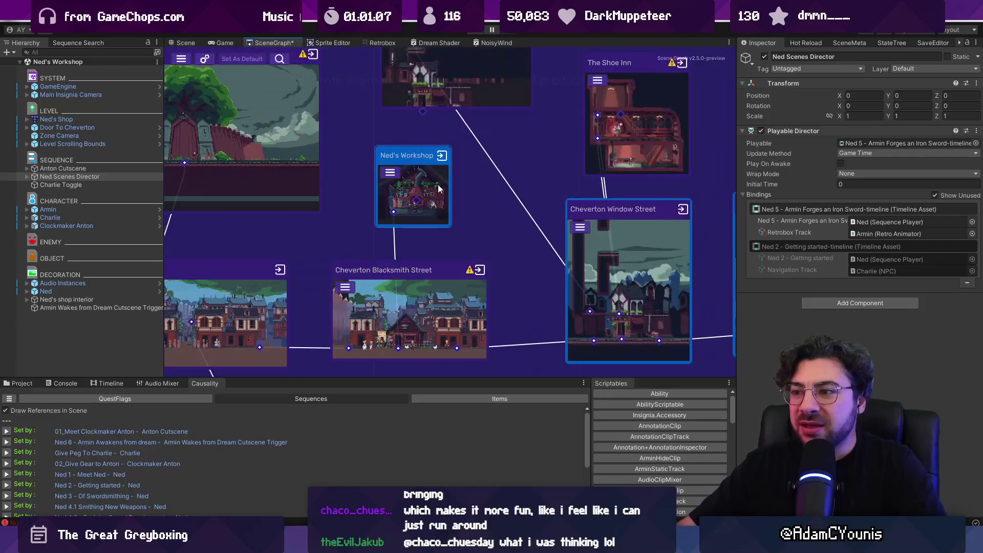
{"action": "left_click", "coordinate": [182, 44]}
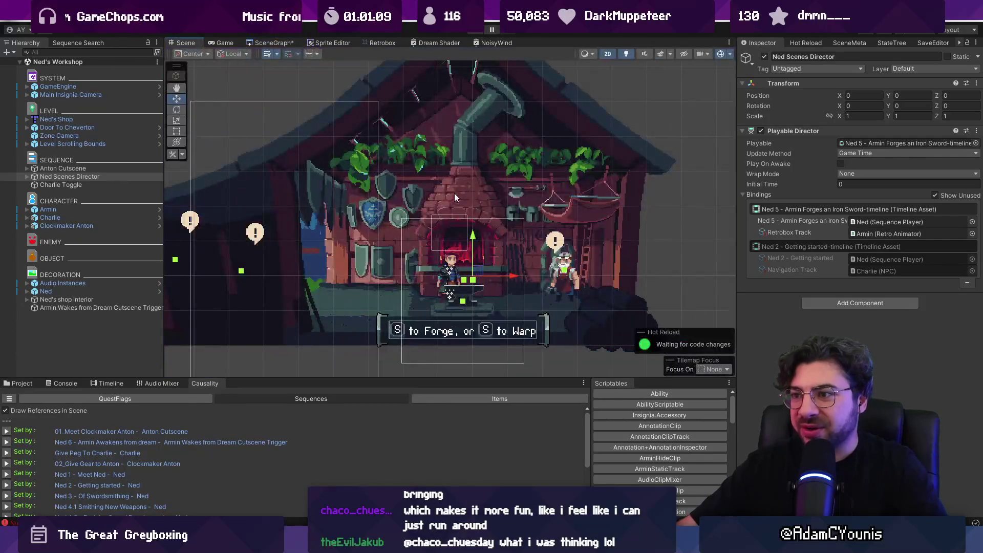
{"action": "left_click", "coordinate": [278, 225]}
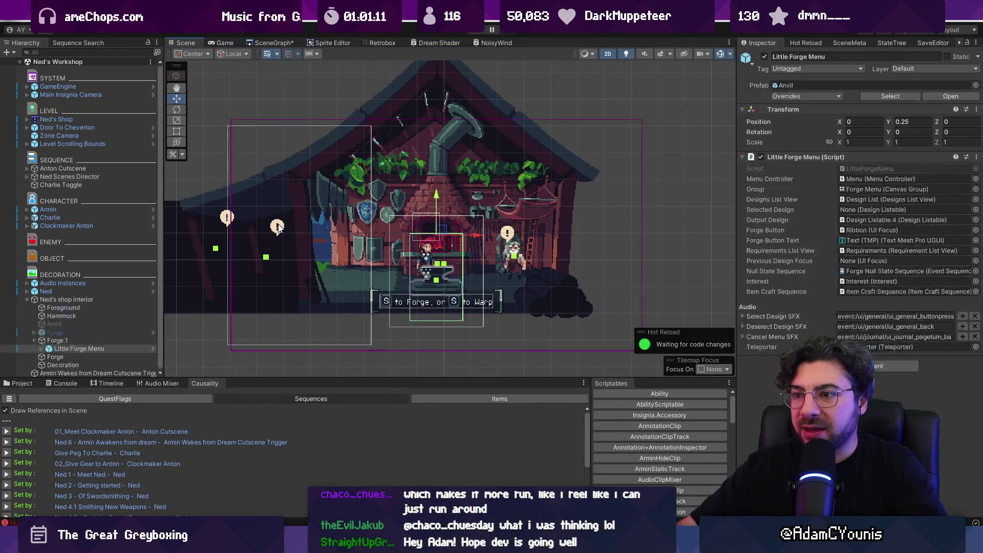
{"action": "left_click", "coordinate": [277, 227]}
{"action": "left_click_drag", "start_coordinate": [213, 188], "coordinate": [289, 266]}
- Deactivate the NPC Prompt Interactable under Charlie and Clockmaker Anton, then start play mode
{"action": "left_click", "coordinate": [94, 136]}
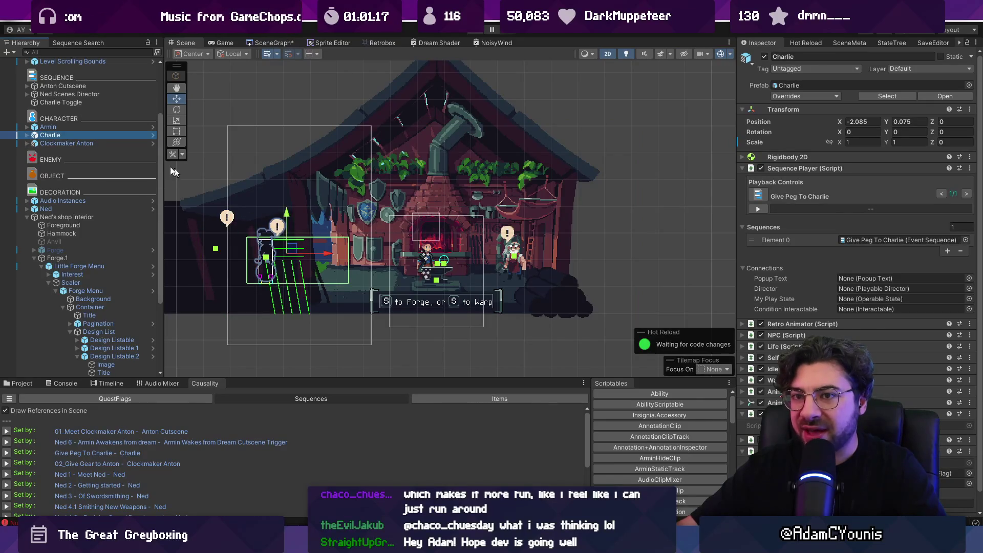
{"action": "left_click", "coordinate": [28, 143]}
{"action": "left_click", "coordinate": [27, 135]}
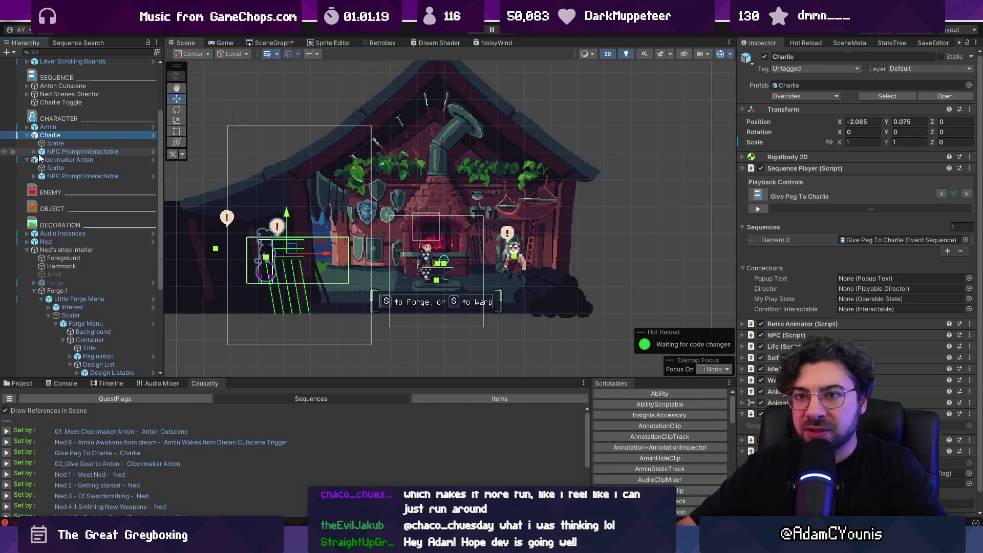
{"action": "left_click", "coordinate": [61, 152]}
{"action": "left_click", "coordinate": [77, 176], "text": "ctrl"}
{"action": "left_click", "coordinate": [763, 56]}
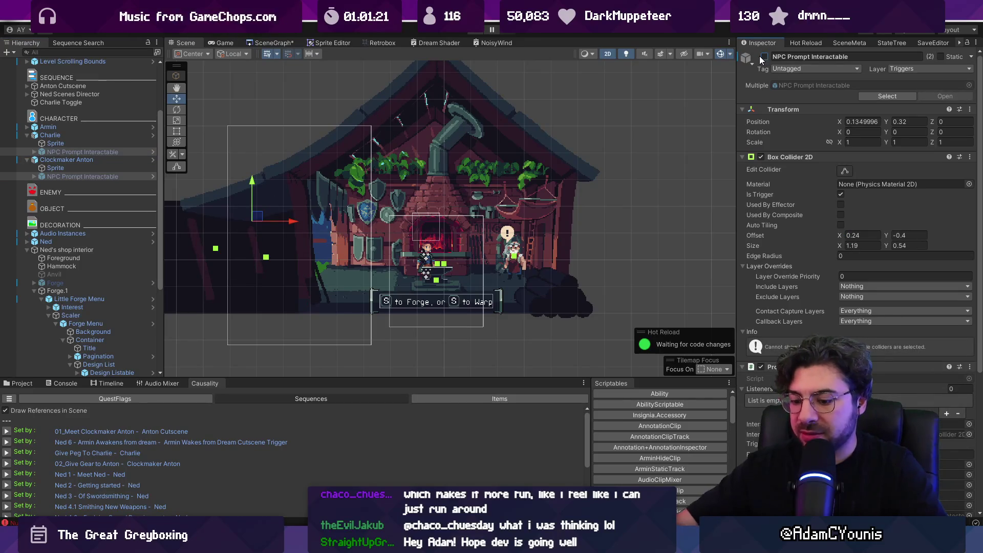
{"action": "key", "text": "ctrl+p"}
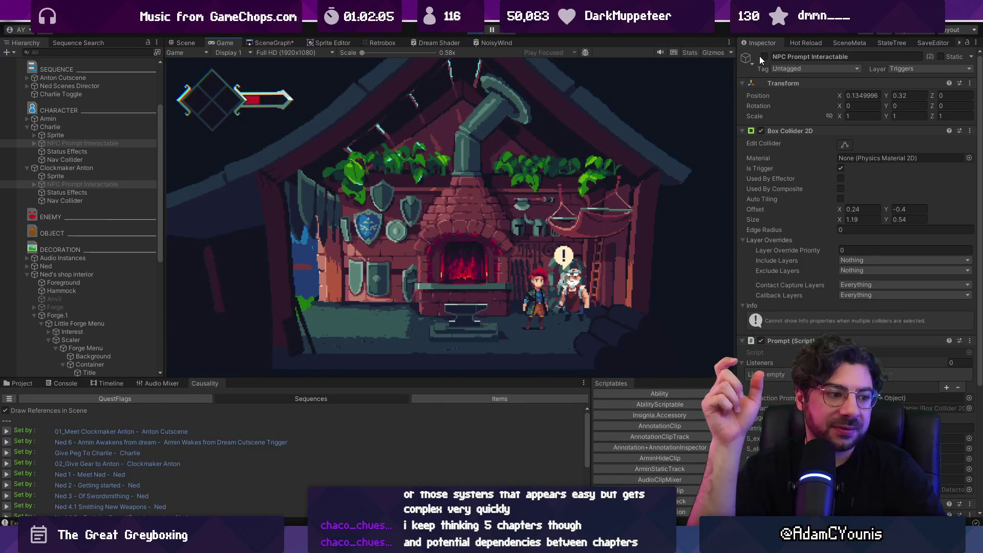
{"action": "left_click", "coordinate": [278, 42]}
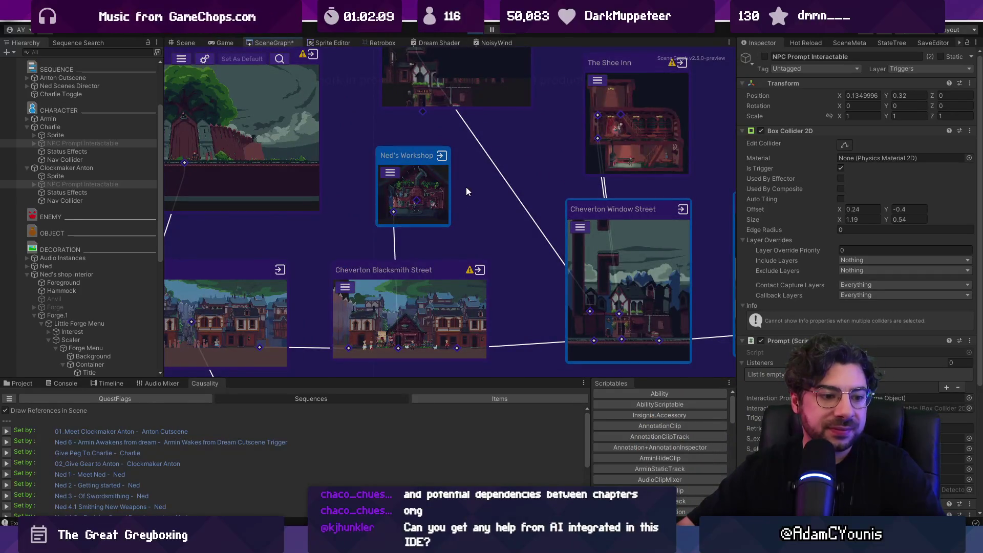
- Zoom around the SceneGraph canvas, then show Ned's Workshop interior in the Scene view
{"action": "scroll", "coordinate": [474, 183], "scroll_direction": "down", "scroll_amount": 1}
{"action": "scroll", "coordinate": [471, 203], "scroll_direction": "down", "scroll_amount": 5}
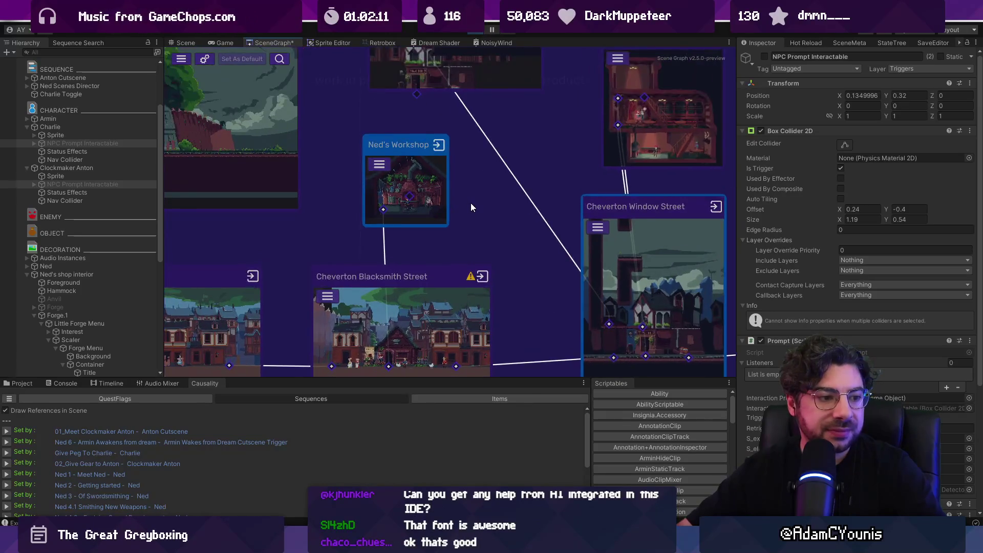
{"action": "scroll", "coordinate": [348, 137], "scroll_direction": "up", "scroll_amount": 3}
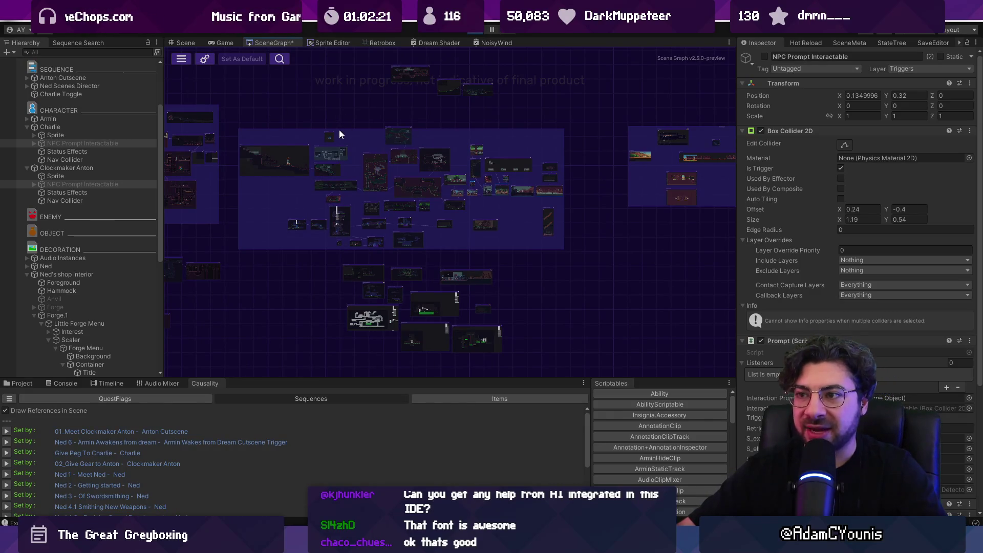
{"action": "scroll", "coordinate": [460, 169], "scroll_direction": "up", "scroll_amount": 3}
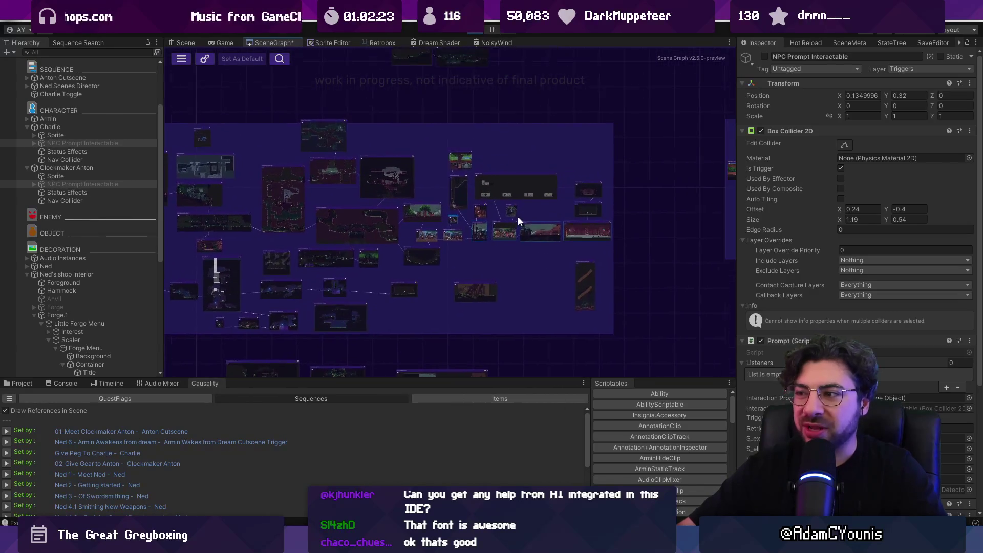
{"action": "scroll", "coordinate": [528, 218], "scroll_direction": "up", "scroll_amount": 4}
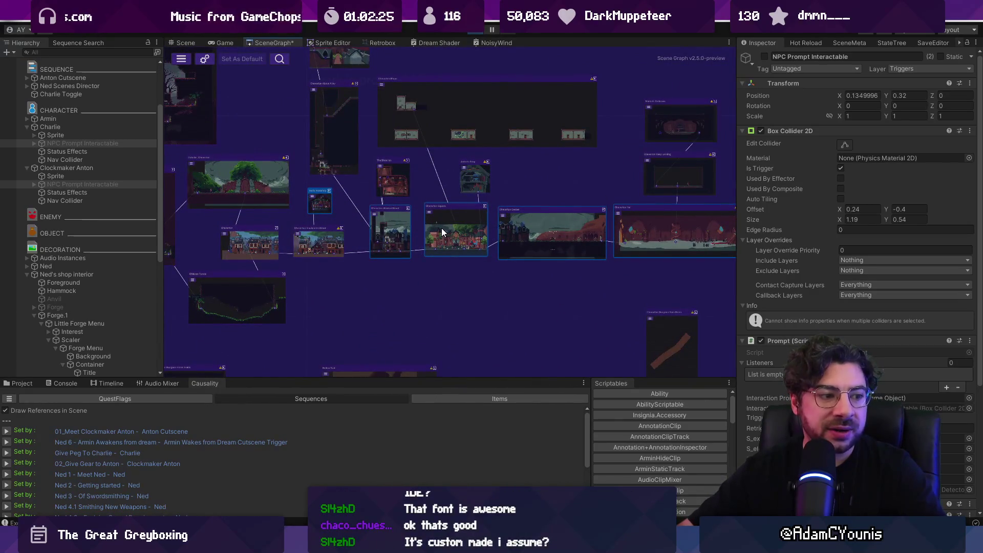
{"action": "left_click", "coordinate": [185, 42]}
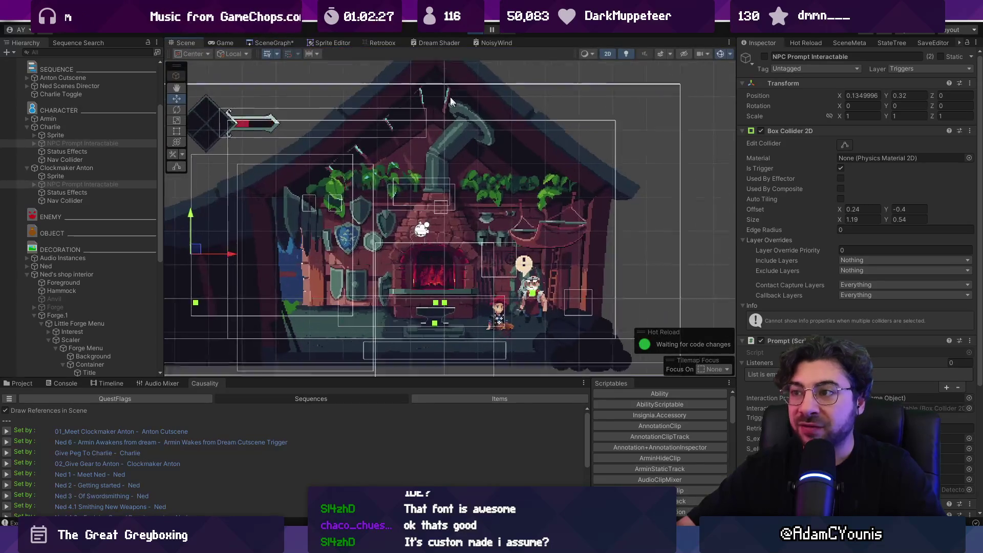
- In the Game view, walk the player to the forge, open and close the designs menu, then walk back toward Anton
{"action": "left_click", "coordinate": [232, 42]}
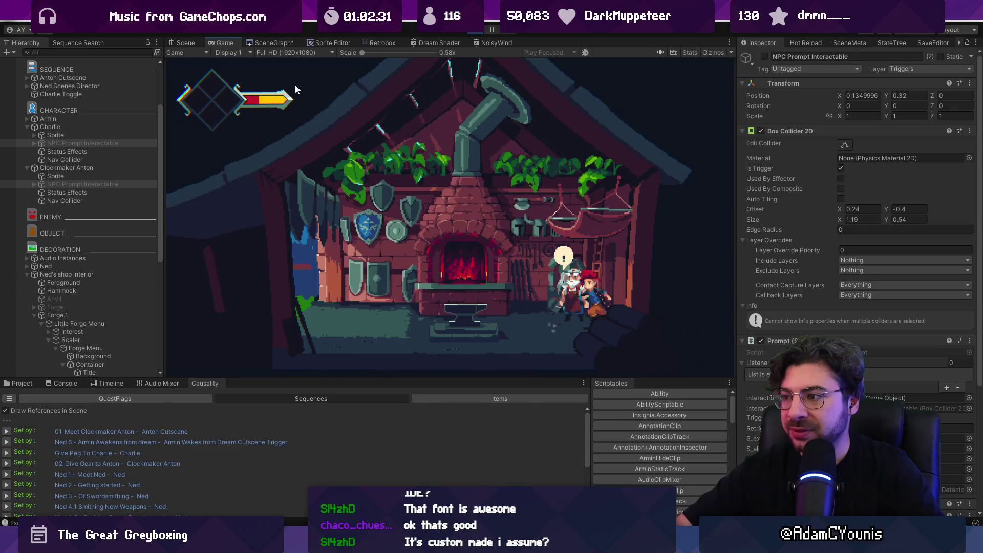
{"action": "key", "text": "Left"}
{"action": "key", "text": "Right"}
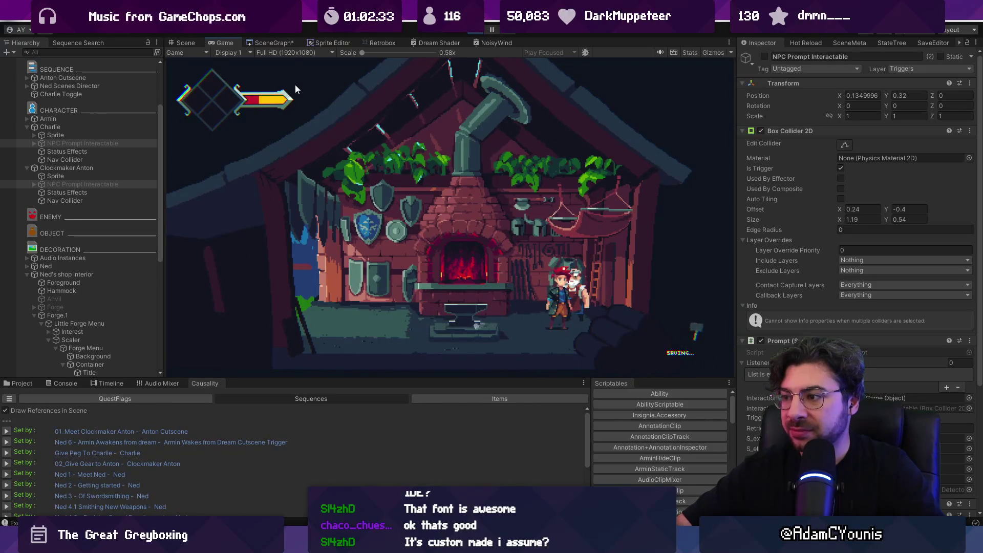
{"action": "key", "text": "Left"}
{"action": "key", "text": "s"}
{"action": "key", "text": "Escape"}
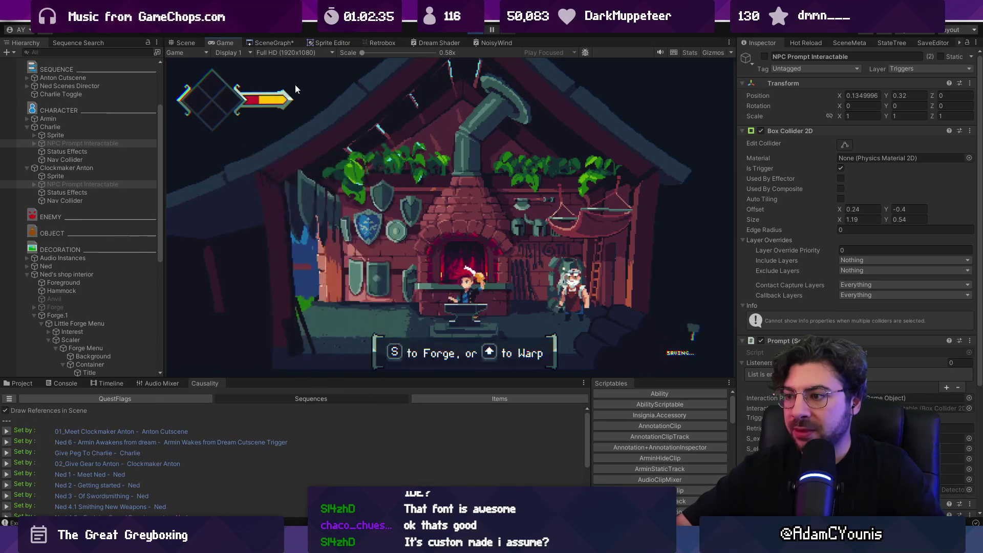
{"action": "key", "text": "Right"}
{"action": "key", "text": "Left"}
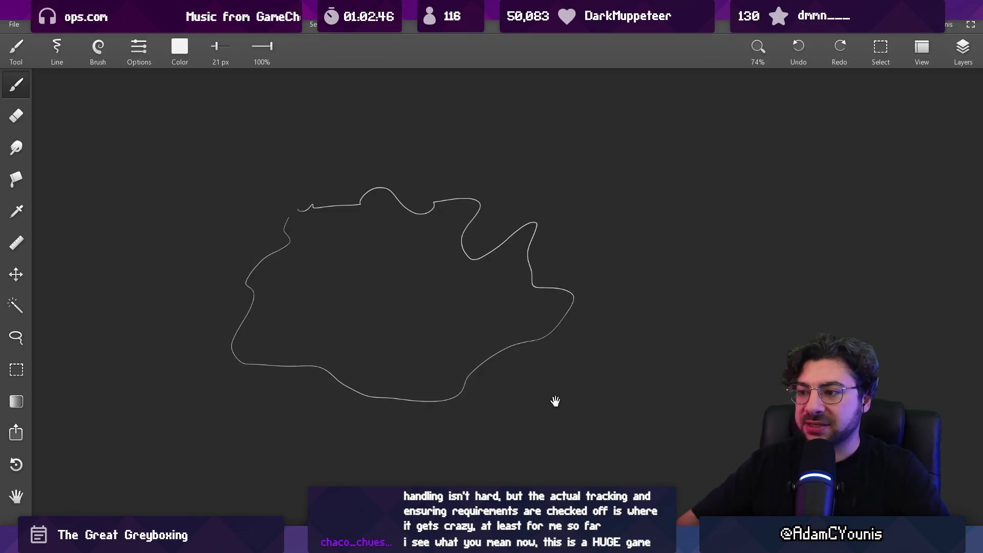
{"action": "scroll", "coordinate": [555, 401], "scroll_direction": "up", "scroll_amount": 2}
{"action": "scroll", "coordinate": [197, 278], "scroll_direction": "right", "scroll_amount": 5}
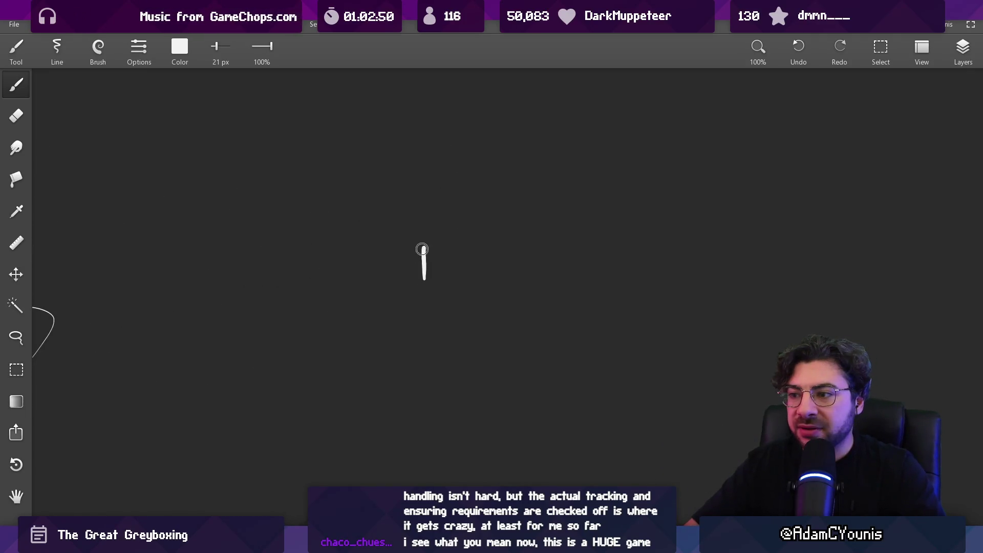
- Shrink the brush to 11 px and draw the first box of the flow diagram
{"action": "key", "text": "bracketleft"}
{"action": "key", "text": "bracketleft"}
{"action": "key", "text": "bracketleft"}
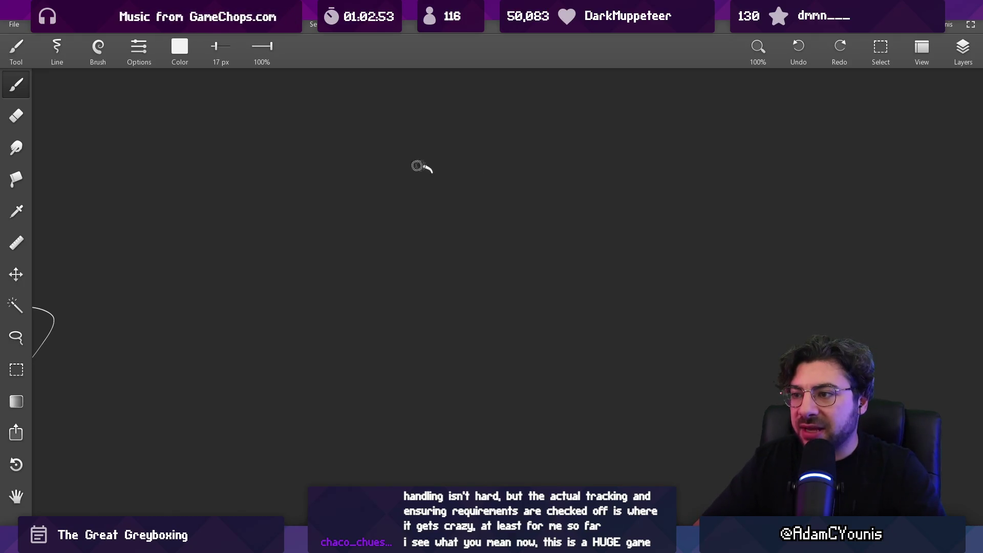
{"action": "left_click_drag", "start_coordinate": [439, 216], "coordinate": [365, 215]}
{"action": "key", "text": "bracketleft"}
{"action": "key", "text": "bracketleft"}
{"action": "key", "text": "bracketleft"}
{"action": "left_click_drag", "start_coordinate": [297, 144], "coordinate": [298, 162]}
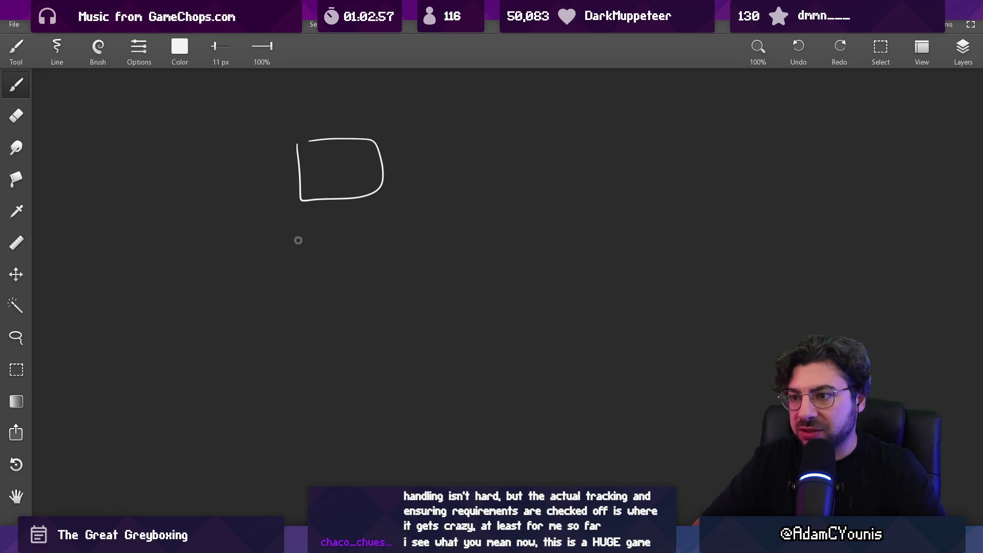
{"action": "scroll", "coordinate": [294, 263], "scroll_direction": "down", "scroll_amount": 3}
{"action": "key", "text": "ctrl+z"}
{"action": "scroll", "coordinate": [294, 277], "scroll_direction": "up", "scroll_amount": 1}
- Draw the vertical chain of connected boxes plus a box branching to the right
{"action": "left_click_drag", "start_coordinate": [297, 300], "coordinate": [304, 287]}
{"action": "scroll", "coordinate": [368, 210], "scroll_direction": "down", "scroll_amount": 2}
{"action": "scroll", "coordinate": [318, 190], "scroll_direction": "up", "scroll_amount": 2}
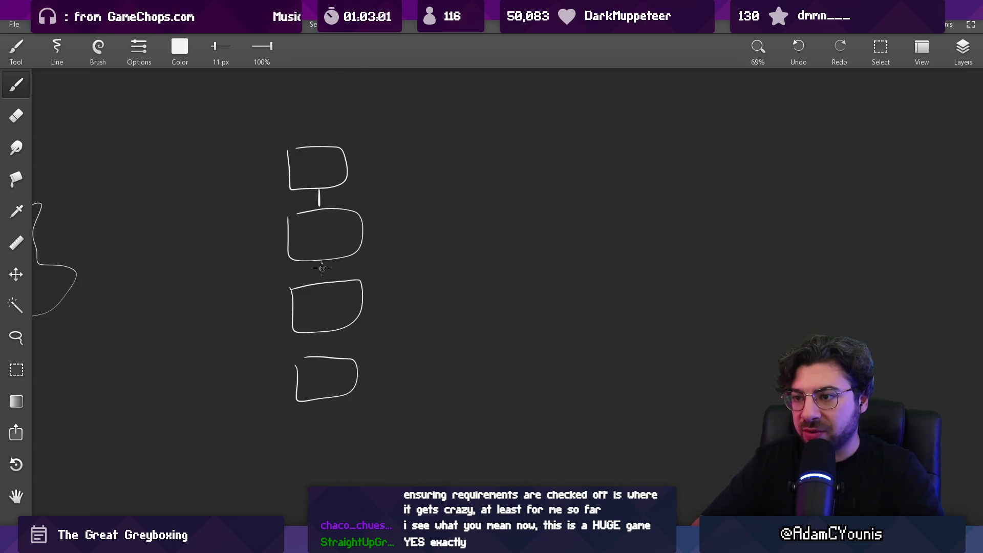
{"action": "left_click_drag", "start_coordinate": [325, 349], "coordinate": [325, 357]}
{"action": "scroll", "coordinate": [329, 340], "scroll_direction": "down", "scroll_amount": 2}
{"action": "mouse_move", "coordinate": [318, 361]}
{"action": "left_mouse_down"}
{"action": "mouse_move", "coordinate": [456, 381]}
{"action": "mouse_move", "coordinate": [461, 373]}
{"action": "left_mouse_up"}
{"action": "scroll", "coordinate": [420, 328], "scroll_direction": "down", "scroll_amount": 2}
- Add a connector to a bottom box and a dashed box with a loop symbol
{"action": "mouse_move", "coordinate": [473, 293]}
{"action": "left_mouse_down"}
{"action": "mouse_move", "coordinate": [451, 297]}
{"action": "mouse_move", "coordinate": [482, 380]}
{"action": "mouse_move", "coordinate": [313, 389]}
{"action": "left_mouse_up"}
{"action": "key", "text": "ctrl+z"}
{"action": "scroll", "coordinate": [474, 307], "scroll_direction": "down", "scroll_amount": 2}
{"action": "left_click_drag", "start_coordinate": [282, 374], "coordinate": [284, 414]}
{"action": "left_click_drag", "start_coordinate": [283, 293], "coordinate": [277, 333]}
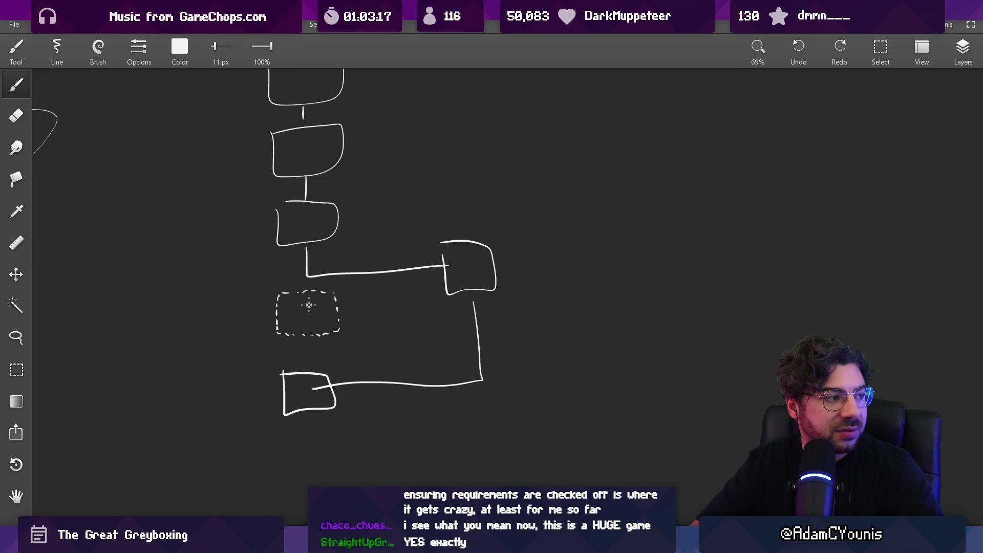
{"action": "scroll", "coordinate": [351, 287], "scroll_direction": "down", "scroll_amount": 3}
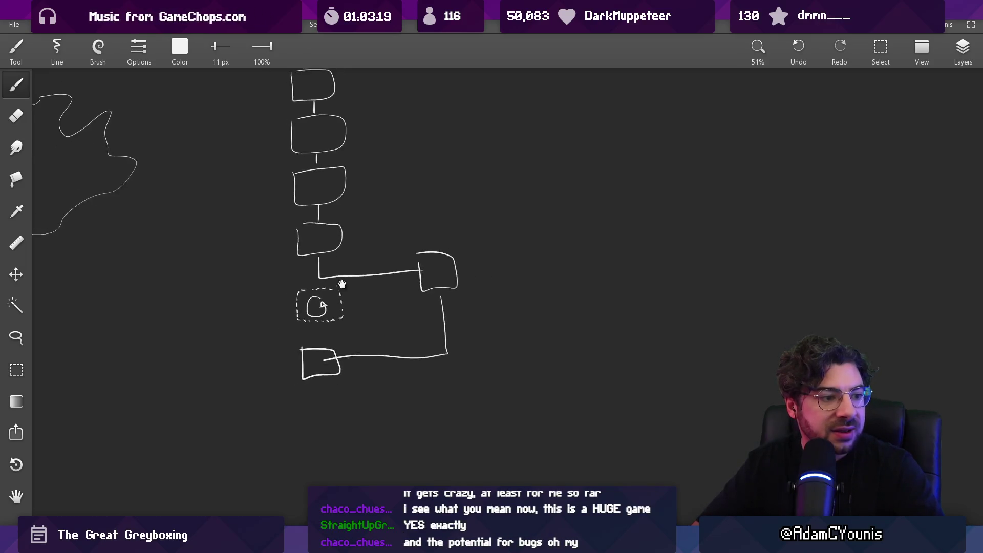
{"action": "left_click_drag", "start_coordinate": [352, 303], "coordinate": [343, 306]}
{"action": "mouse_move", "coordinate": [263, 146]}
{"action": "left_mouse_down"}
{"action": "mouse_move", "coordinate": [433, 419]}
{"action": "mouse_move", "coordinate": [272, 144]}
{"action": "left_mouse_up"}
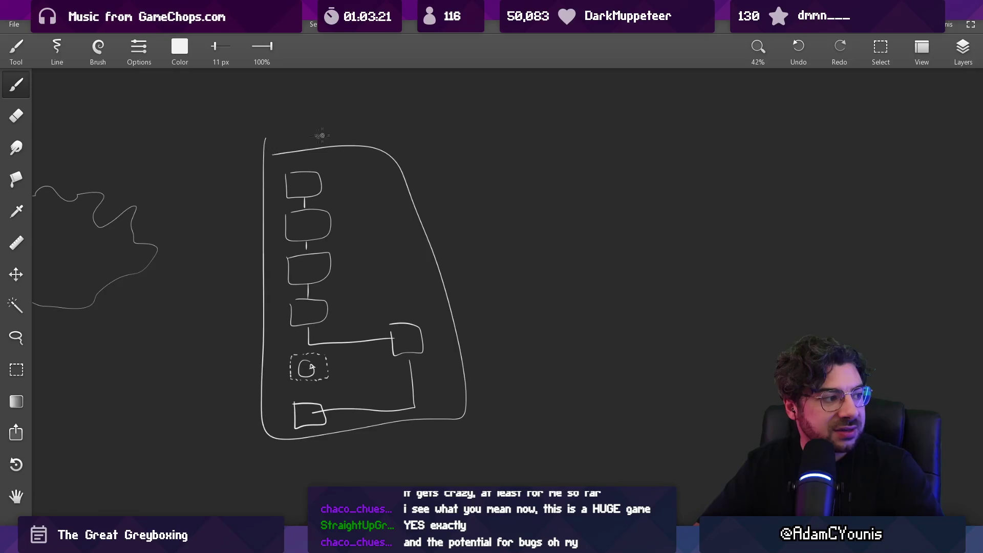
{"action": "key", "text": "ctrl+z"}
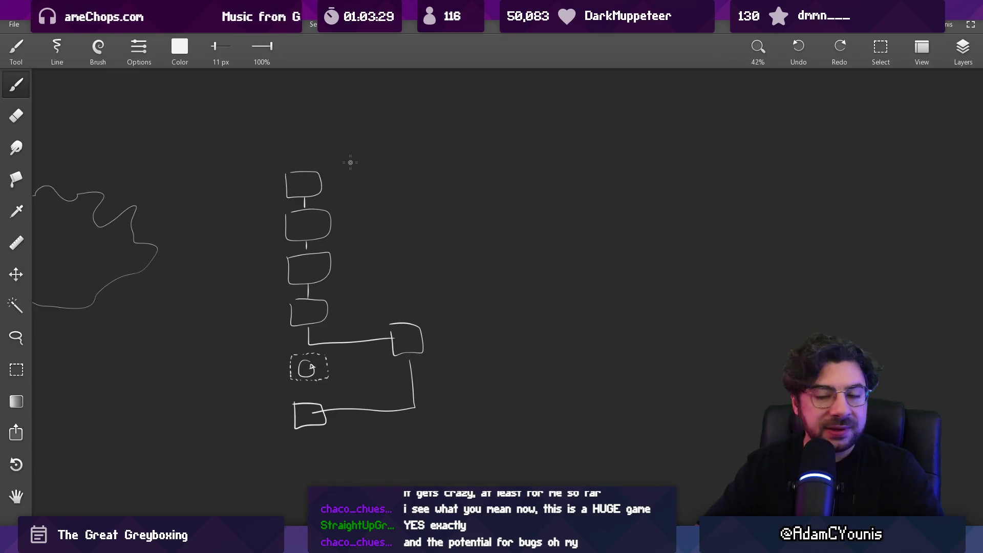
- Rectangle-select the whole diagram, place a copy above it, then undo the copies
{"action": "scroll", "coordinate": [287, 395], "scroll_direction": "up", "scroll_amount": 5}
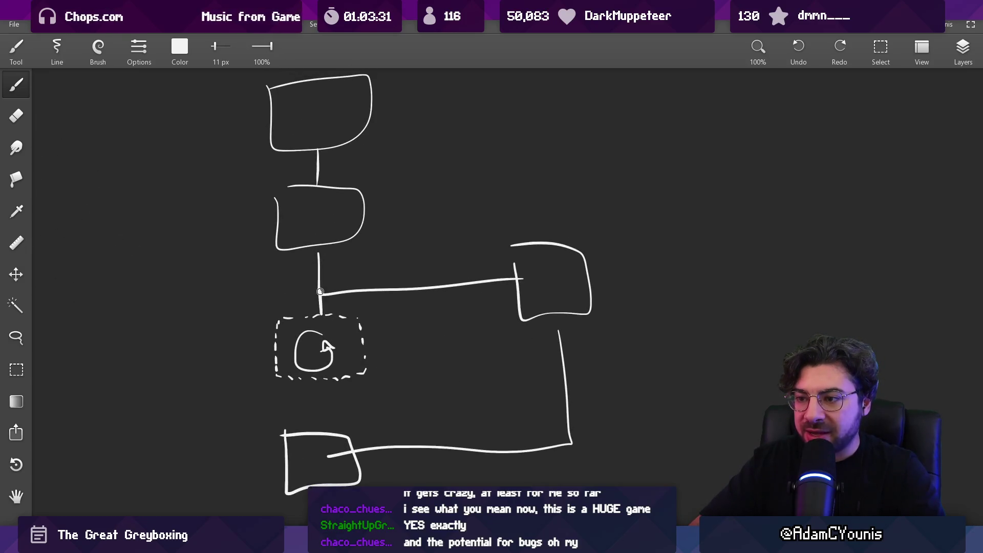
{"action": "scroll", "coordinate": [333, 286], "scroll_direction": "down", "scroll_amount": 4}
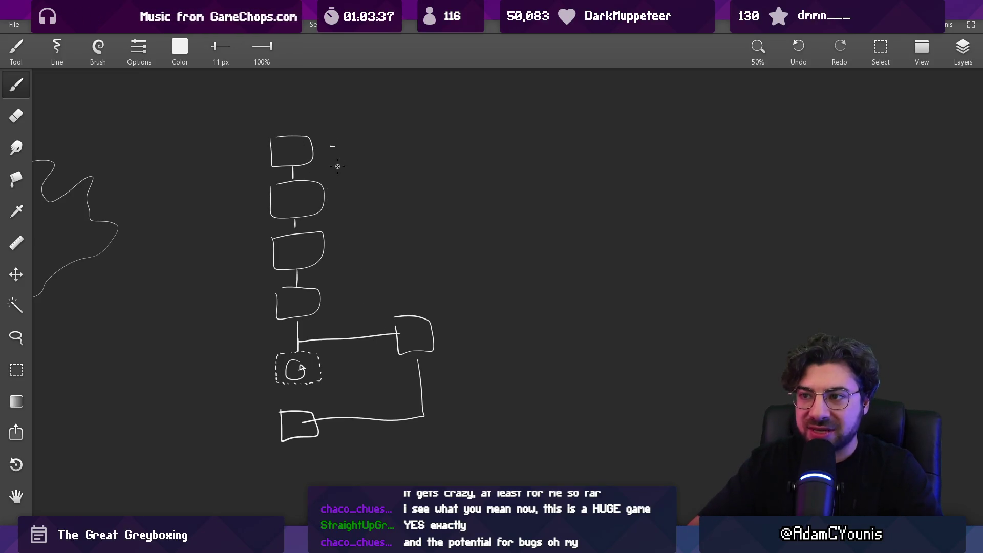
{"action": "scroll", "coordinate": [364, 258], "scroll_direction": "down", "scroll_amount": 5}
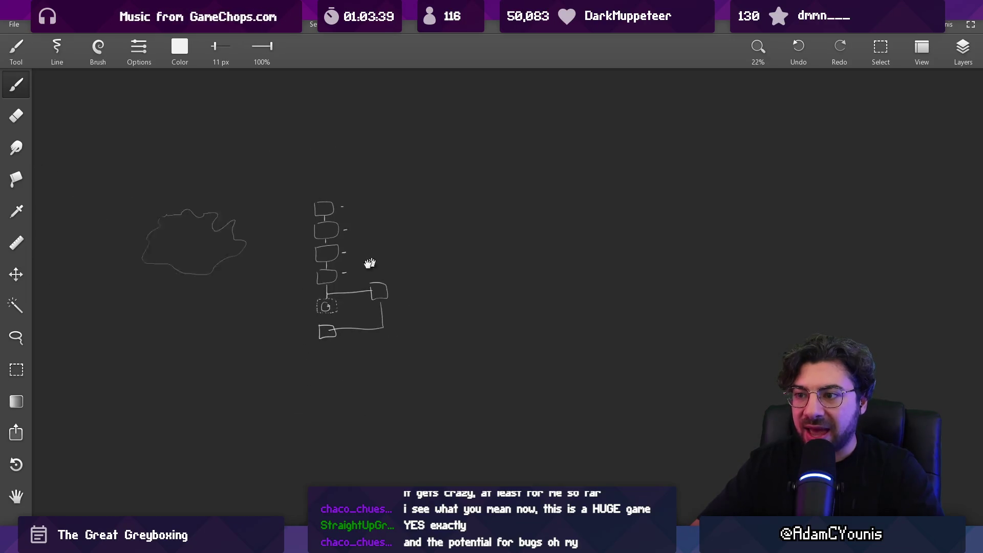
{"action": "left_click_drag", "start_coordinate": [316, 283], "coordinate": [328, 282]}
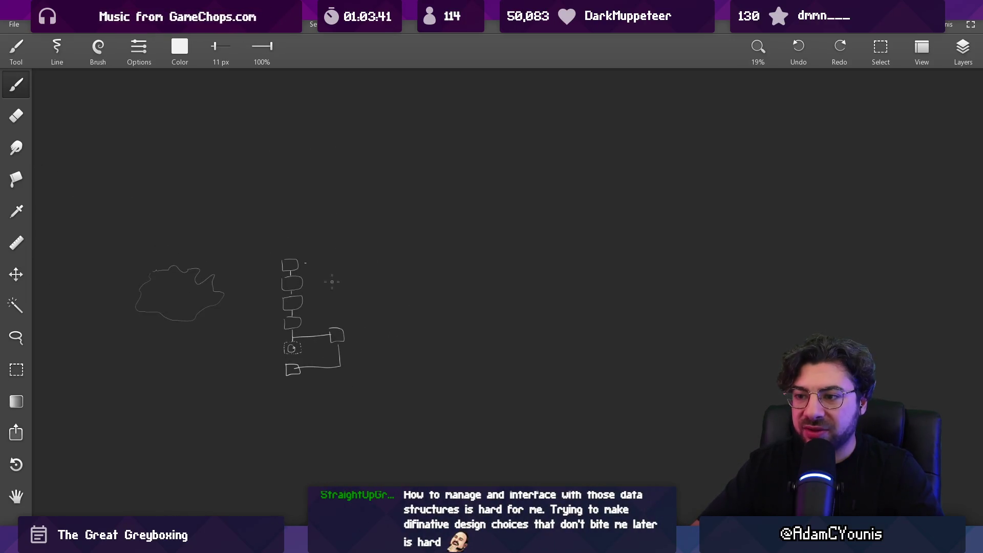
{"action": "key", "text": "m"}
{"action": "left_click_drag", "start_coordinate": [254, 227], "coordinate": [381, 405]}
{"action": "mouse_move", "coordinate": [332, 353]}
{"action": "left_mouse_down"}
{"action": "mouse_move", "coordinate": [334, 205]}
{"action": "mouse_move", "coordinate": [332, 503]}
{"action": "left_mouse_up"}
{"action": "scroll", "coordinate": [346, 362], "scroll_direction": "down", "scroll_amount": 2}
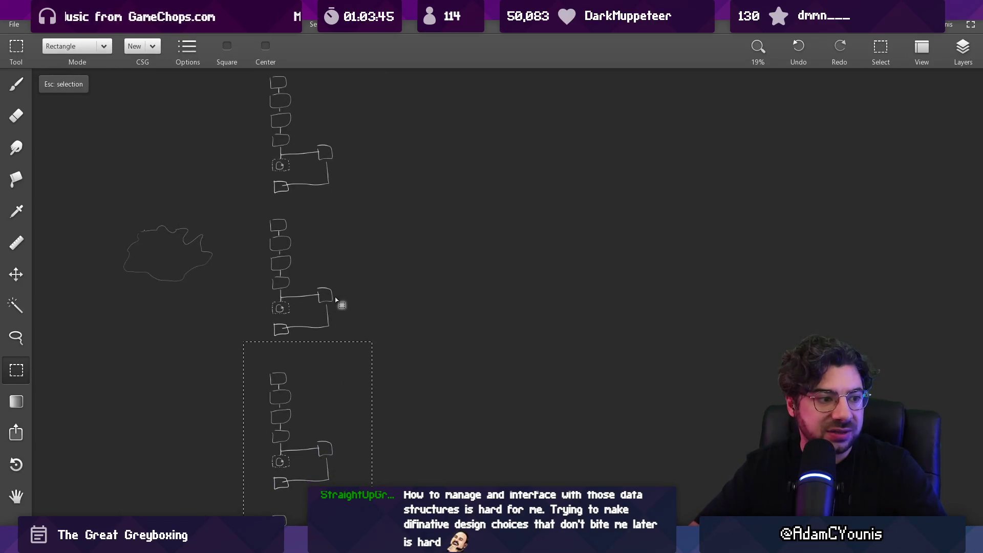
{"action": "key", "text": "ctrl+z"}
{"action": "key", "text": "ctrl+z"}
- Clear the selection around the diagram and return to the Unity editor
{"action": "scroll", "coordinate": [312, 256], "scroll_direction": "up", "scroll_amount": 2}
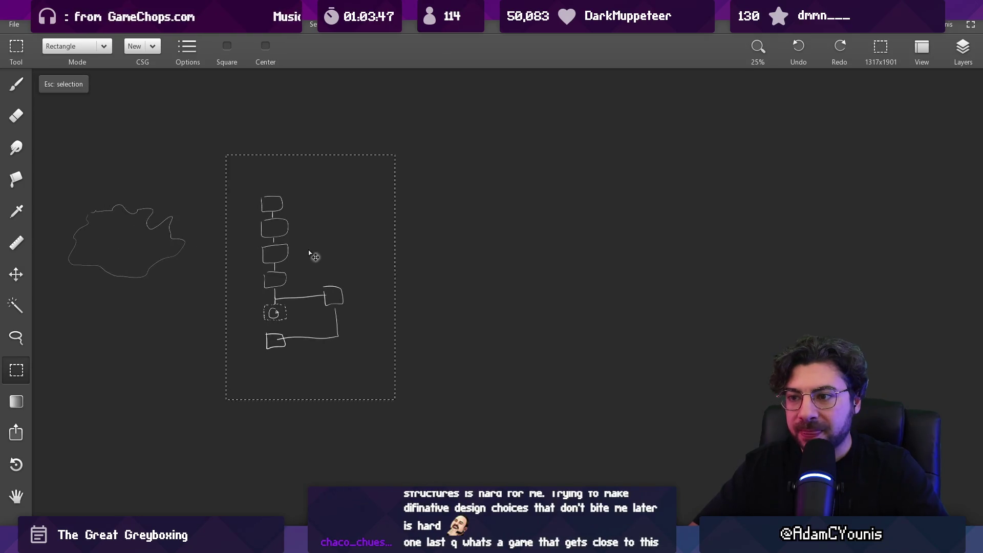
{"action": "key", "text": "Escape"}
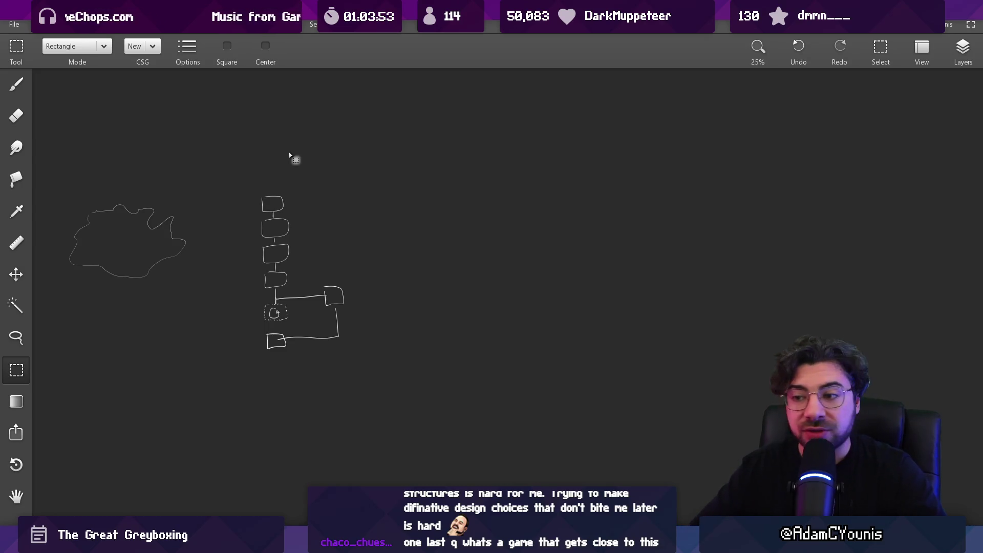
{"action": "key", "text": "alt+Tab"}
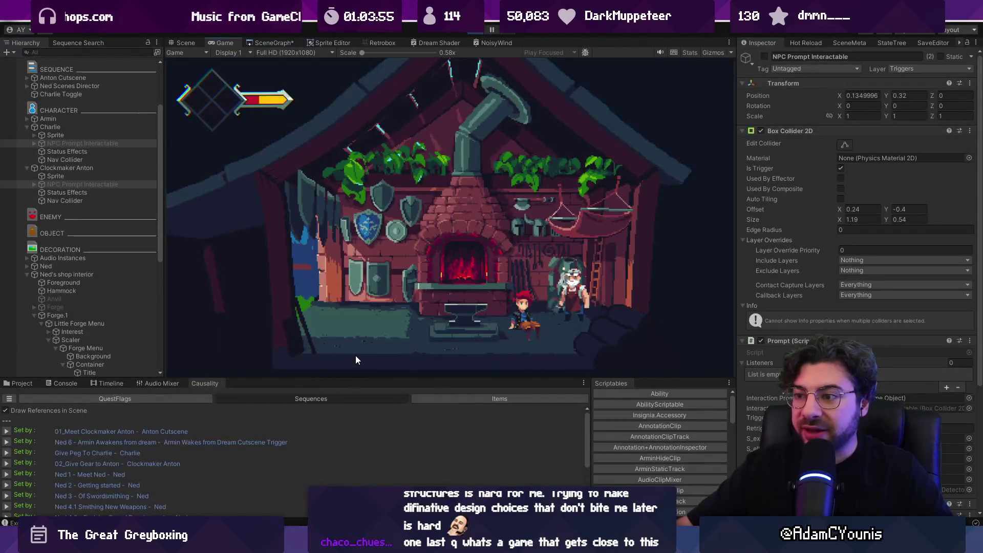
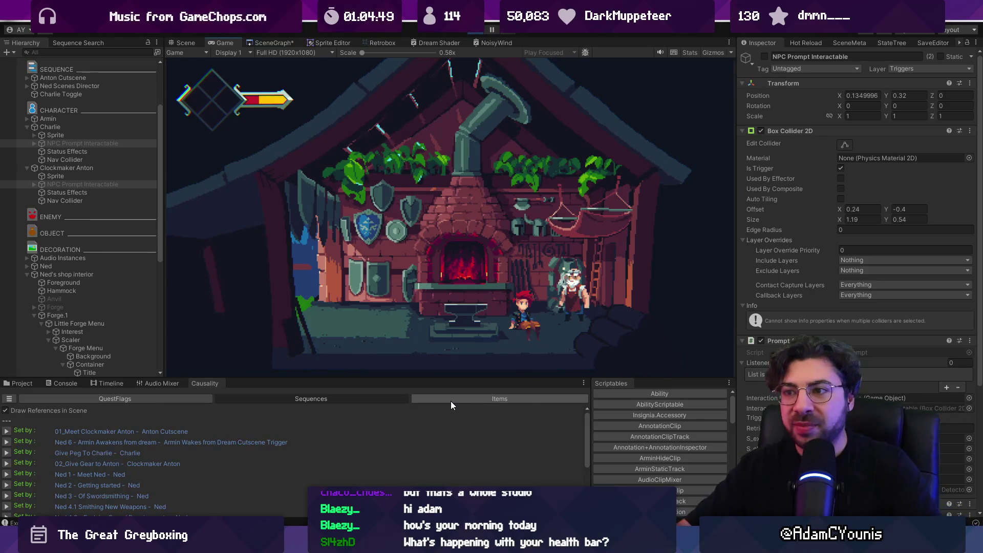
- Walk the player left to use the forge, then right to Clockmaker Anton, and select Anton in the Hierarchy
{"action": "key", "text": "Left"}
{"action": "key", "text": "s"}
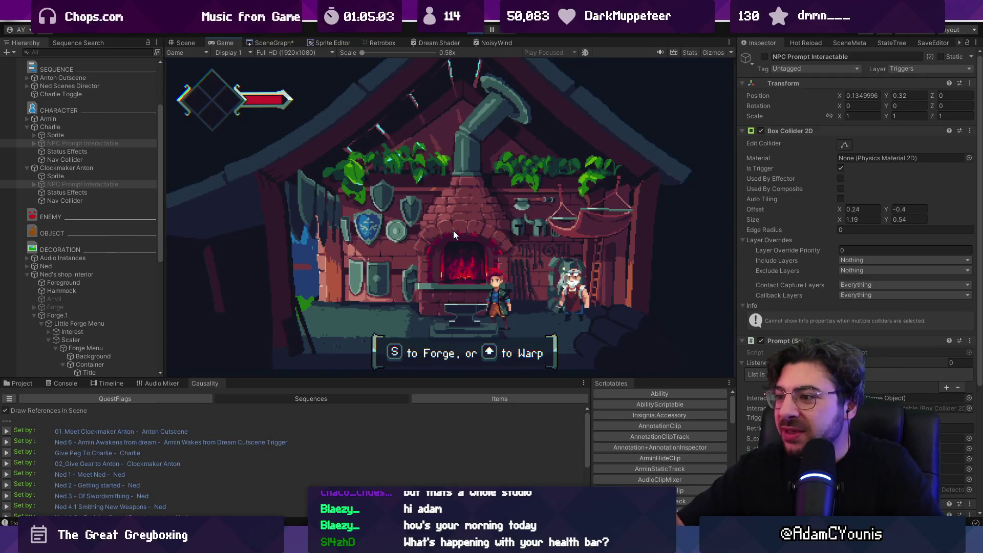
{"action": "key", "text": "Right"}
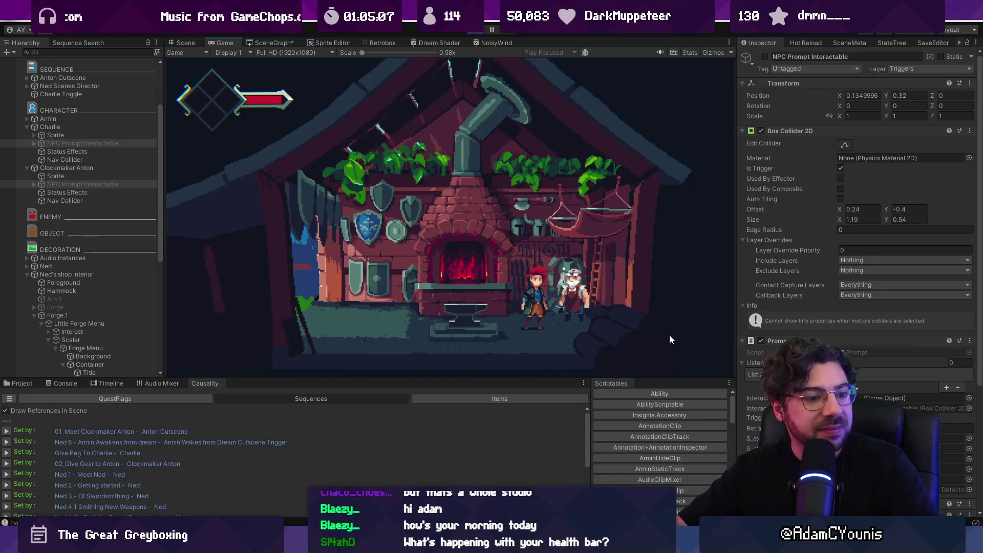
{"action": "key", "text": "Right"}
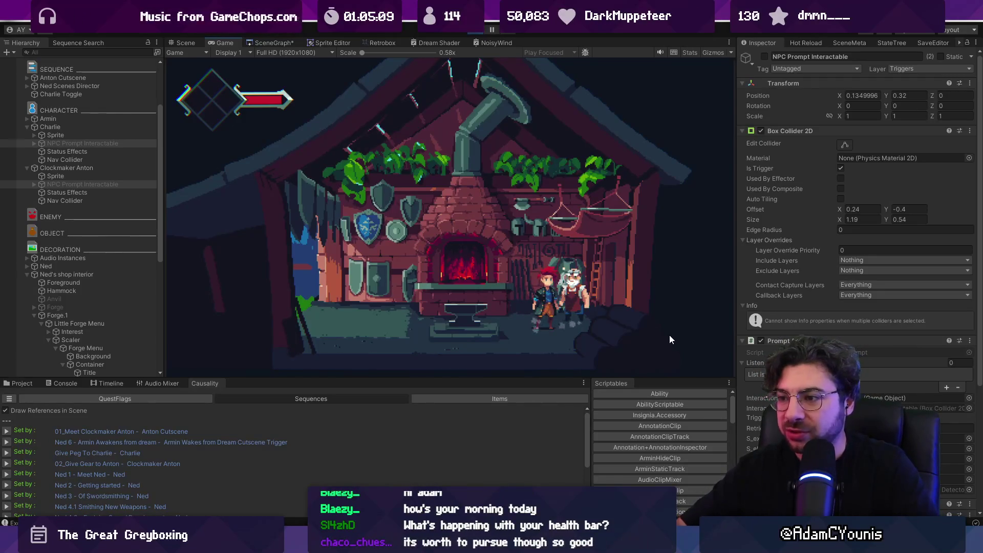
{"action": "left_click", "coordinate": [78, 167]}
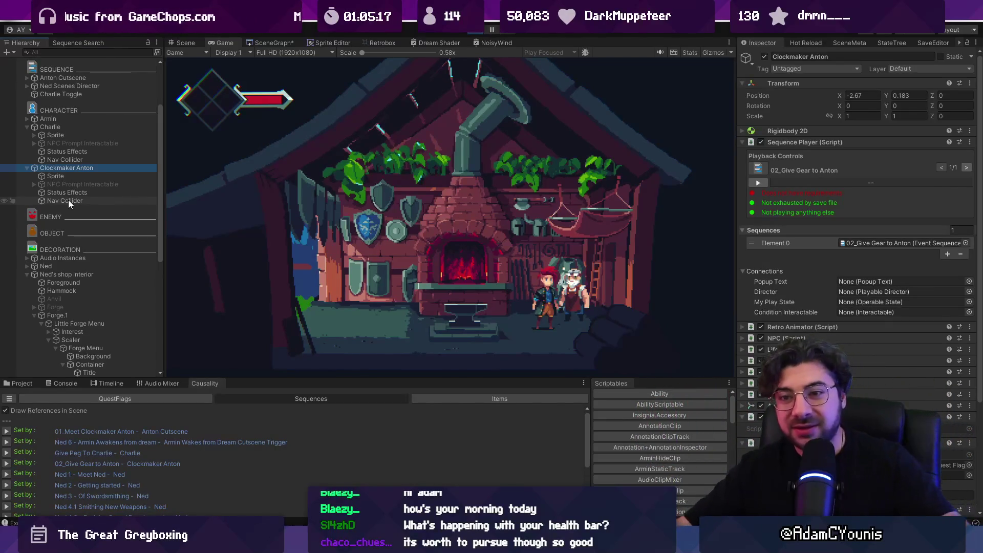
- Select Ned, expand his child objects, and widen the Inspector so full sequence names fit
{"action": "left_click", "coordinate": [50, 266]}
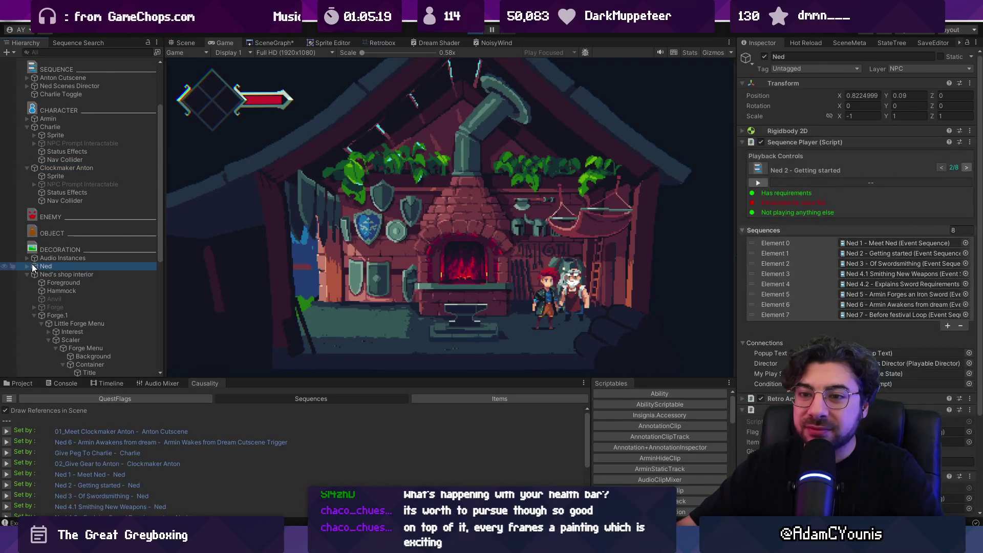
{"action": "left_click", "coordinate": [28, 266]}
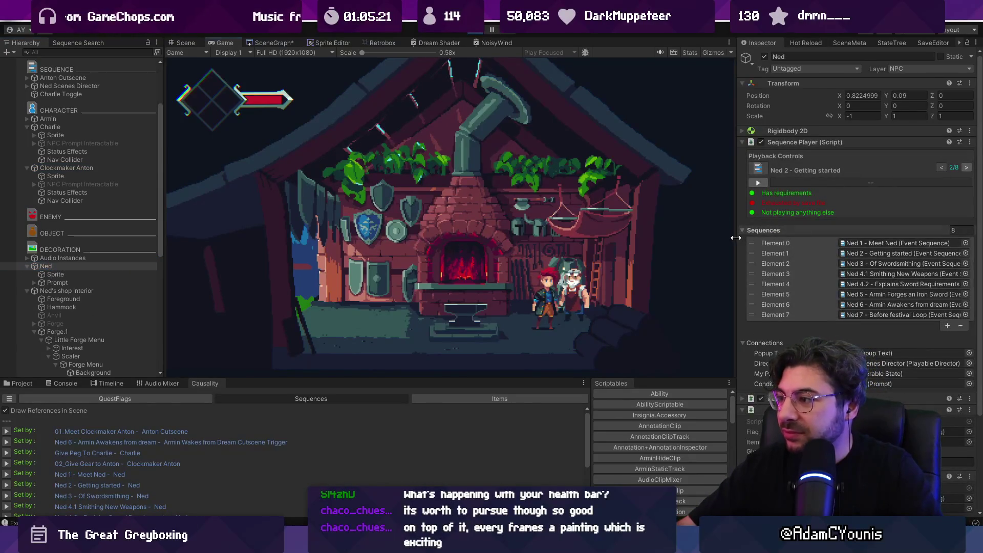
{"action": "left_click_drag", "start_coordinate": [736, 238], "coordinate": [663, 240]}
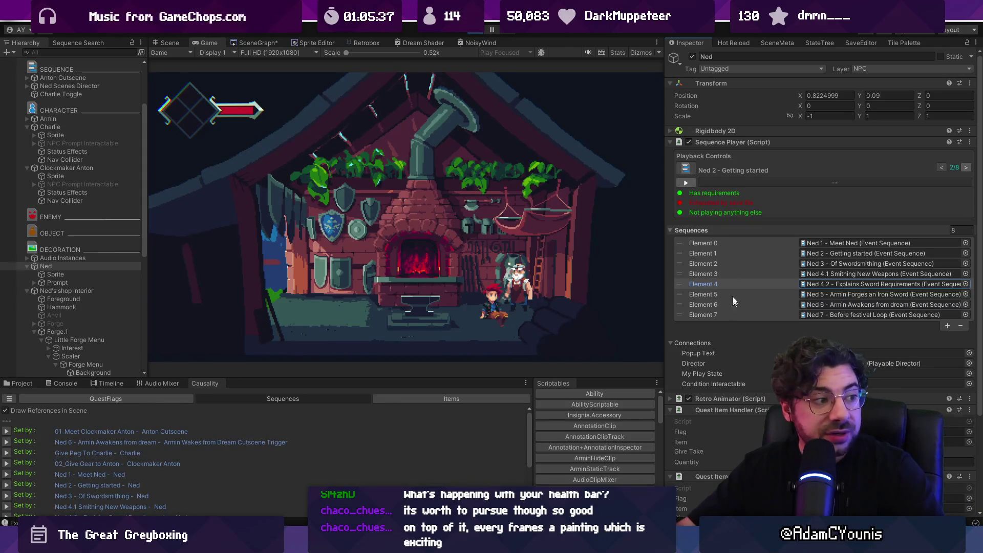
- Browse Ned's Sequences entries from Element 0 to 7, then advance the preview to Ned 4.2 - Explains Sword Requirements
{"action": "left_click", "coordinate": [779, 253]}
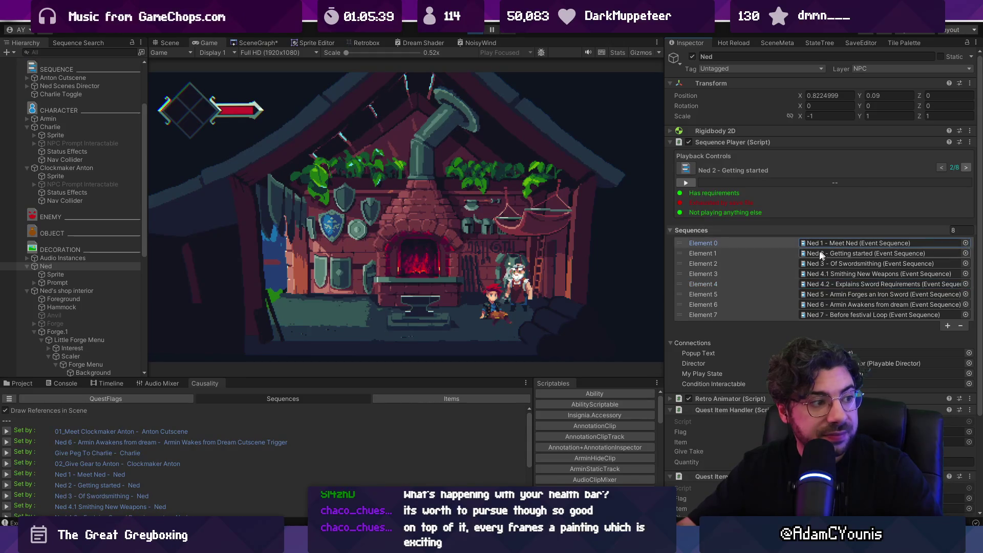
{"action": "key", "text": "Down"}
{"action": "key", "text": "Down"}
{"action": "key", "text": "Down"}
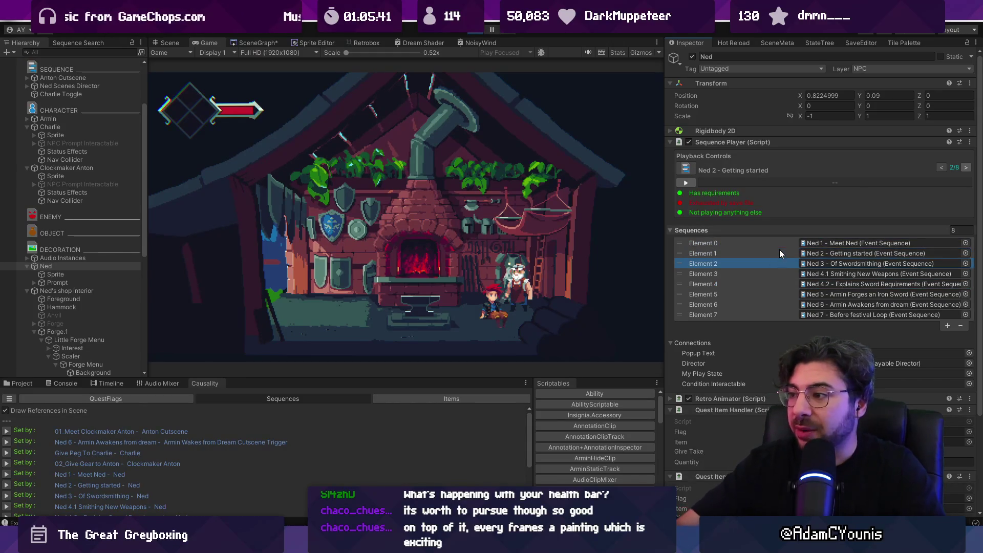
{"action": "key", "text": "Down"}
{"action": "key", "text": "Down"}
{"action": "key", "text": "Down"}
{"action": "key", "text": "Up"}
{"action": "key", "text": "Up"}
{"action": "key", "text": "Up"}
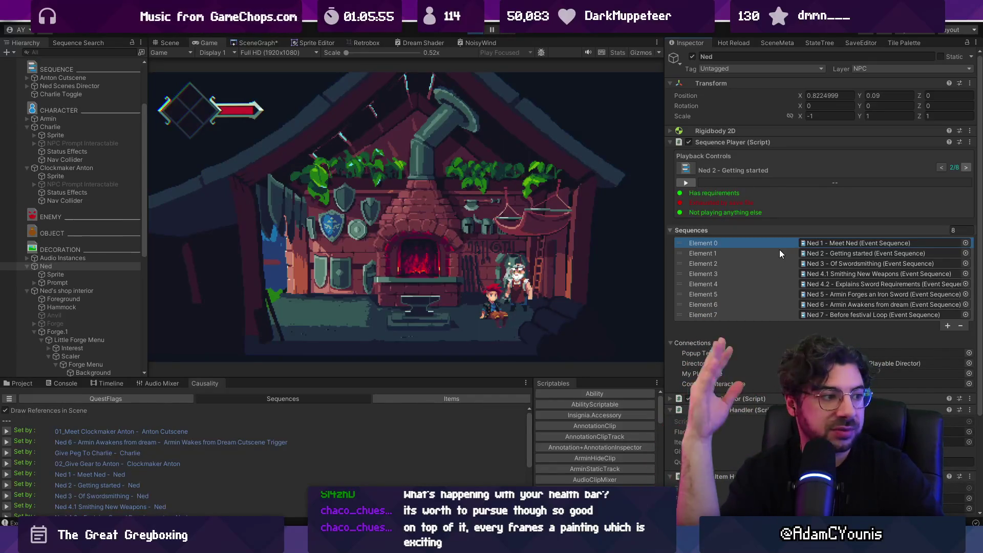
{"action": "left_click", "coordinate": [772, 314]}
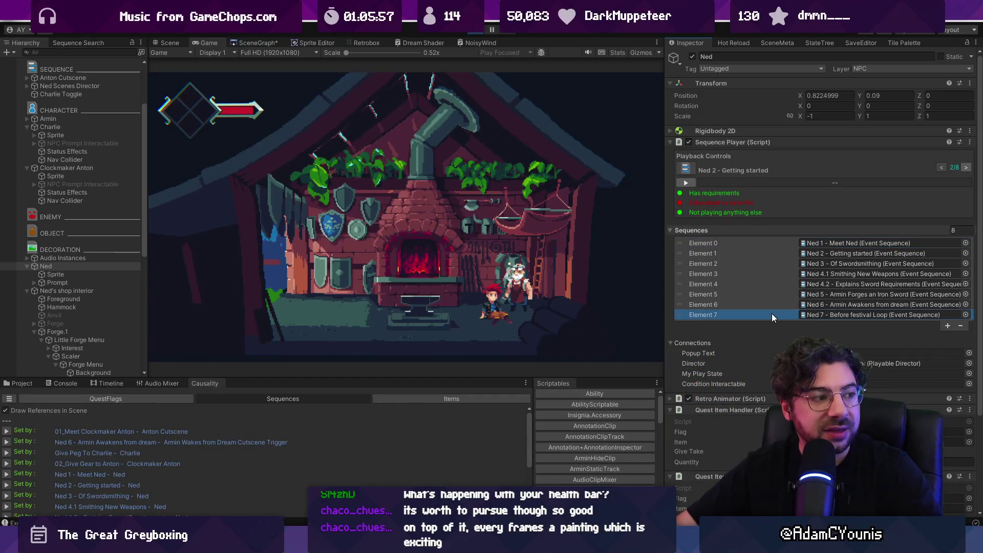
{"action": "left_click", "coordinate": [775, 241]}
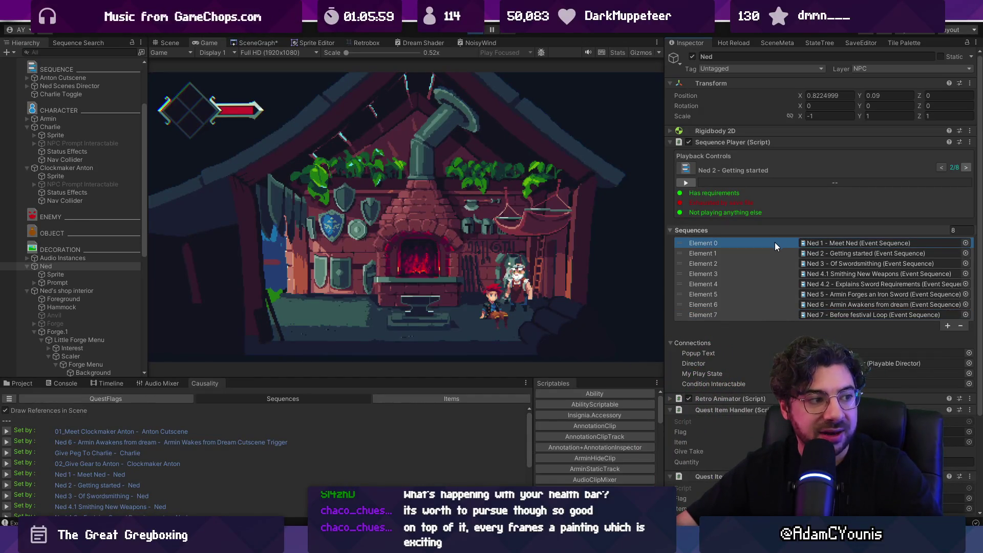
{"action": "left_click", "coordinate": [770, 313]}
{"action": "left_click_drag", "start_coordinate": [770, 309], "coordinate": [776, 241]}
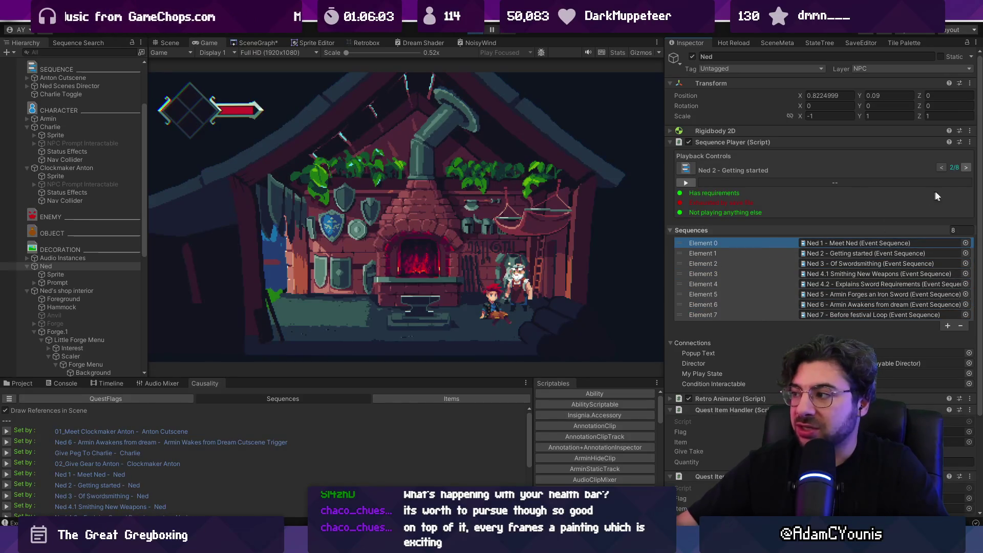
{"action": "left_click", "coordinate": [965, 168]}
{"action": "left_click", "coordinate": [965, 168]}
{"action": "left_click", "coordinate": [966, 167]}
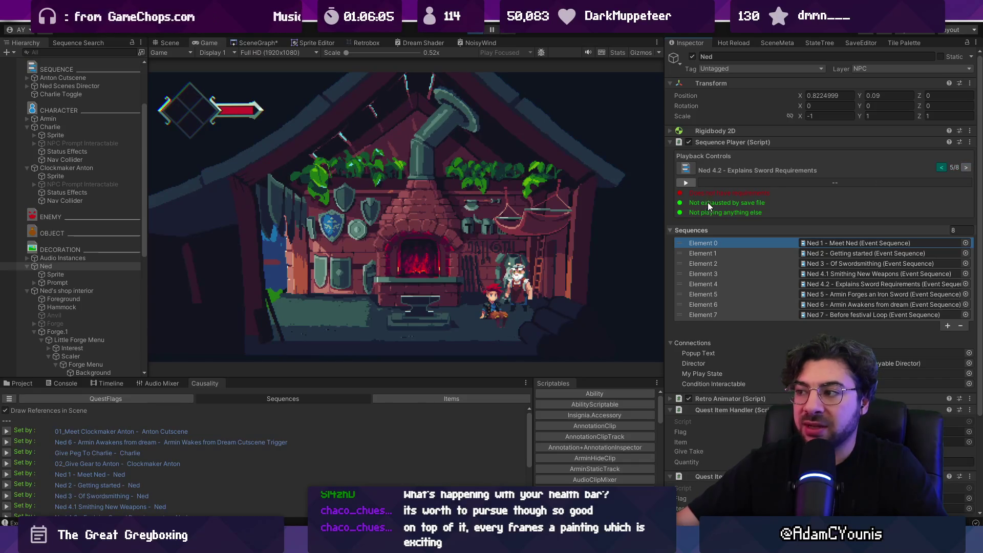
- Cycle the Sequence Player preview up to Ned 7, back to Ned 1, then forward to Ned 3 - Of Swordsmithing (3/8)
{"action": "left_click", "coordinate": [965, 168]}
{"action": "left_click", "coordinate": [965, 168]}
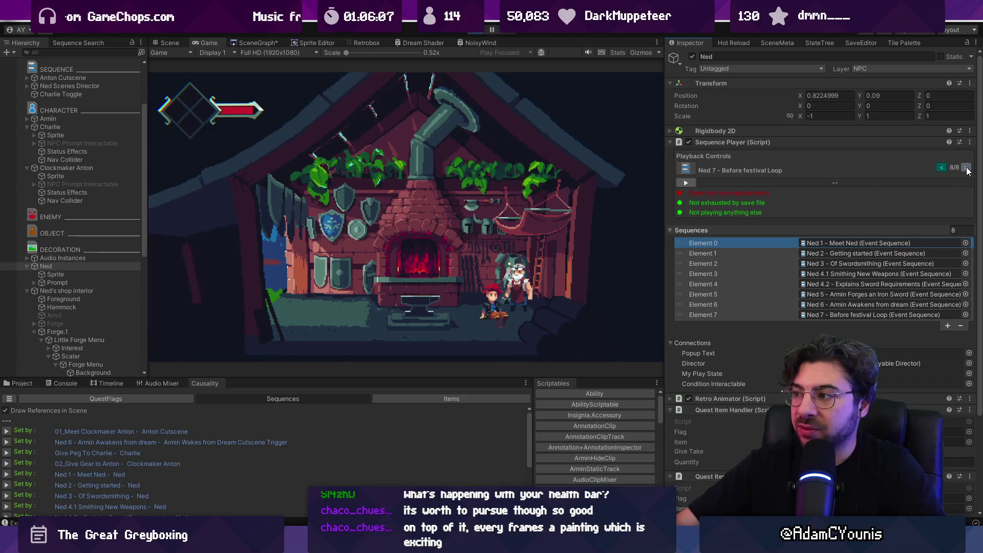
{"action": "left_click", "coordinate": [965, 167]}
{"action": "left_click", "coordinate": [942, 167]}
{"action": "left_click", "coordinate": [942, 168]}
{"action": "left_click", "coordinate": [942, 167]}
{"action": "left_click", "coordinate": [942, 168]}
{"action": "left_click", "coordinate": [942, 167]}
{"action": "left_click", "coordinate": [942, 167]}
{"action": "left_click", "coordinate": [942, 167]}
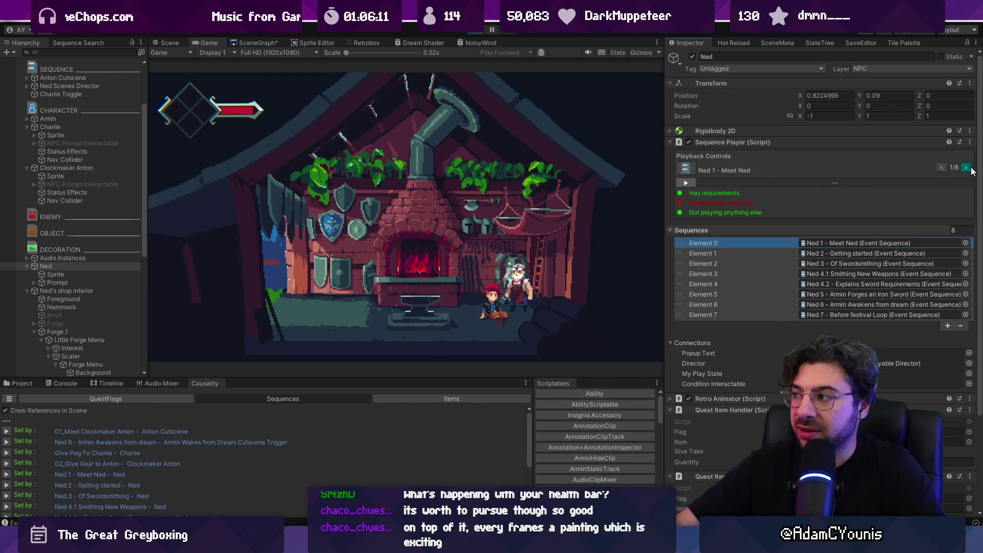
{"action": "left_click", "coordinate": [965, 168]}
{"action": "left_click", "coordinate": [965, 167]}
{"action": "left_click", "coordinate": [942, 168]}
{"action": "left_click", "coordinate": [942, 167]}
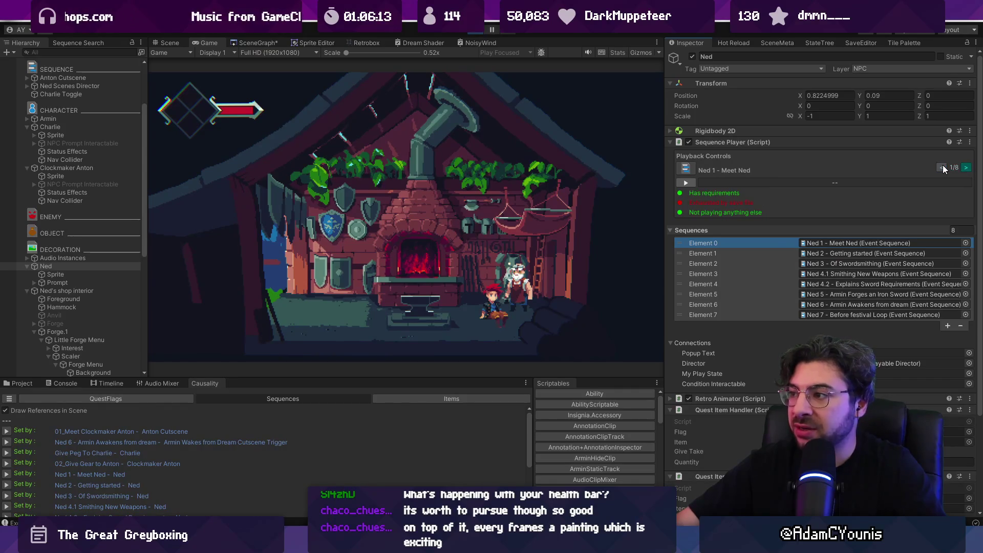
{"action": "left_click", "coordinate": [966, 167]}
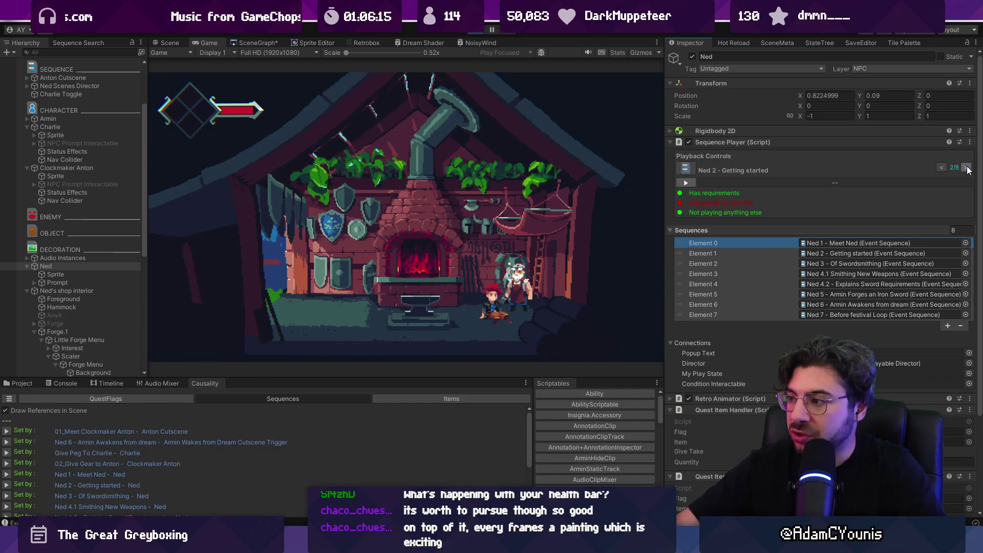
{"action": "left_click", "coordinate": [965, 167]}
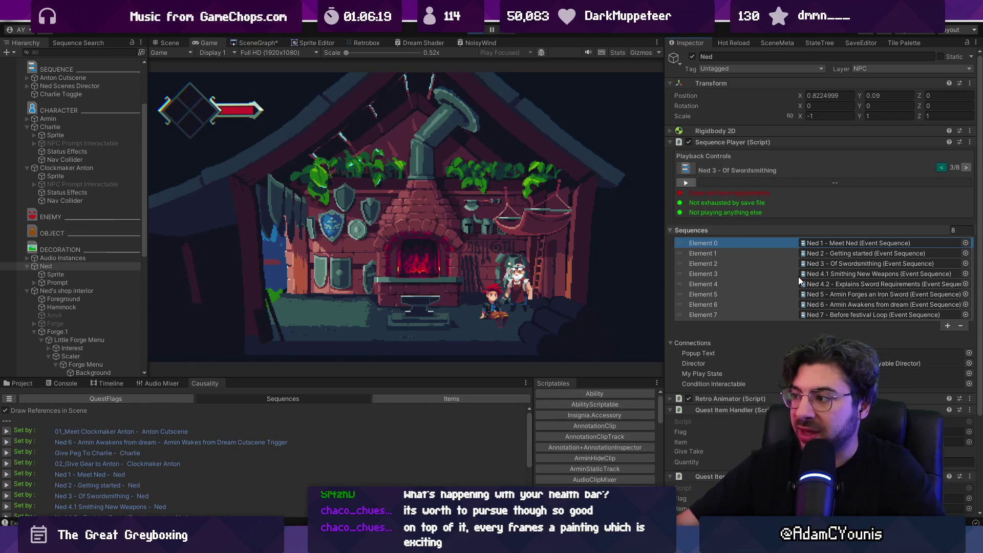
- Compare the Element 2 (Ned 3) and Element 3 (Ned 4.1) entries, finishing on the Ned 4.2 entry
{"action": "left_click", "coordinate": [820, 275]}
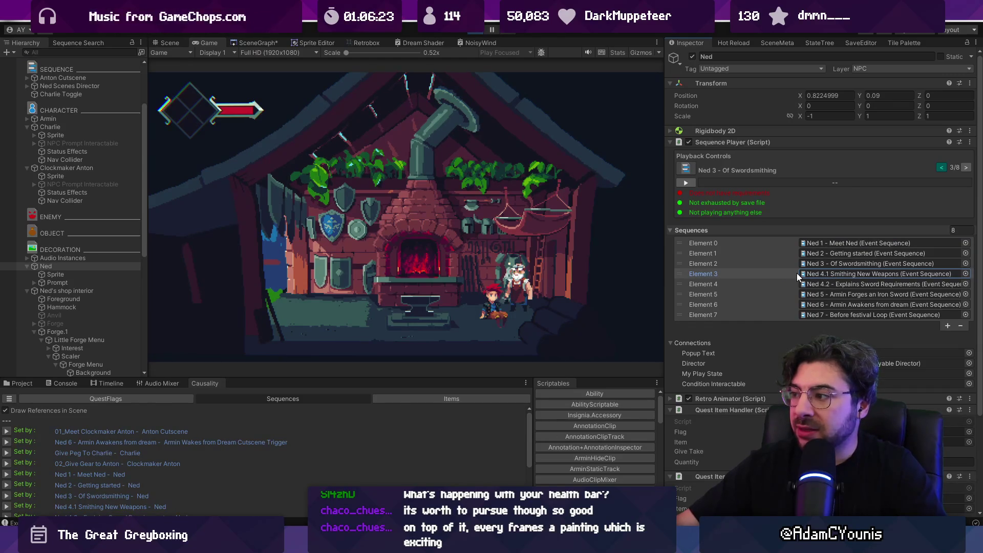
{"action": "left_click", "coordinate": [822, 263]}
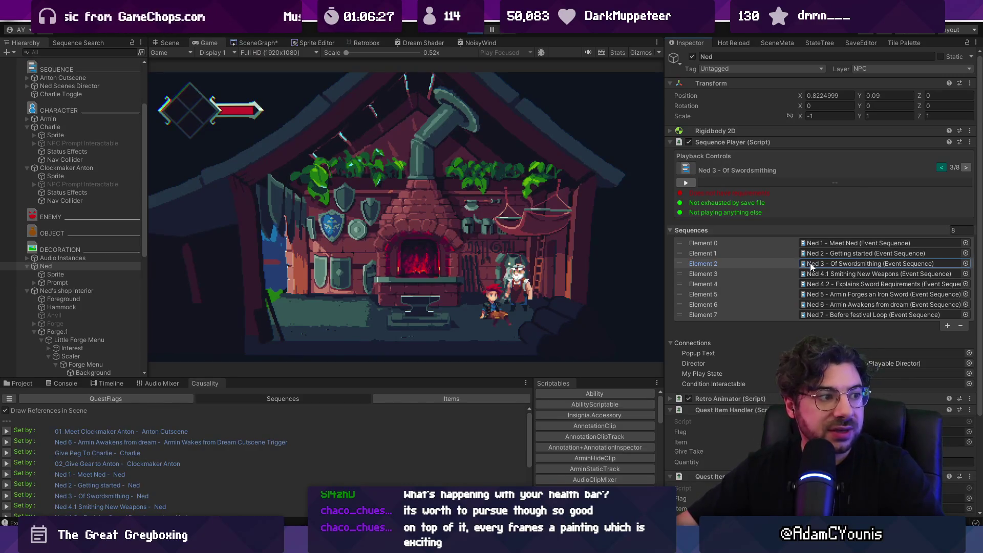
{"action": "left_click", "coordinate": [786, 274]}
{"action": "key", "text": "Up"}
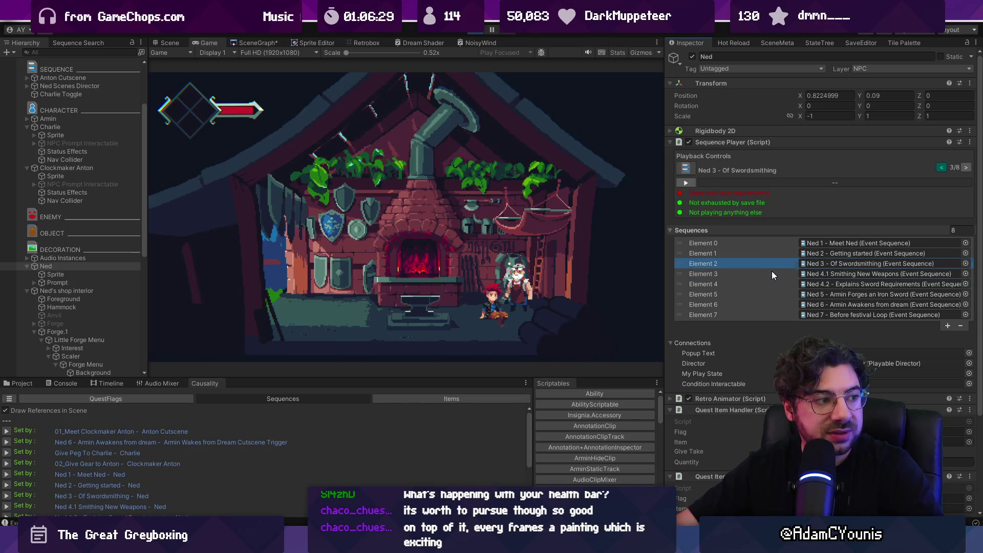
{"action": "key", "text": "Down"}
{"action": "key", "text": "Up"}
{"action": "key", "text": "Down"}
{"action": "key", "text": "Up"}
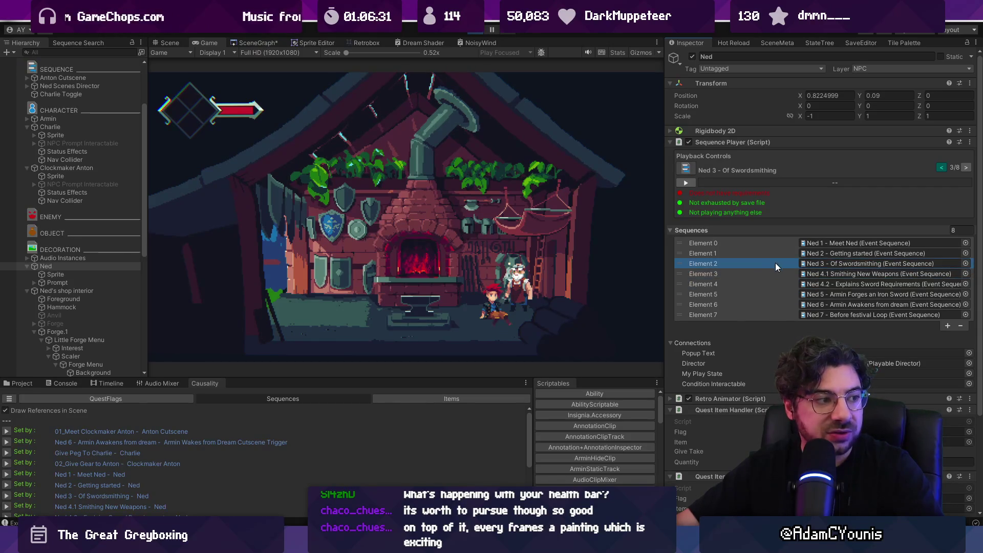
{"action": "key", "text": "Down"}
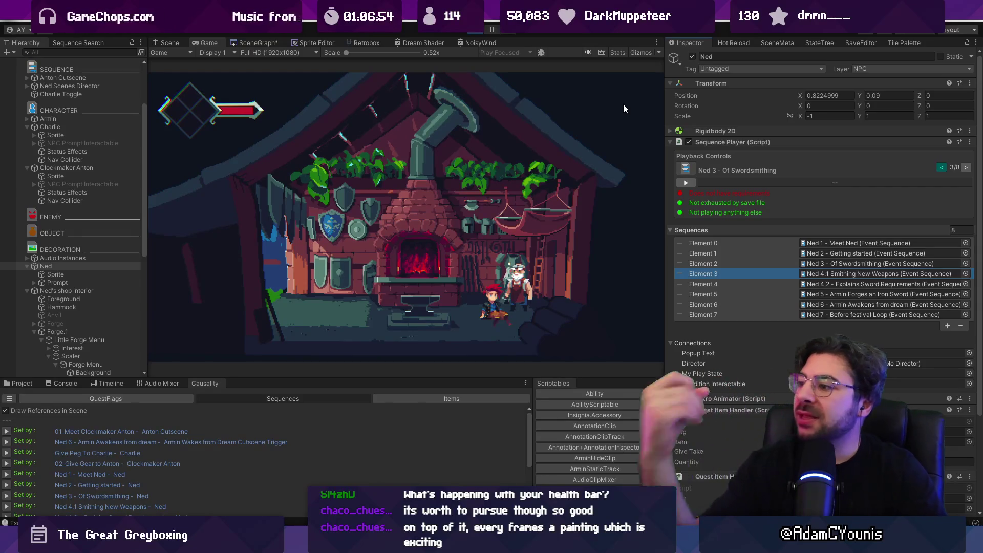
{"action": "left_click", "coordinate": [725, 285]}
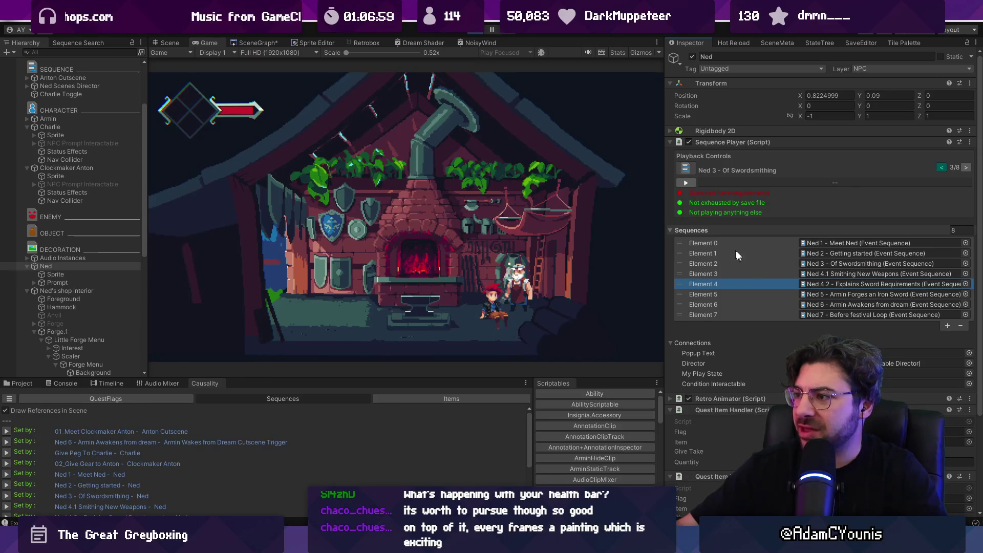
- Settle on Element 3 and enlarge the quest flag references, sequence settings and game preview areas
{"action": "mouse_move", "coordinate": [345, 544]}
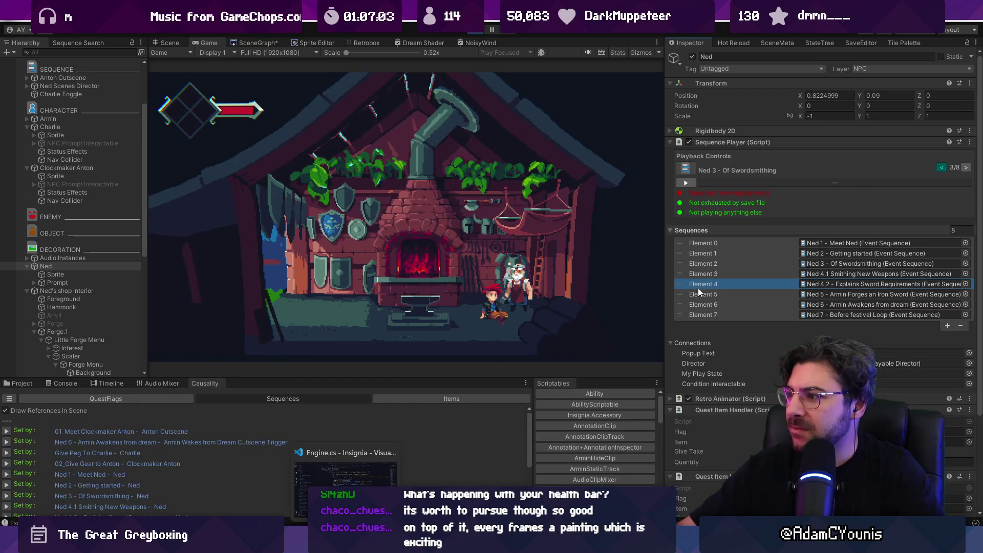
{"action": "left_click_drag", "start_coordinate": [711, 239], "coordinate": [713, 290]}
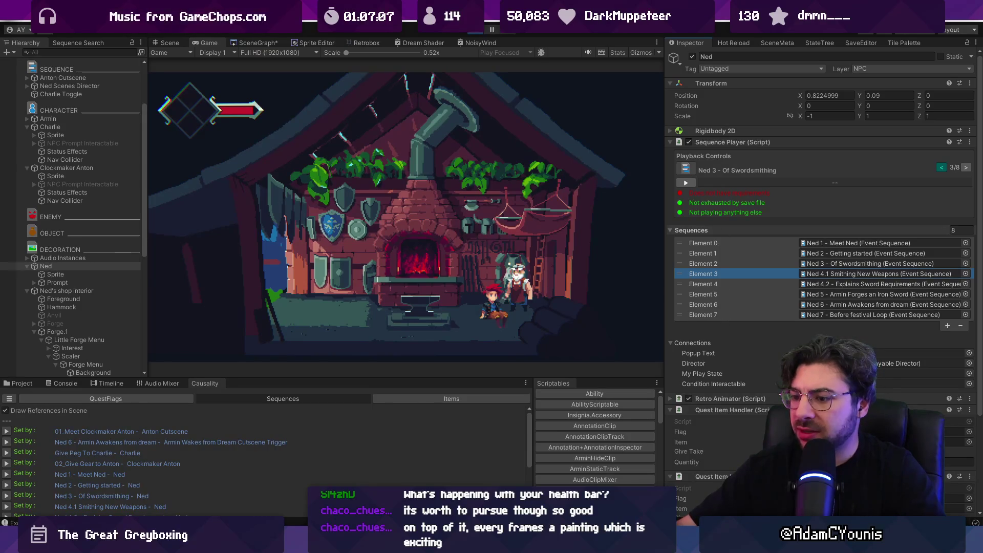
{"action": "mouse_move", "coordinate": [345, 544]}
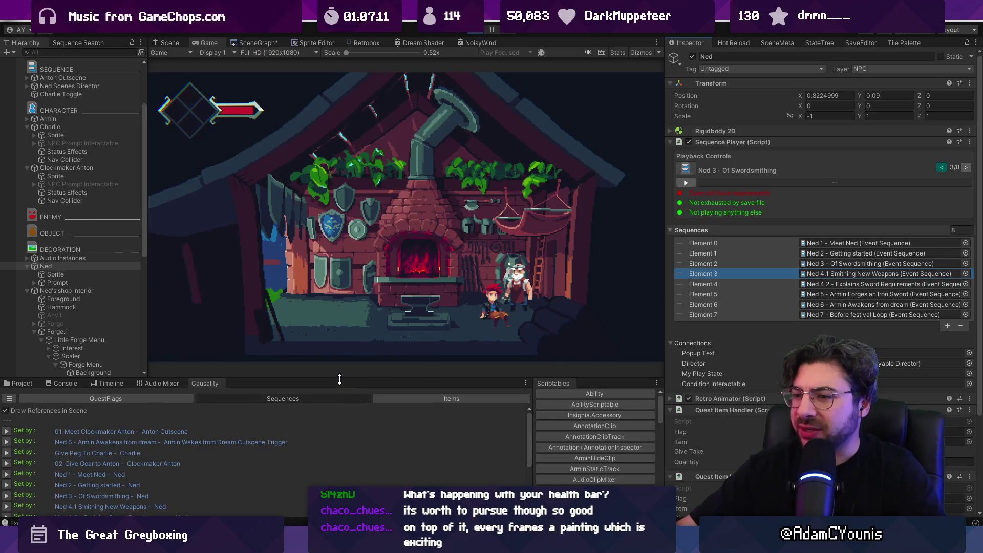
{"action": "left_click_drag", "start_coordinate": [374, 377], "coordinate": [374, 330]}
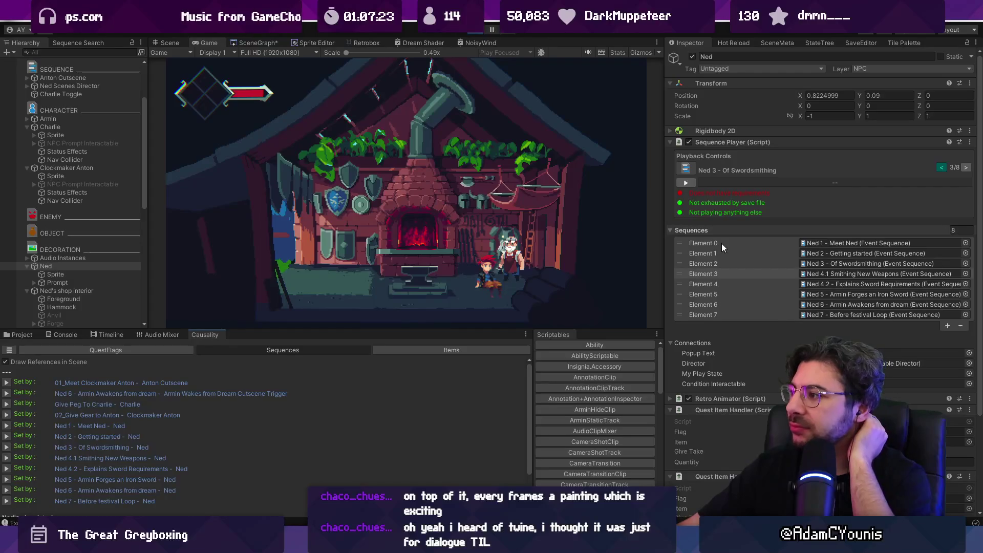
{"action": "left_click_drag", "start_coordinate": [662, 231], "coordinate": [636, 231]}
{"action": "left_click_drag", "start_coordinate": [471, 329], "coordinate": [471, 339]}
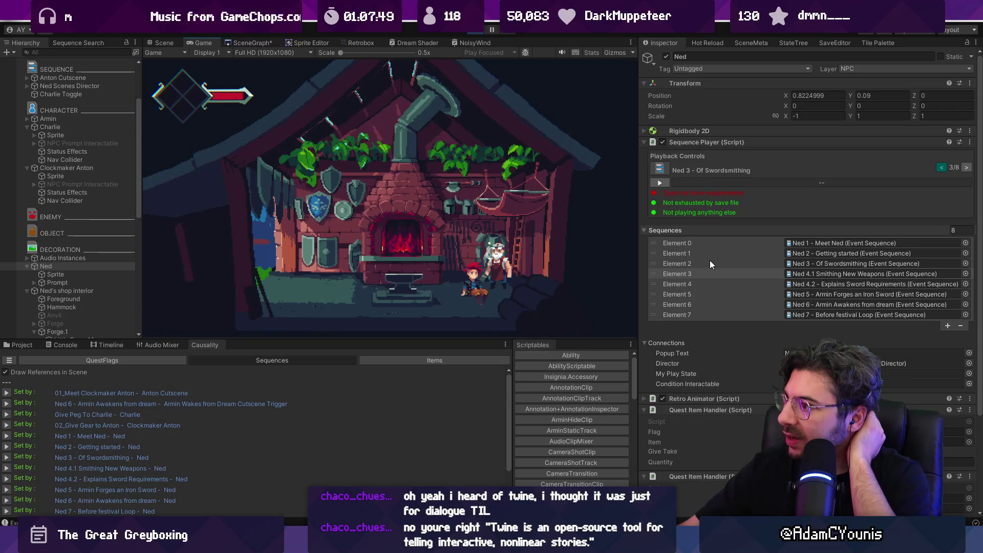
- Collapse and re-expand Ned's Sequences list, then switch to the Pixlr E flowchart sketch
{"action": "left_click", "coordinate": [666, 230]}
{"action": "left_click", "coordinate": [669, 232]}
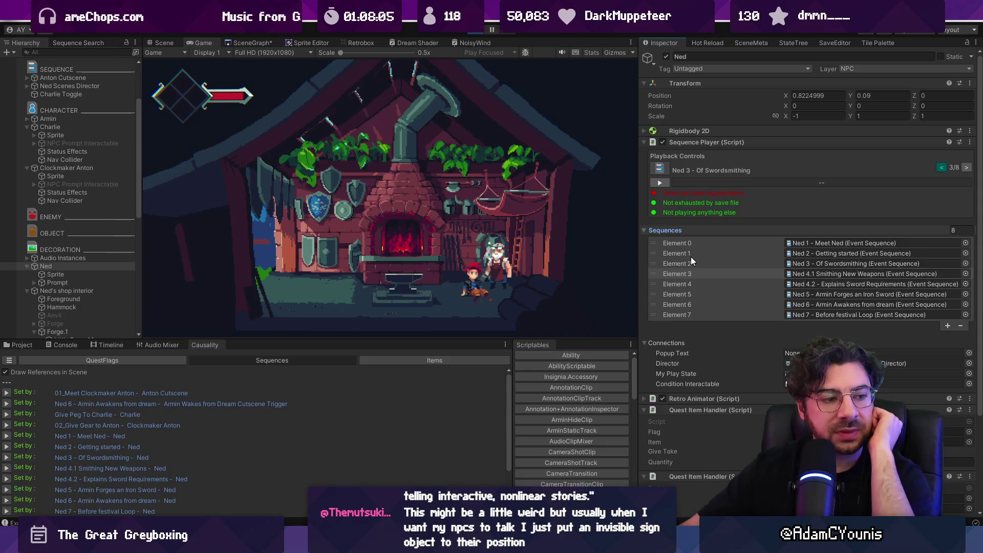
{"action": "key", "text": "alt+Tab"}
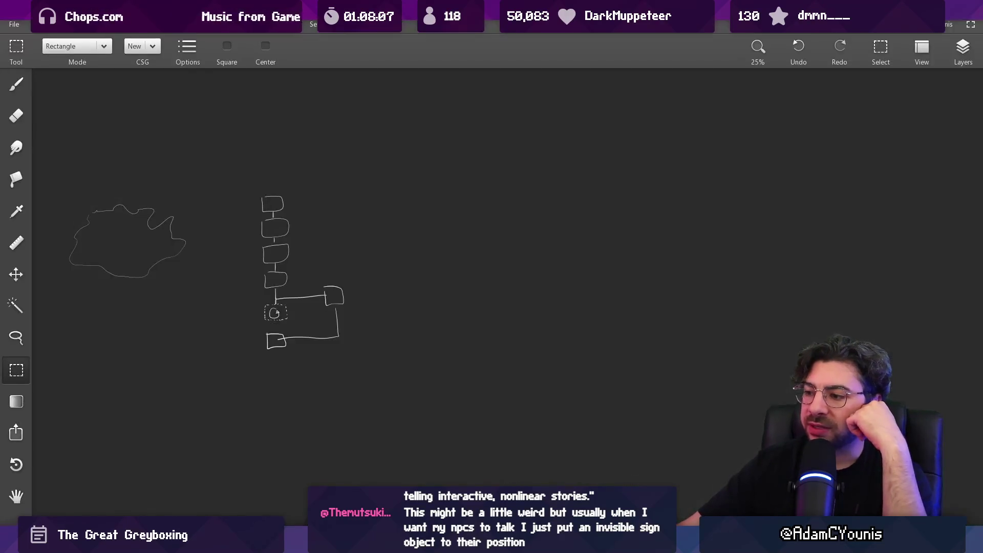
- Zoom around the Pixlr E sketch and box-select its stacked flowchart boxes before returning to Unity
{"action": "scroll", "coordinate": [281, 288], "scroll_direction": "up", "scroll_amount": 3}
{"action": "scroll", "coordinate": [259, 153], "scroll_direction": "down", "scroll_amount": 2}
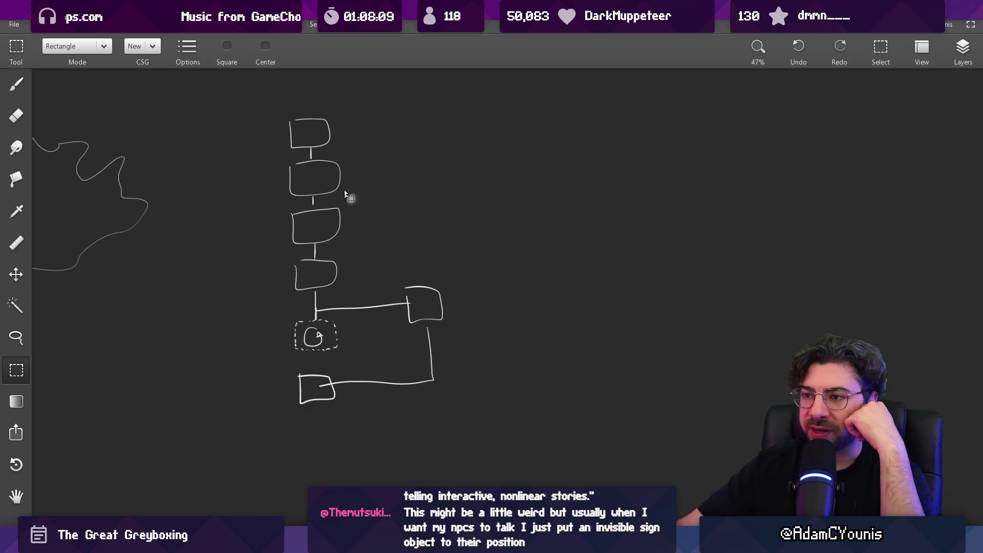
{"action": "mouse_move", "coordinate": [328, 101]}
{"action": "left_mouse_down"}
{"action": "mouse_move", "coordinate": [253, 114]}
{"action": "mouse_move", "coordinate": [311, 166]}
{"action": "mouse_move", "coordinate": [395, 410]}
{"action": "mouse_move", "coordinate": [222, 221]}
{"action": "mouse_move", "coordinate": [436, 439]}
{"action": "mouse_move", "coordinate": [465, 424]}
{"action": "left_mouse_up"}
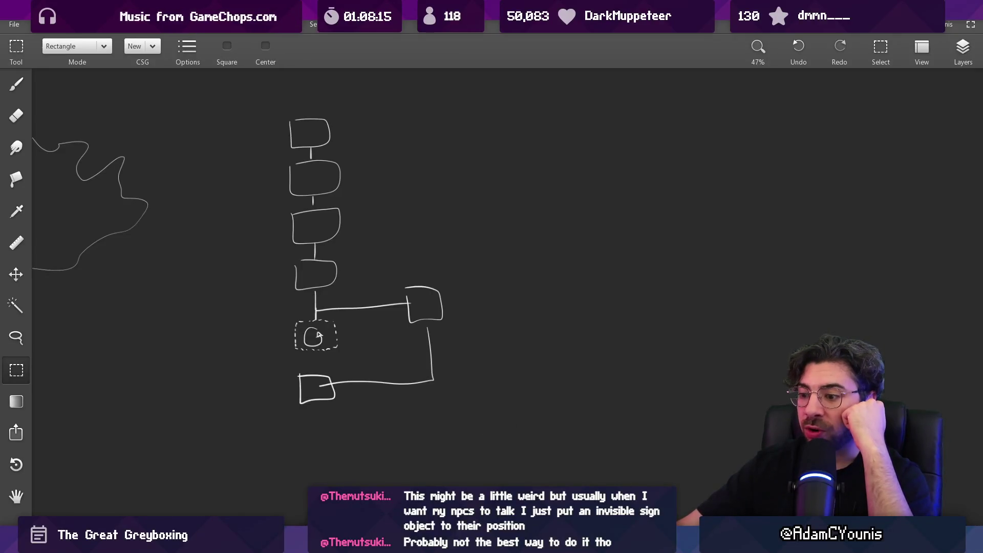
{"action": "key", "text": "alt+Tab"}
{"action": "key", "text": "alt+Tab"}
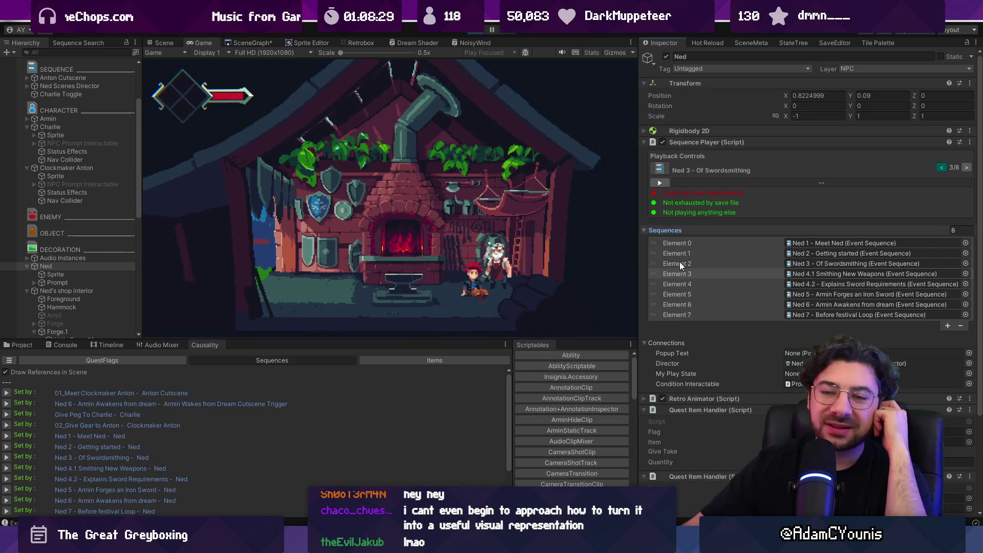
- Enlarge the Game view and step the Sequences entries from Ned 3 - Of Swordsmithing down to Element 6
{"action": "mouse_move", "coordinate": [497, 343]}
{"action": "left_mouse_down"}
{"action": "mouse_move", "coordinate": [498, 352]}
{"action": "mouse_move", "coordinate": [510, 330]}
{"action": "mouse_move", "coordinate": [467, 304]}
{"action": "left_mouse_up"}
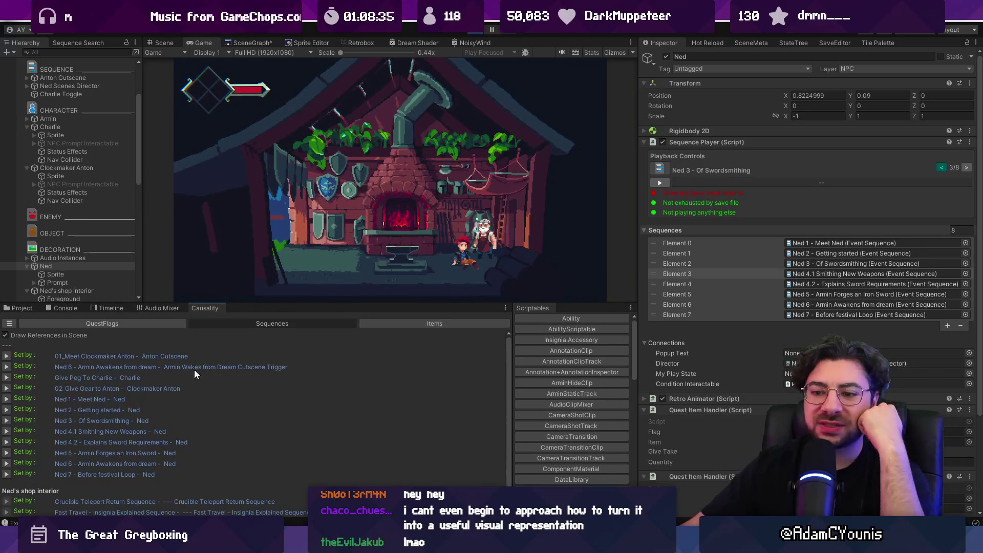
{"action": "scroll", "coordinate": [168, 381], "scroll_direction": "down", "scroll_amount": 2}
{"action": "scroll", "coordinate": [161, 381], "scroll_direction": "up", "scroll_amount": 2}
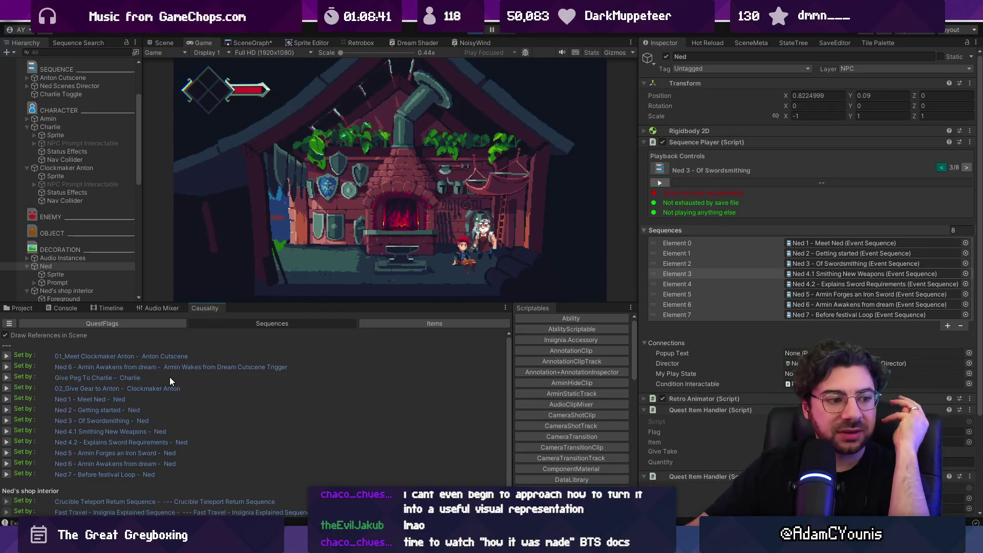
{"action": "left_click", "coordinate": [813, 263]}
{"action": "left_click_drag", "start_coordinate": [812, 275], "coordinate": [806, 303]}
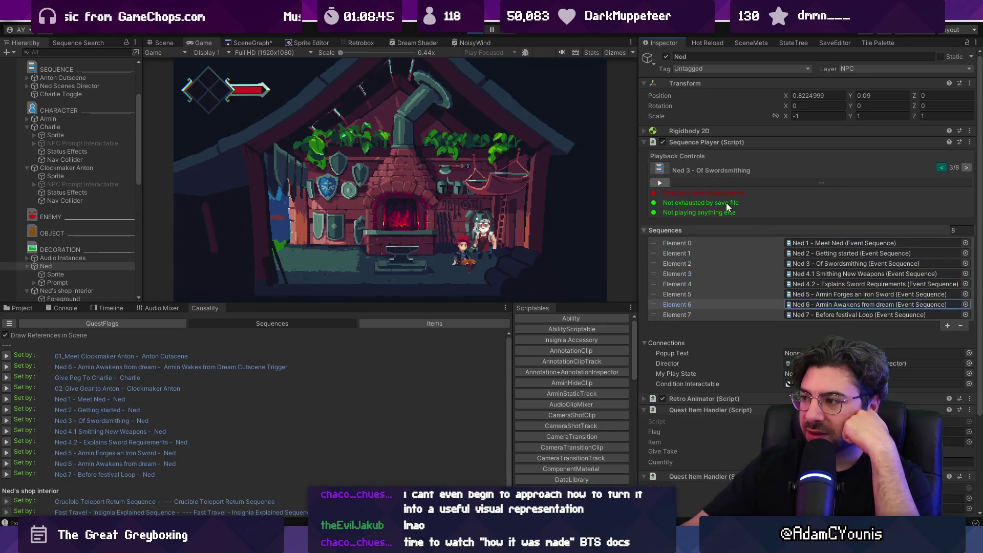
- Step the preview back to Ned 1 - Meet Ned, then forward again to Ned 3 - Of Swordsmithing
{"action": "left_click", "coordinate": [942, 167]}
{"action": "left_click", "coordinate": [941, 167]}
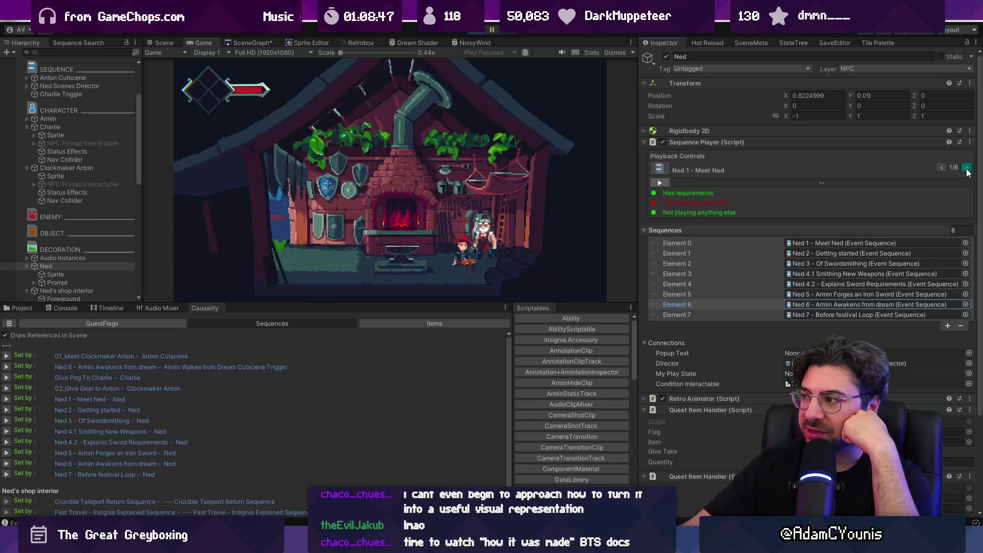
{"action": "left_click", "coordinate": [966, 169]}
{"action": "left_click", "coordinate": [966, 169]}
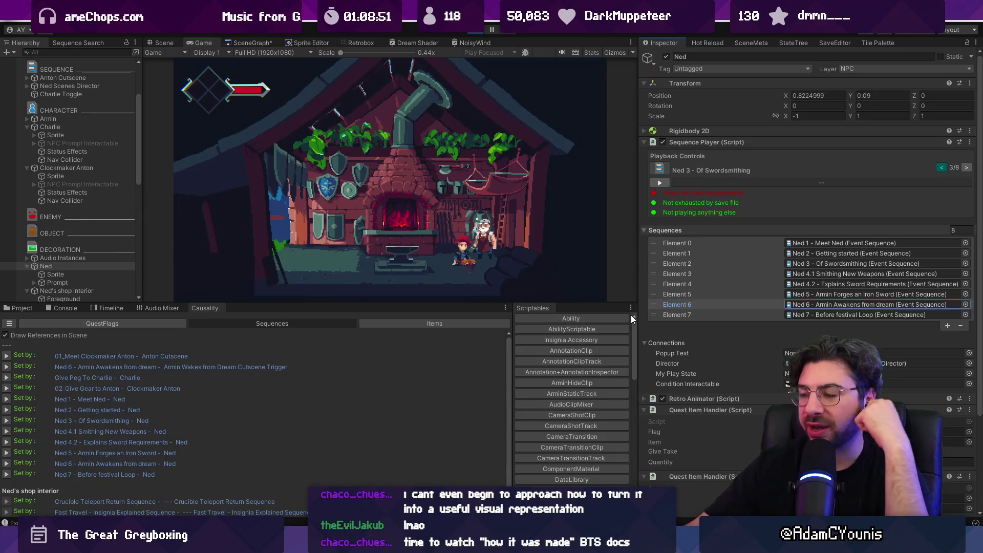
- Collapse and re-expand Ned's Sequences list, then bring up Engine.cs in Visual Studio Code
{"action": "left_click", "coordinate": [645, 228]}
{"action": "left_click", "coordinate": [644, 229]}
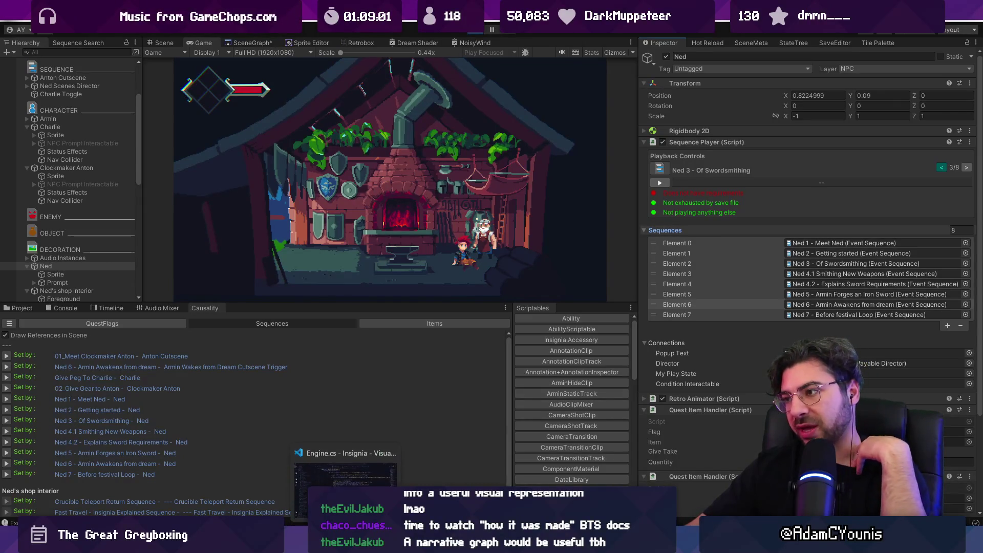
{"action": "left_click", "coordinate": [379, 457]}
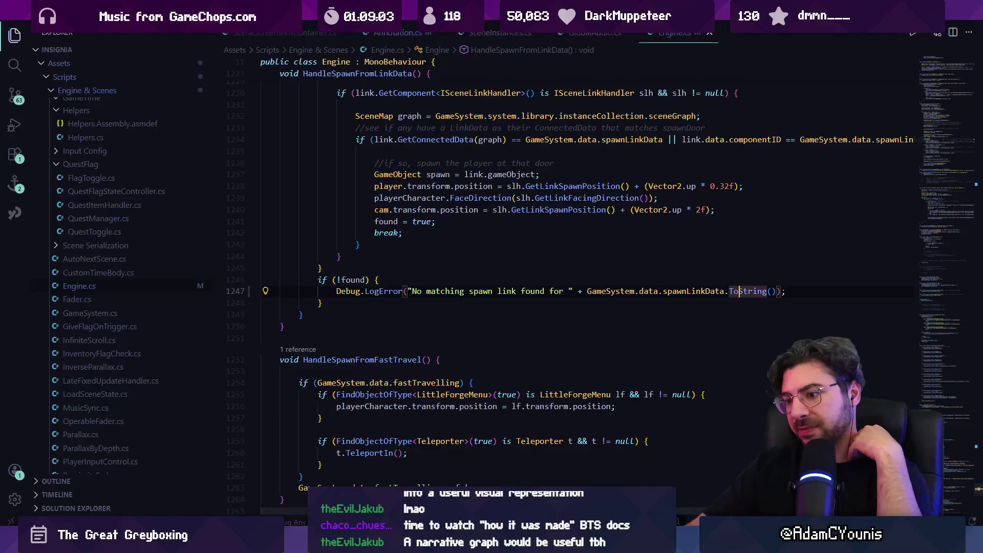
- After reading HandleSpawnFromLinkData's missing-spawn-link error logging in Engine.cs, return to Unity
{"action": "key", "text": "alt+Tab"}
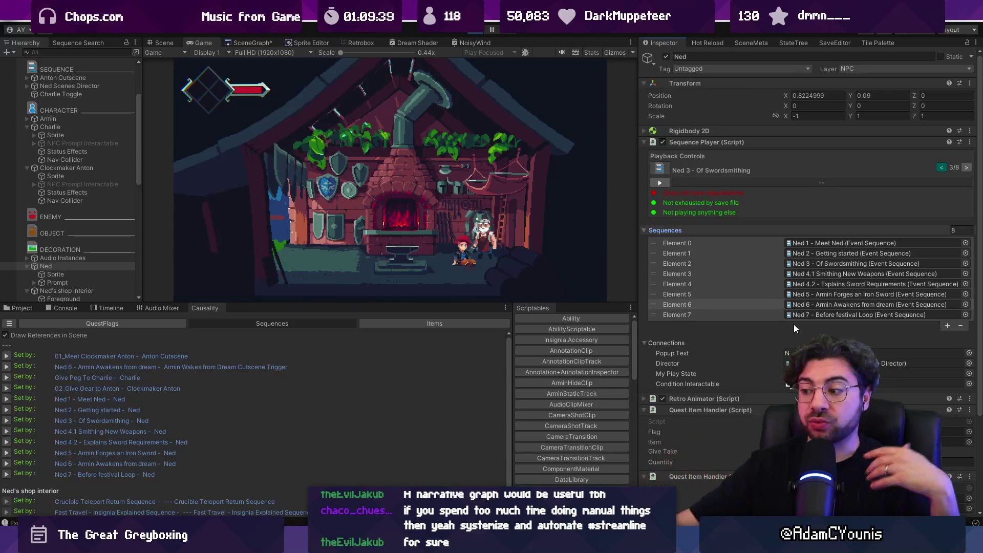
- Flip to the FigJam Chapter 2 World Layout board, then back to the Pixlr E sketch, panning right
{"action": "key", "text": "alt+Tab"}
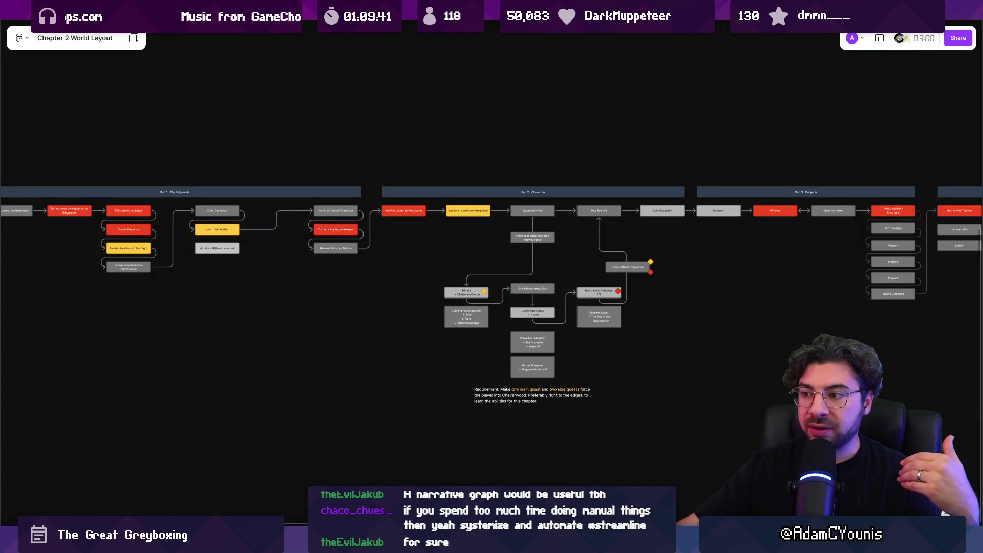
{"action": "key", "text": "alt+Tab"}
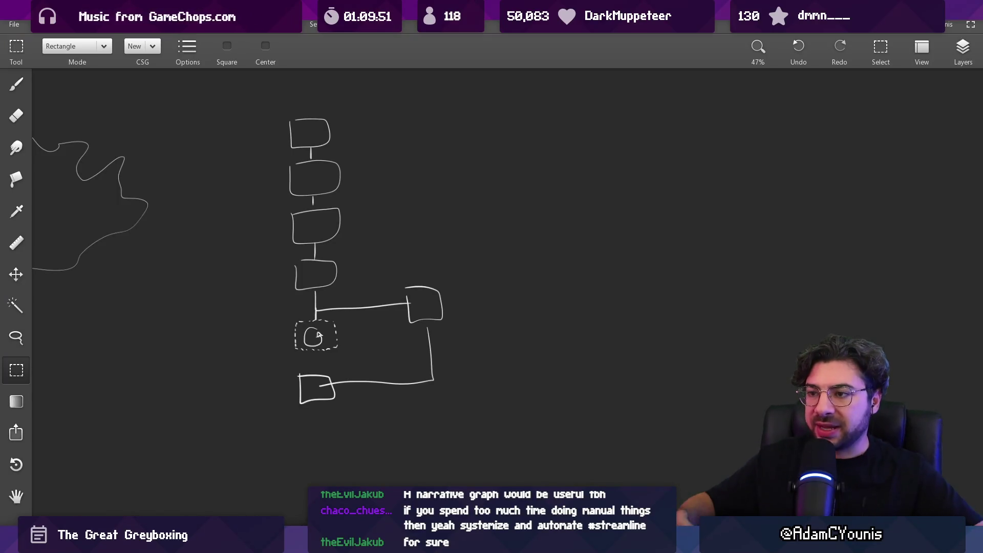
{"action": "scroll", "coordinate": [255, 208], "scroll_direction": "right", "scroll_amount": 5}
- Brush-draw two square room boxes and a vertical connecting line, undoing one stray stroke
{"action": "key", "text": "b"}
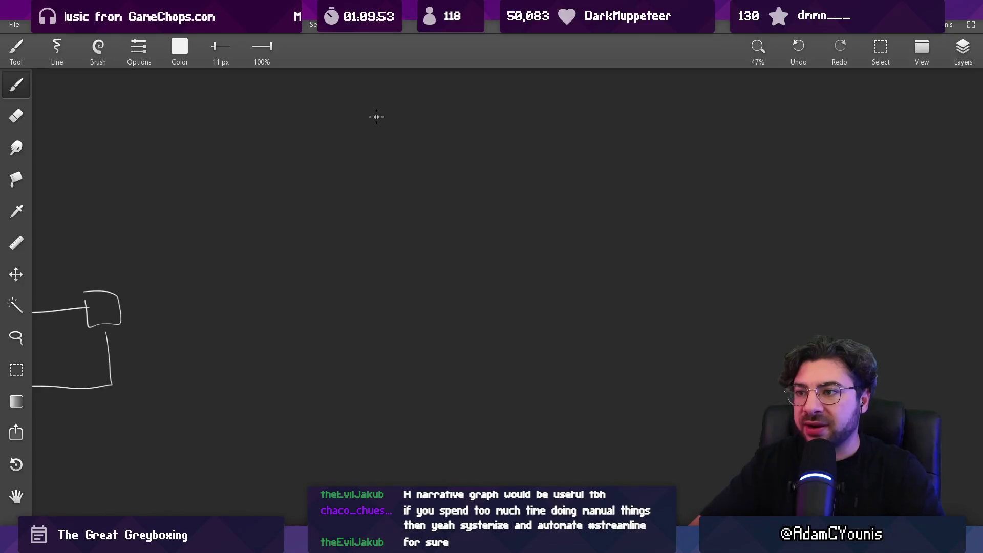
{"action": "left_click_drag", "start_coordinate": [377, 106], "coordinate": [387, 144]}
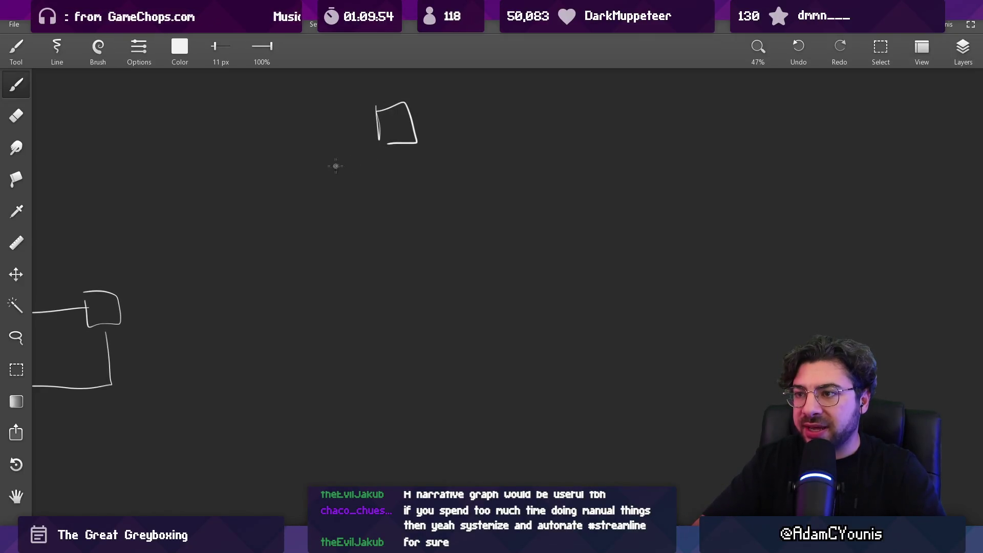
{"action": "left_click_drag", "start_coordinate": [336, 165], "coordinate": [337, 191]}
{"action": "key", "text": "ctrl+z"}
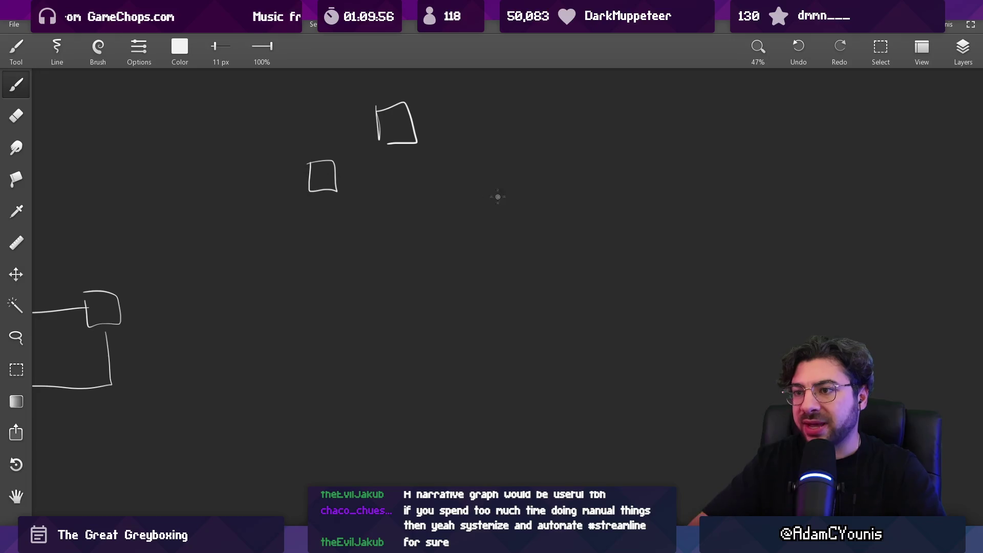
{"action": "left_click_drag", "start_coordinate": [480, 209], "coordinate": [484, 243]}
{"action": "left_click_drag", "start_coordinate": [314, 281], "coordinate": [317, 315]}
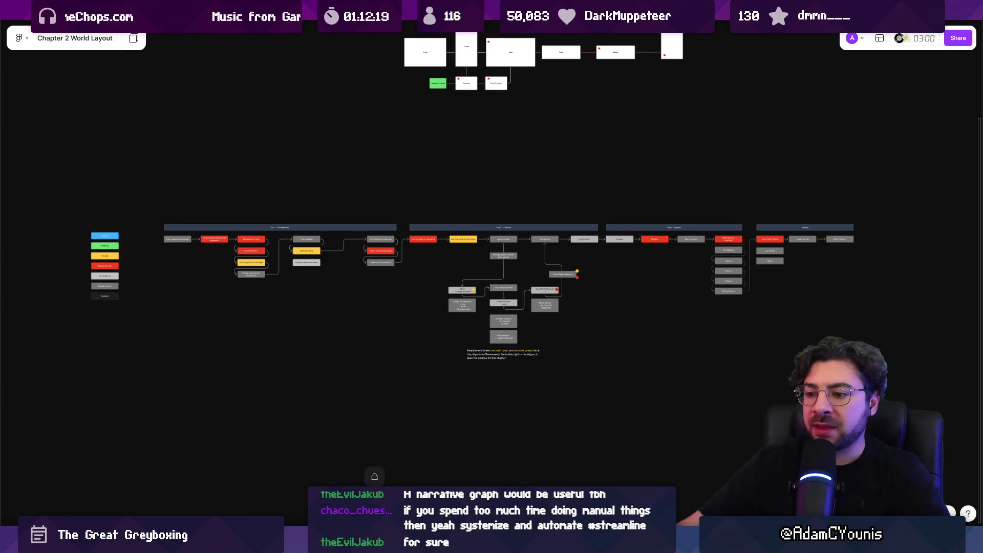
- Pan across and marquee-select the full Chapter 2 flowchart, deselect it, and go back to Unity
{"action": "mouse_move", "coordinate": [323, 543]}
{"action": "scroll", "coordinate": [256, 332], "scroll_direction": "right", "scroll_amount": 2}
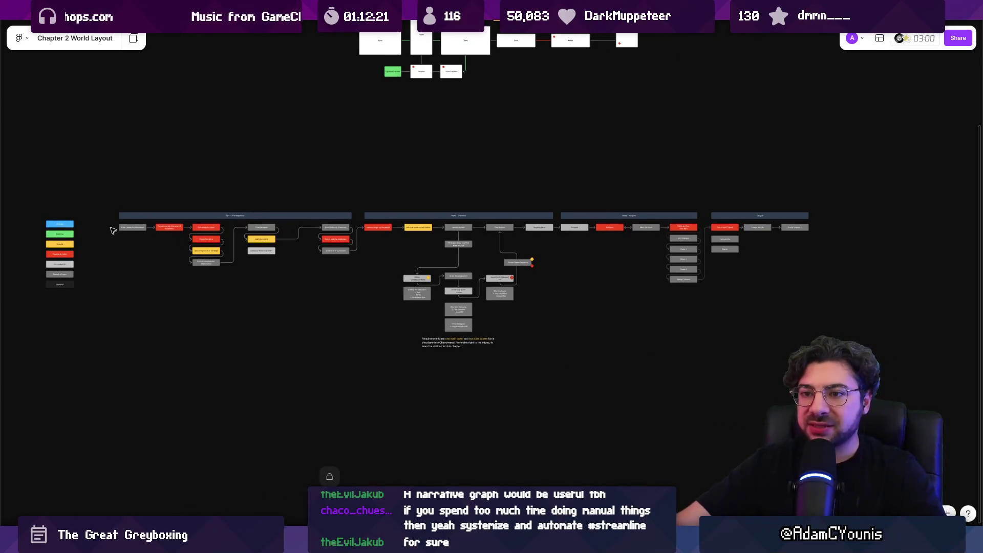
{"action": "left_click_drag", "start_coordinate": [108, 221], "coordinate": [831, 351]}
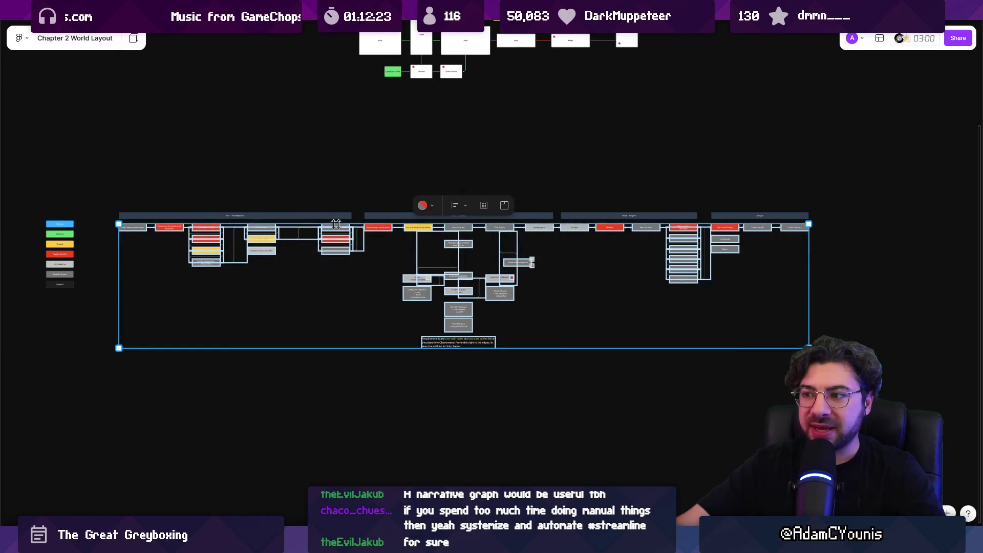
{"action": "left_click", "coordinate": [359, 338]}
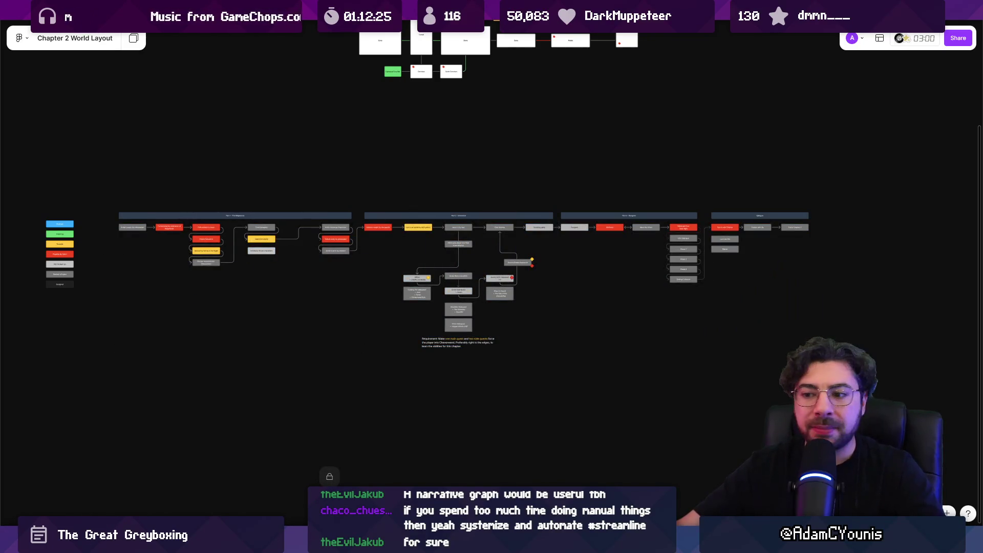
{"action": "mouse_move", "coordinate": [323, 544]}
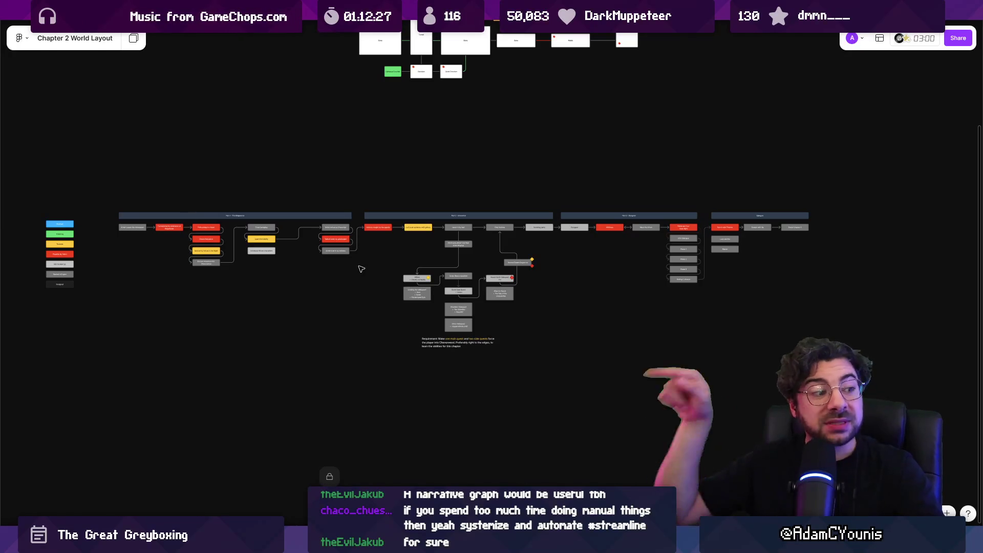
{"action": "key", "text": "alt+Tab"}
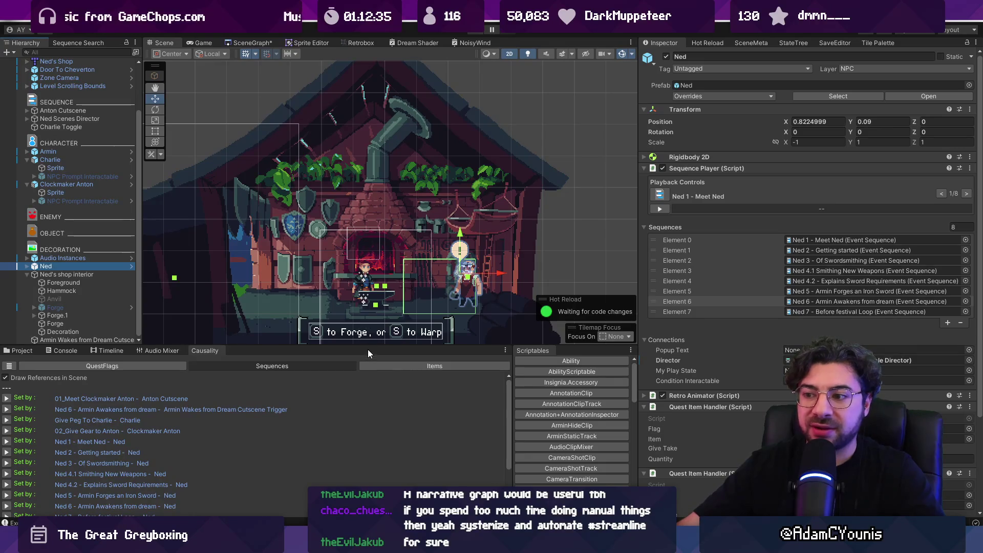
- Make the scene area taller and wider, then fit the whole scene graph of connected levels in view
{"action": "left_click_drag", "start_coordinate": [369, 347], "coordinate": [368, 367]}
{"action": "left_click_drag", "start_coordinate": [639, 169], "coordinate": [730, 169]}
{"action": "left_click", "coordinate": [283, 45]}
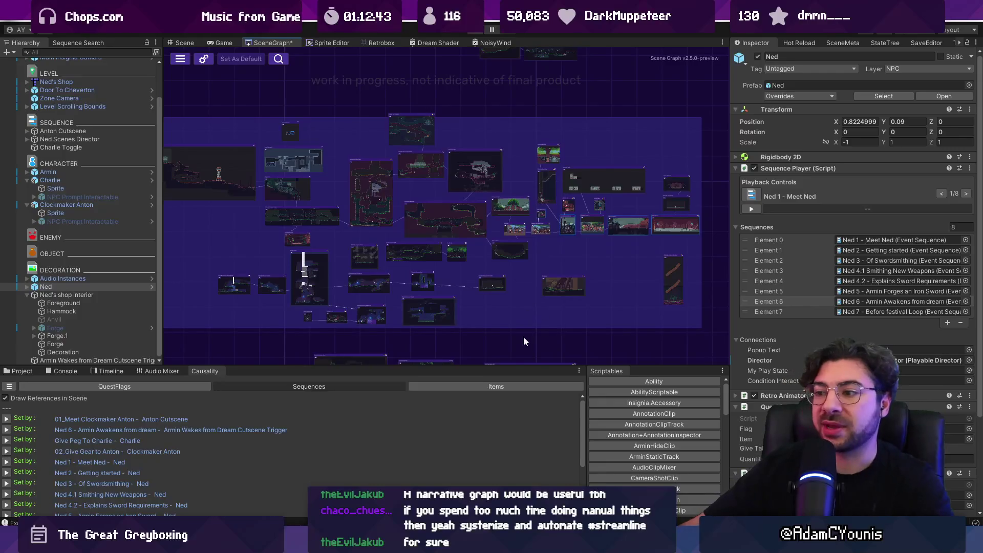
{"action": "left_click_drag", "start_coordinate": [461, 370], "coordinate": [461, 379]}
{"action": "mouse_move", "coordinate": [312, 298]}
{"action": "left_mouse_down"}
{"action": "mouse_move", "coordinate": [368, 319]}
{"action": "mouse_move", "coordinate": [340, 318]}
{"action": "left_mouse_up"}
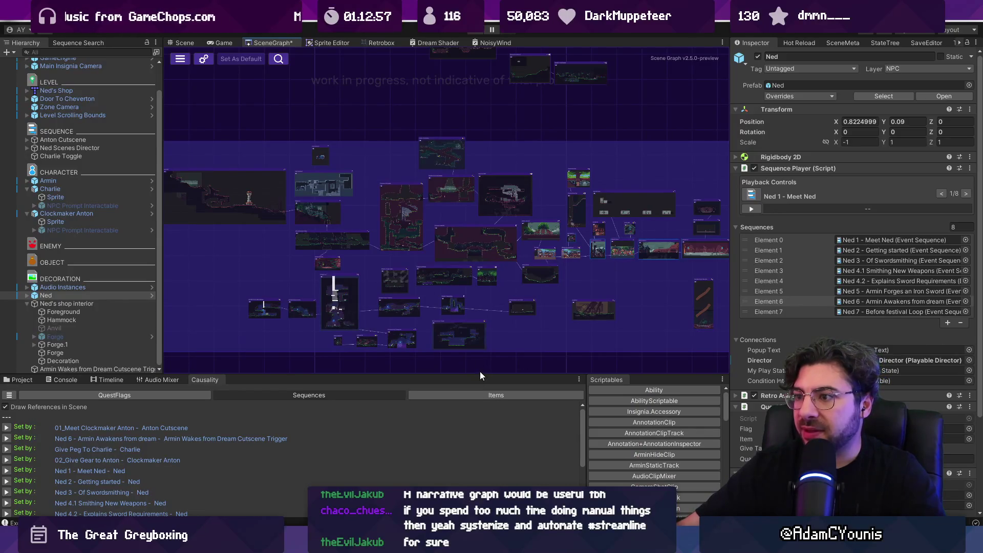
- Zoom into the Cheverton nodes, then return to the scene of Ned's shop
{"action": "scroll", "coordinate": [621, 269], "scroll_direction": "up", "scroll_amount": 6}
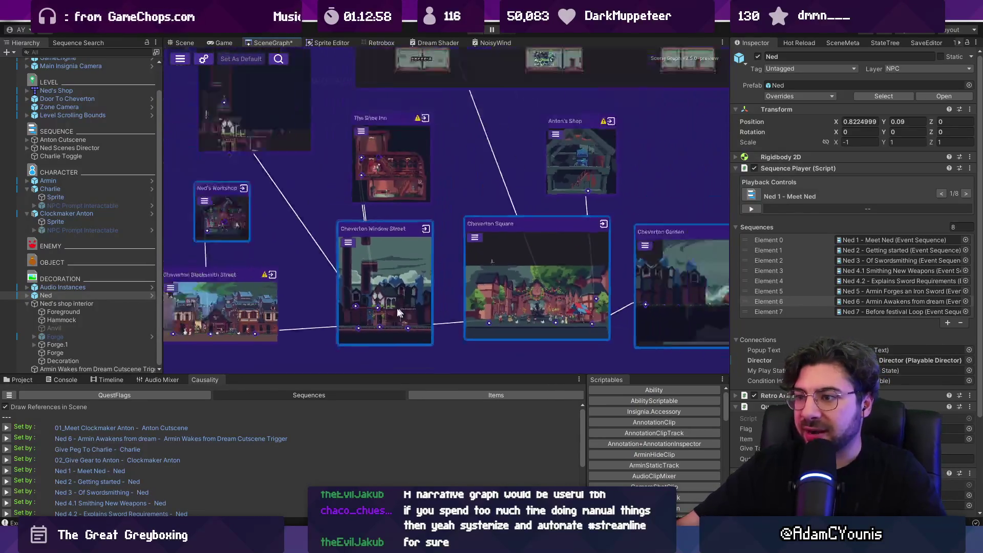
{"action": "scroll", "coordinate": [353, 225], "scroll_direction": "up", "scroll_amount": 3}
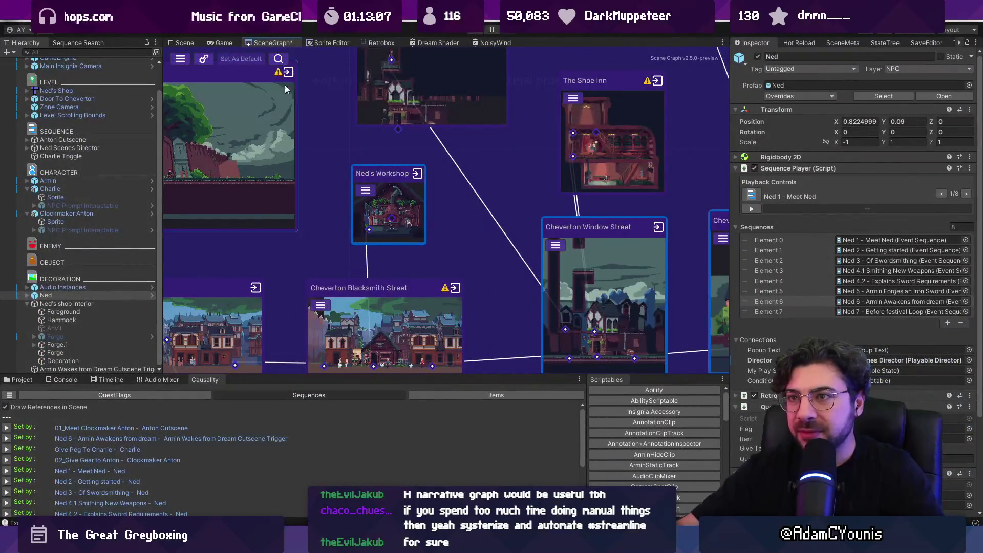
{"action": "left_click", "coordinate": [186, 43]}
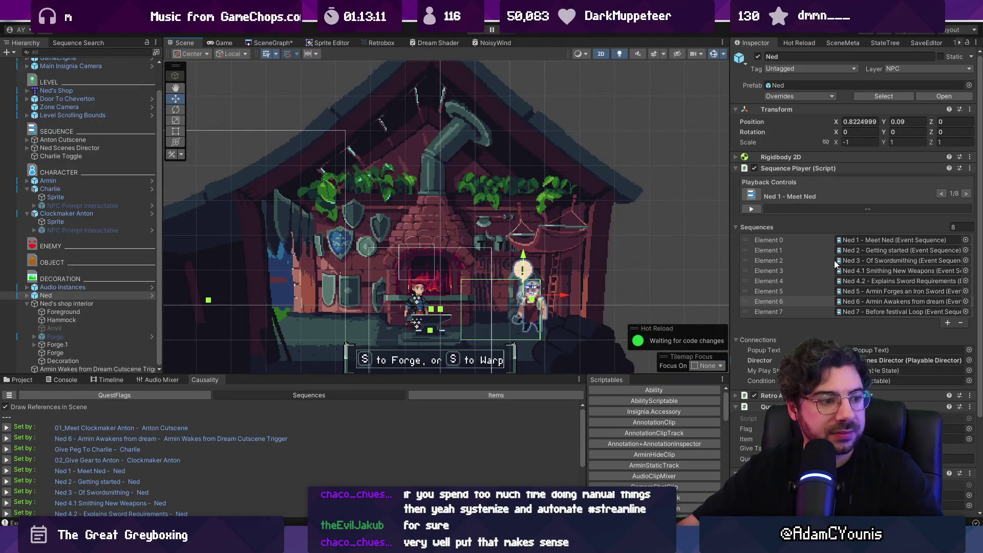
- Widen the component details, select Ned's Element 3 sequence slot, and enter Play mode with Ctrl+P
{"action": "left_click_drag", "start_coordinate": [730, 280], "coordinate": [697, 279]}
{"action": "left_click", "coordinate": [842, 271]}
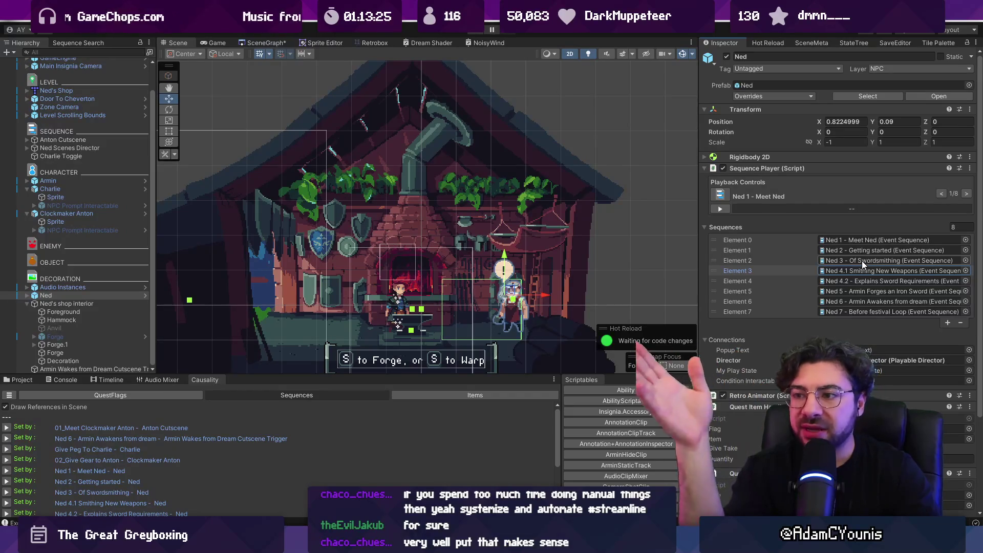
{"action": "key", "text": "ctrl+p"}
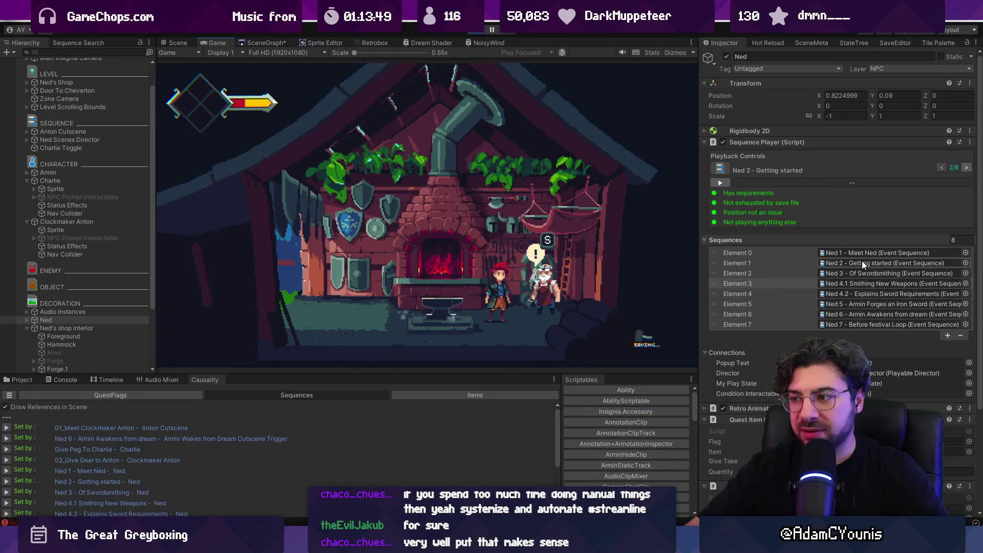
- Start Ned's Getting started sequence, then view the in-game journal and world map
{"action": "key", "text": "s"}
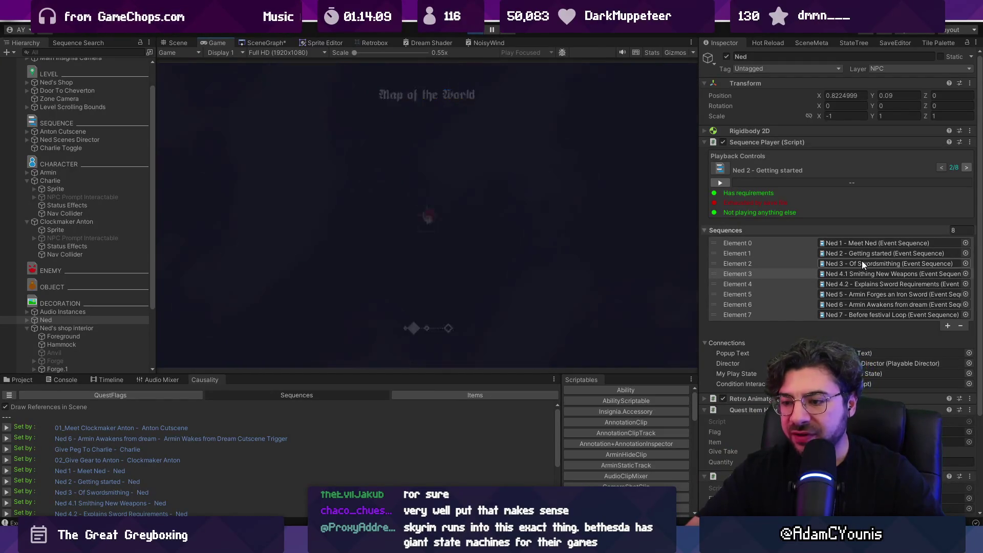
{"action": "key", "text": "Escape"}
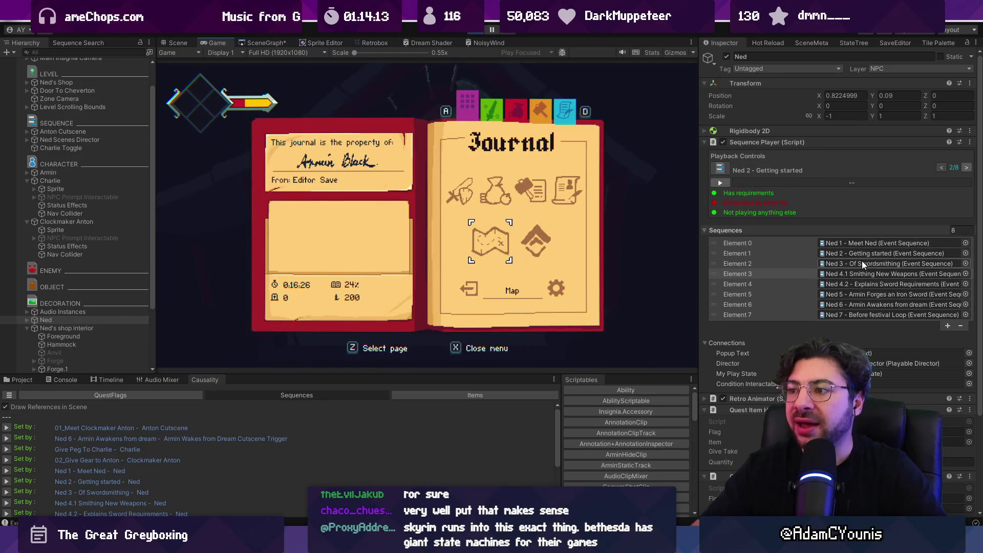
{"action": "key", "text": "z"}
{"action": "key", "text": "x"}
{"action": "key", "text": "x"}
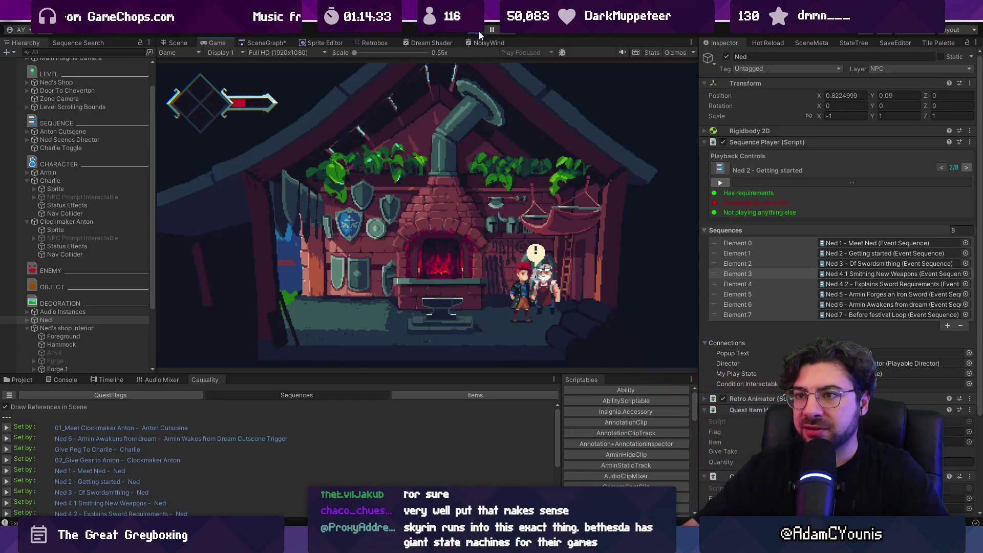
- Pause and resume the game, then stop Play mode to return to editing
{"action": "left_click", "coordinate": [489, 31]}
{"action": "left_click", "coordinate": [490, 31]}
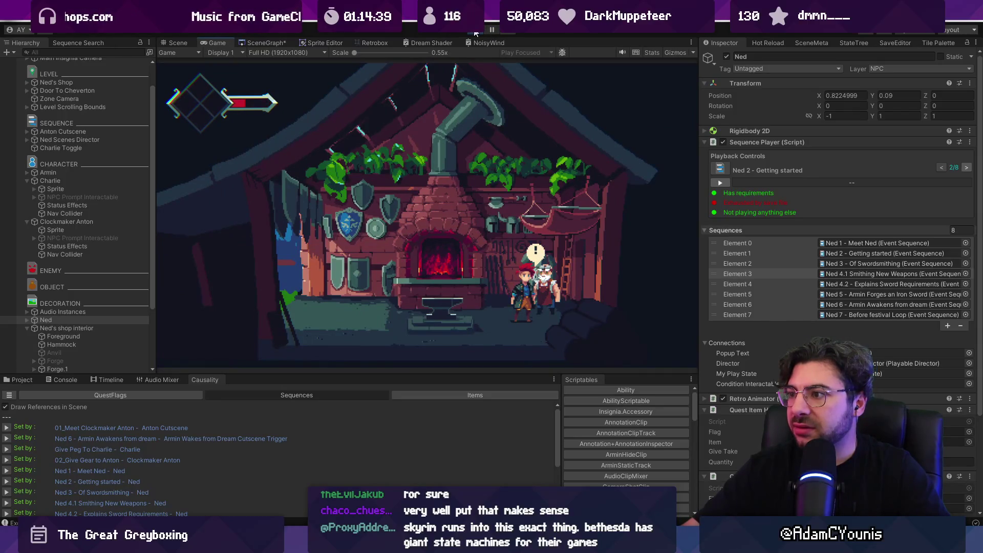
{"action": "key", "text": "ctrl+p"}
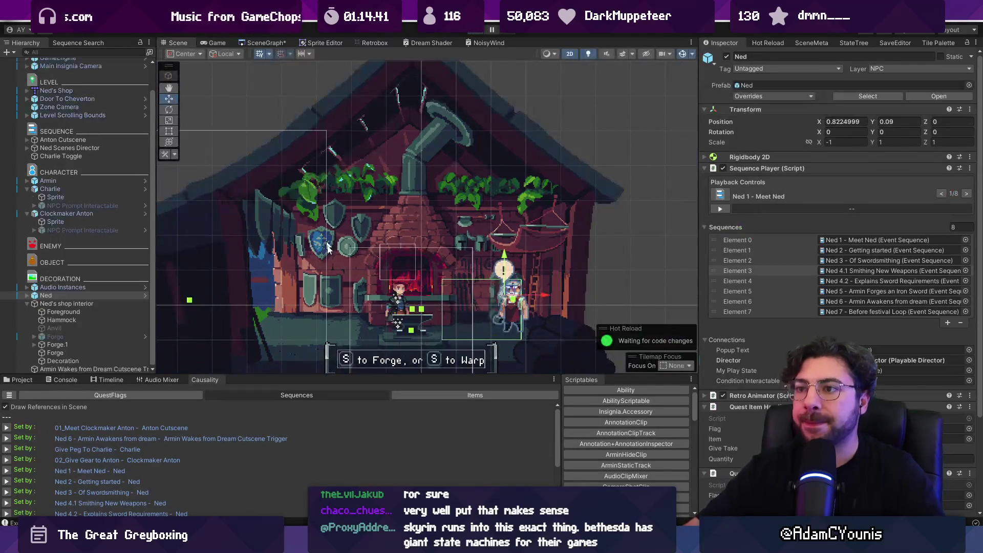
- Search the project assets, open 03_Give Peg To Charlie, and follow its link to The Fete Solstice quest in a wider Inspector
{"action": "left_click", "coordinate": [840, 271]}
{"action": "type", "text": "charli"}
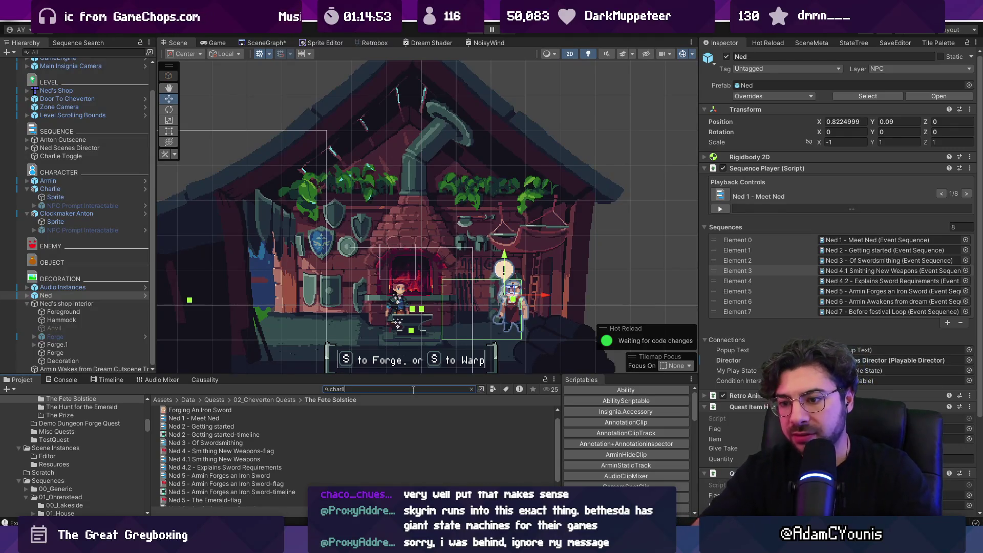
{"action": "type", "text": "e"}
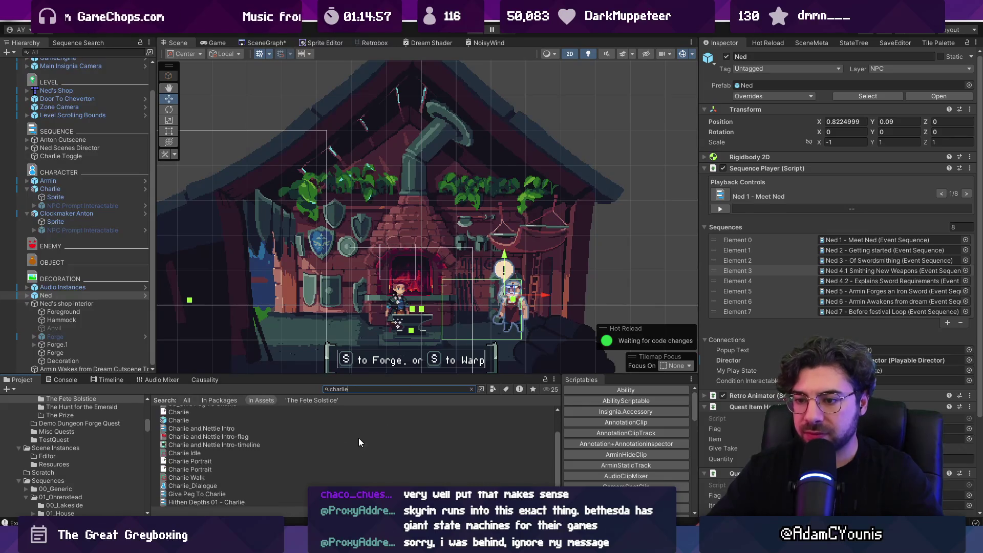
{"action": "left_click", "coordinate": [241, 439]}
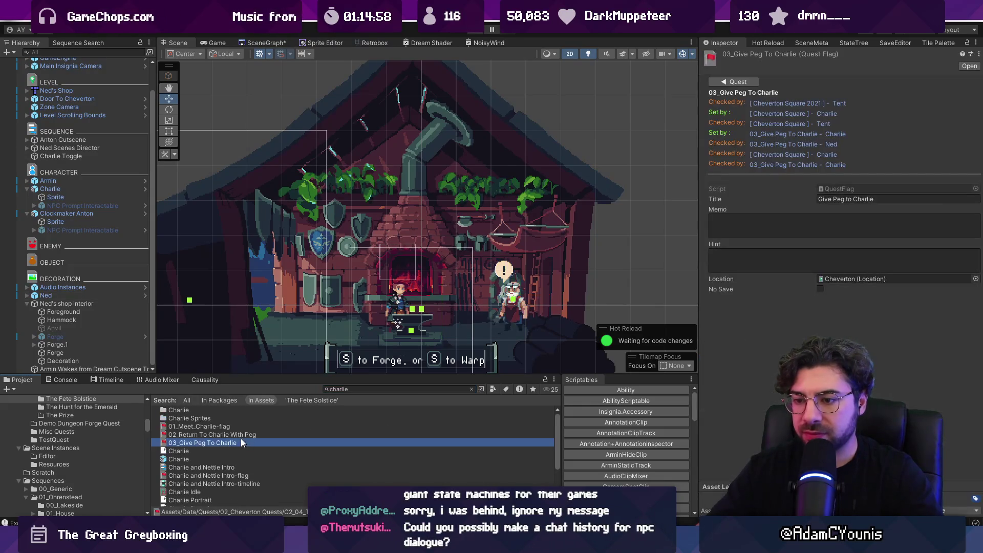
{"action": "left_click", "coordinate": [733, 83]}
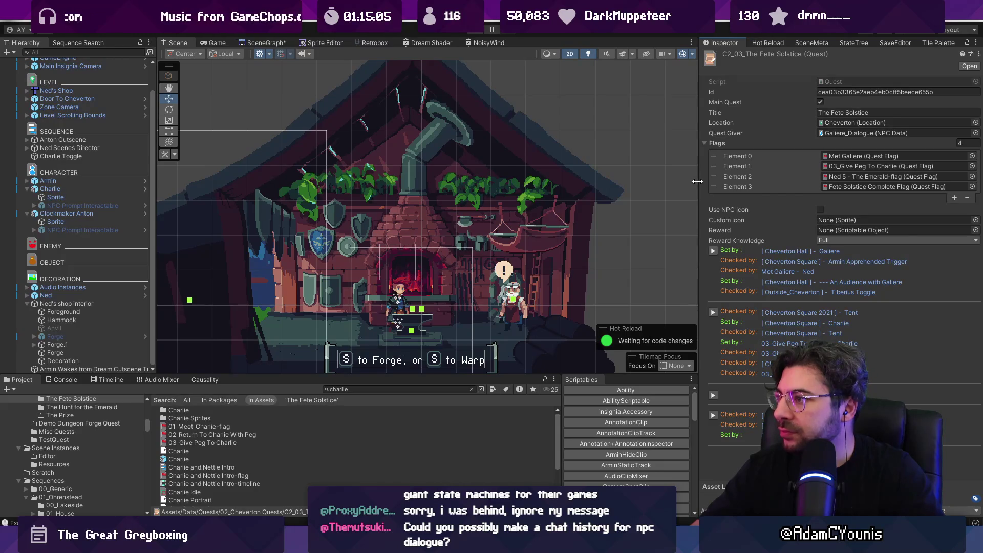
{"action": "left_click_drag", "start_coordinate": [698, 183], "coordinate": [642, 176]}
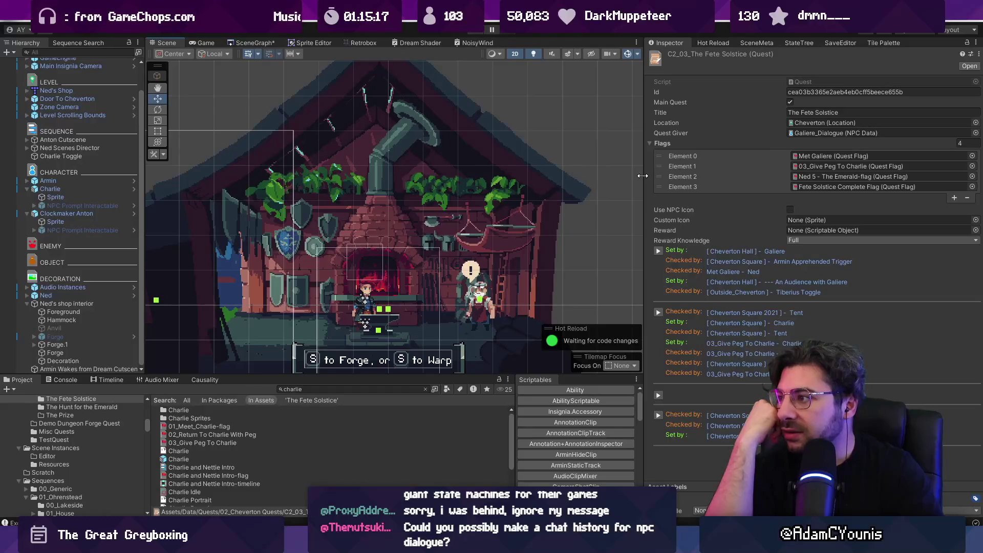
{"action": "double_click", "coordinate": [815, 165]}
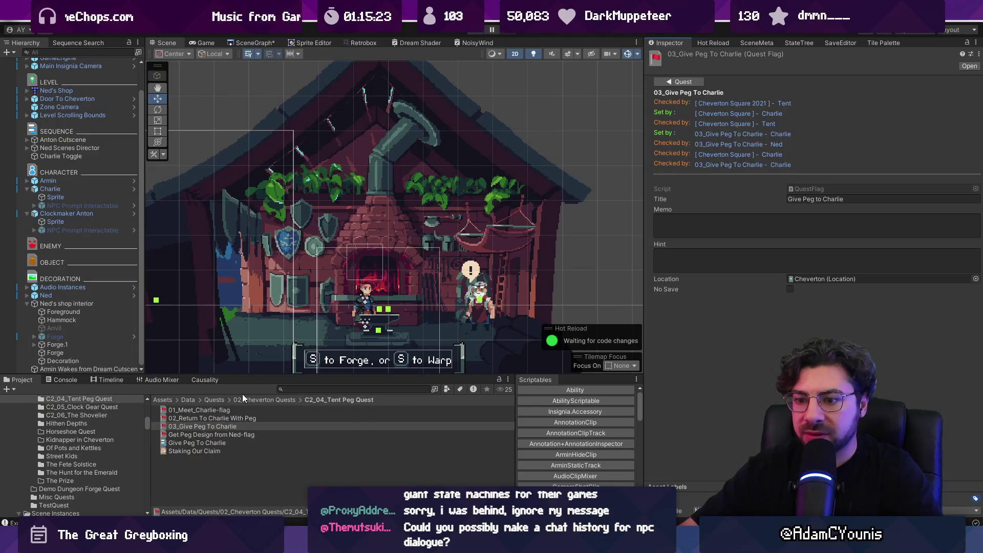
- Step from Staking Our Claim through its flags to 02_Return To Charlie With Peg's setters and checkers
{"action": "left_click", "coordinate": [207, 450]}
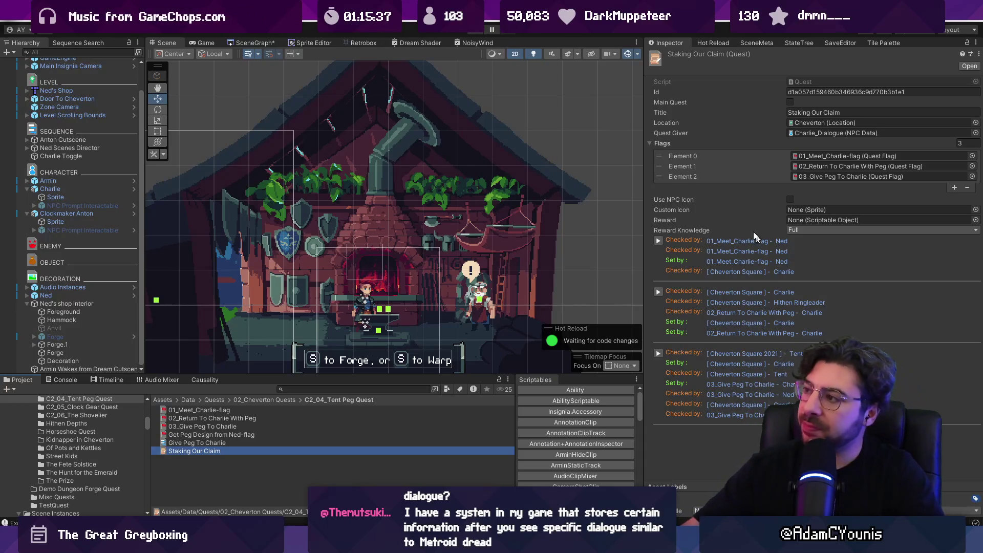
{"action": "left_click", "coordinate": [830, 169]}
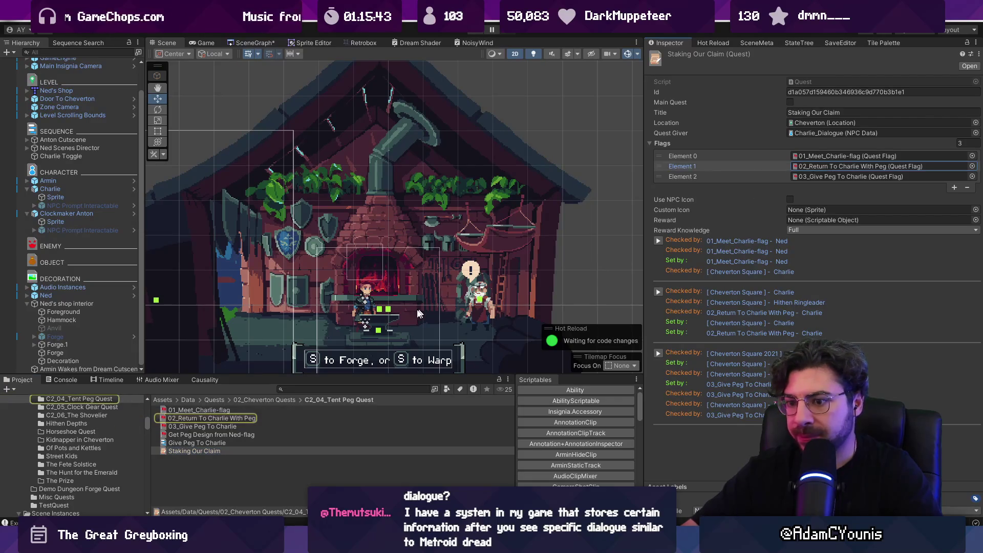
{"action": "left_click", "coordinate": [232, 424]}
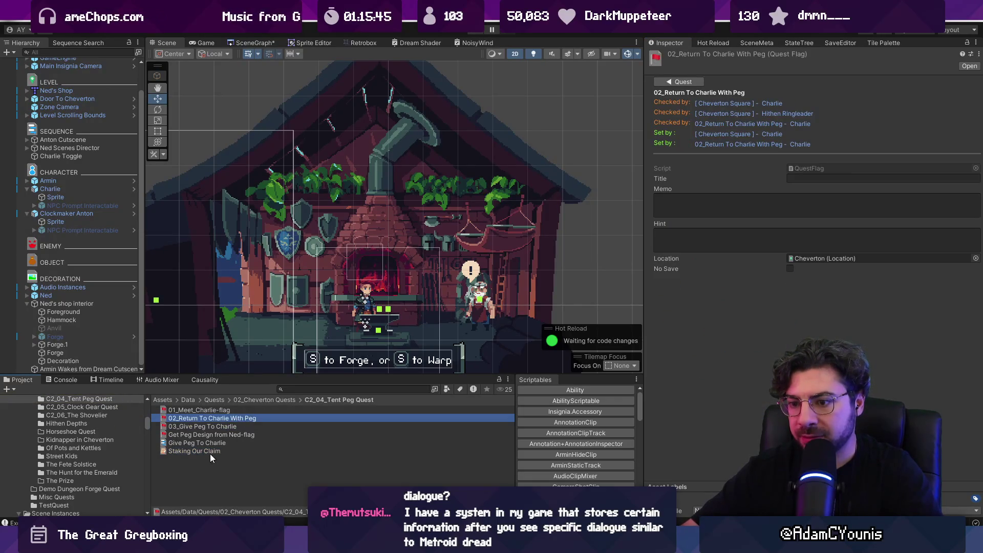
{"action": "left_click", "coordinate": [210, 452]}
{"action": "left_click", "coordinate": [222, 419]}
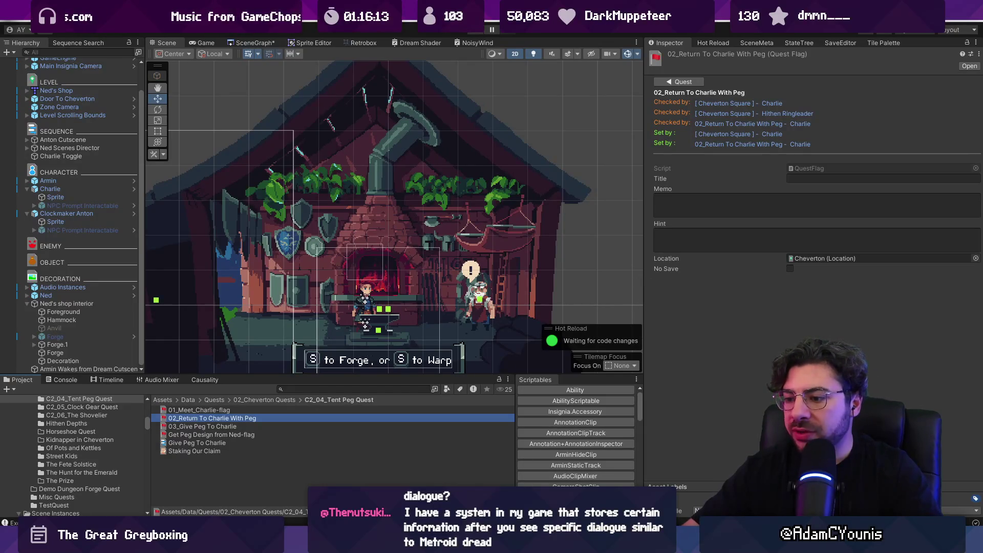
- Switch to the browser and open the Insignia Story Map's Chapter 2 - Cheverton page
{"action": "left_click", "coordinate": [435, 542]}
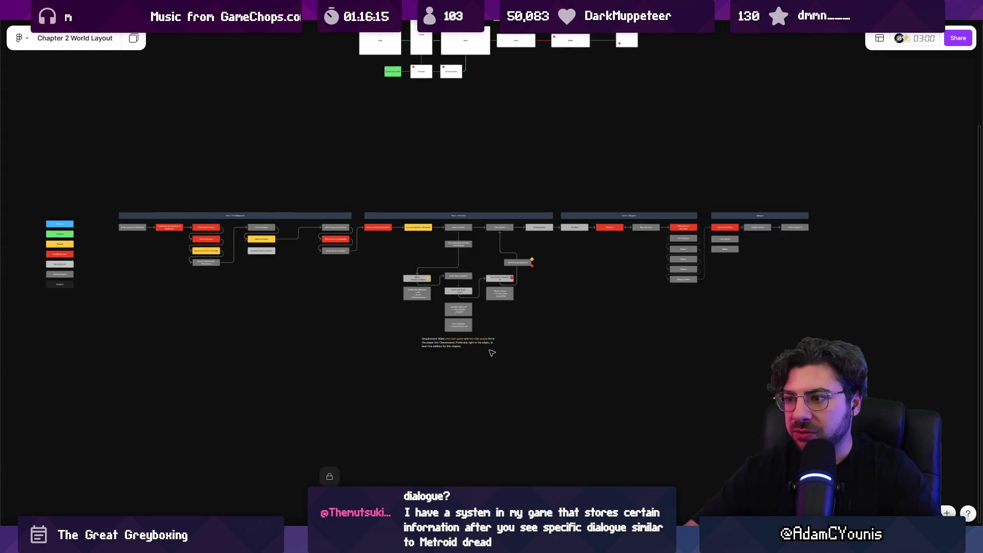
{"action": "scroll", "coordinate": [505, 306], "scroll_direction": "down", "scroll_amount": 4}
{"action": "key", "text": "super"}
{"action": "key", "text": "Escape"}
{"action": "scroll", "coordinate": [384, 291], "scroll_direction": "up", "scroll_amount": 4}
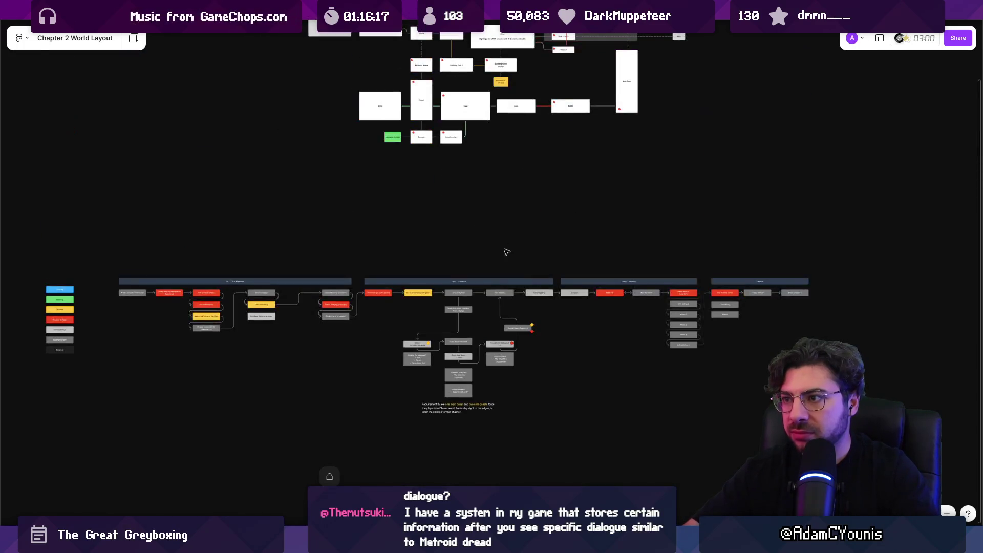
{"action": "scroll", "coordinate": [385, 291], "scroll_direction": "down", "scroll_amount": 3}
{"action": "left_click", "coordinate": [433, 8]}
{"action": "left_click", "coordinate": [364, 8]}
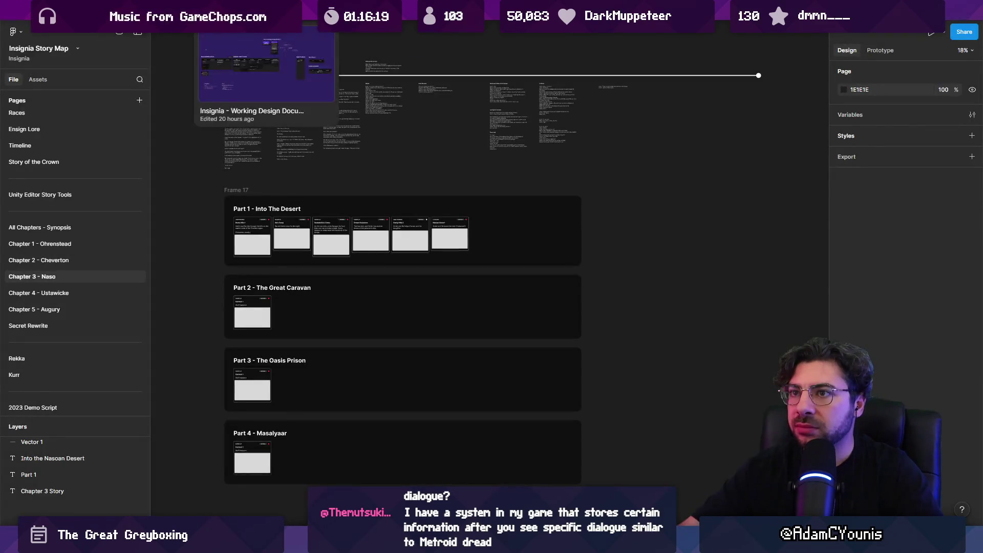
{"action": "scroll", "coordinate": [408, 215], "scroll_direction": "down", "scroll_amount": 5}
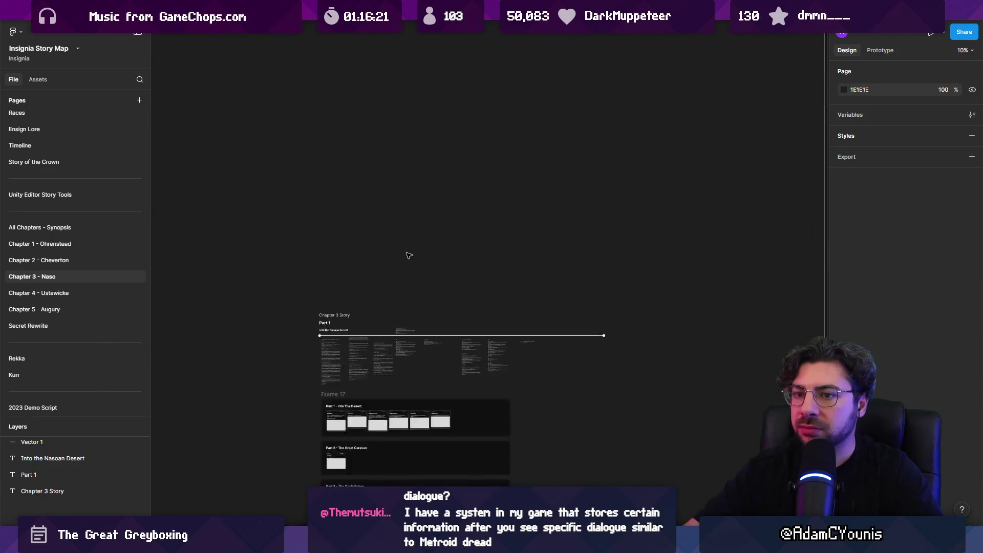
{"action": "left_click", "coordinate": [101, 258]}
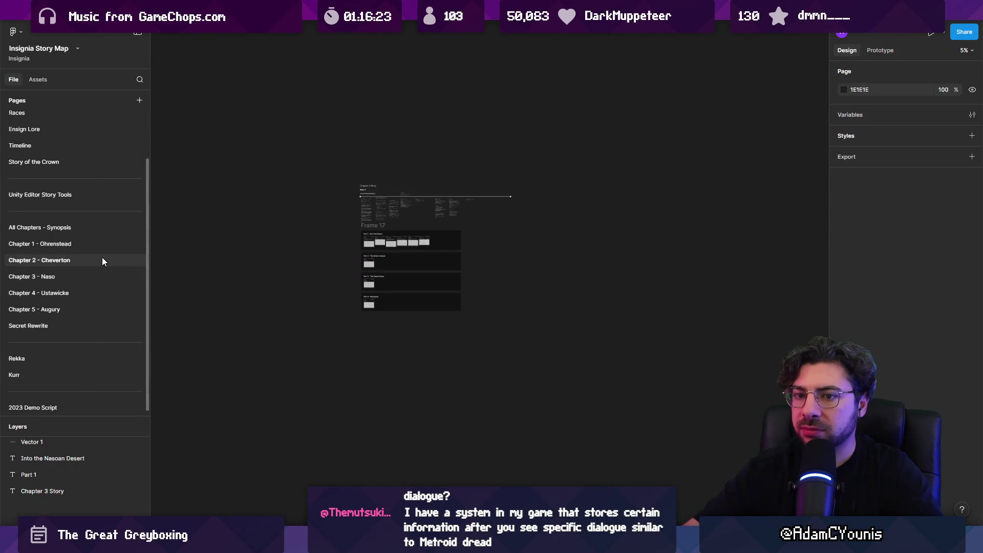
{"action": "scroll", "coordinate": [332, 291], "scroll_direction": "down", "scroll_amount": 5}
{"action": "scroll", "coordinate": [358, 281], "scroll_direction": "up", "scroll_amount": 5}
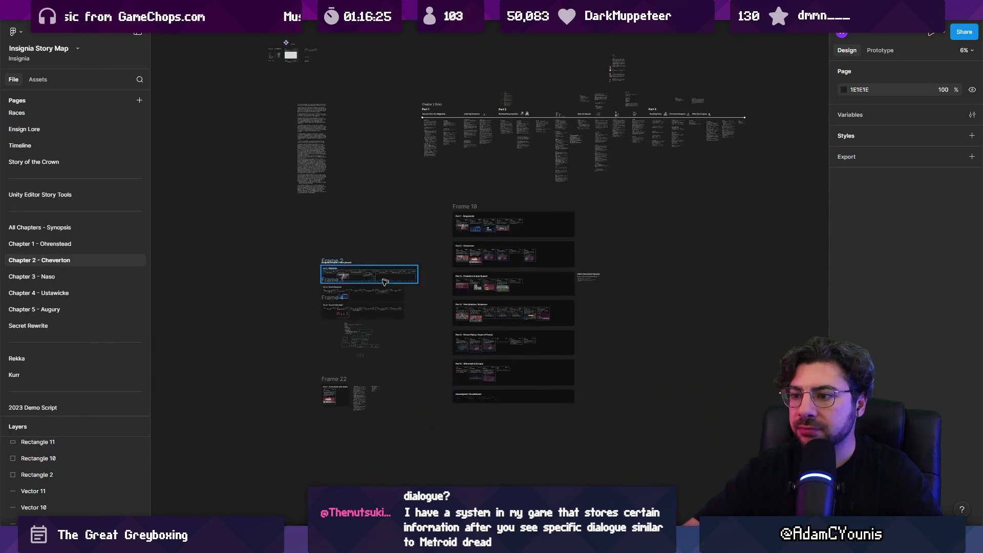
- Return to the Chapter 2 World Layout board and select Ned's node inside Cheverton
{"action": "mouse_move", "coordinate": [648, 7]}
{"action": "left_click", "coordinate": [533, 8]}
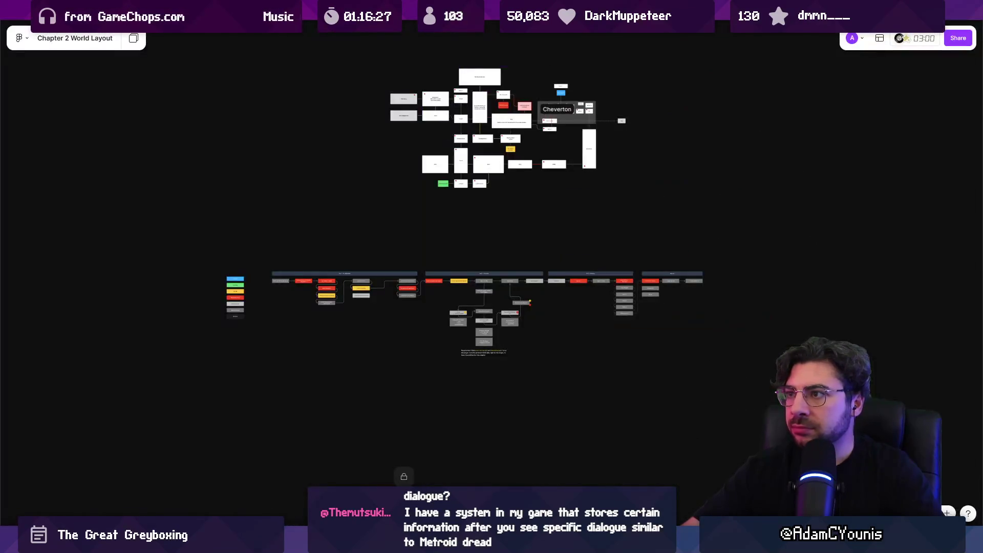
{"action": "scroll", "coordinate": [385, 255], "scroll_direction": "up", "scroll_amount": 5}
{"action": "scroll", "coordinate": [385, 254], "scroll_direction": "down", "scroll_amount": 2}
{"action": "scroll", "coordinate": [385, 254], "scroll_direction": "up", "scroll_amount": 4}
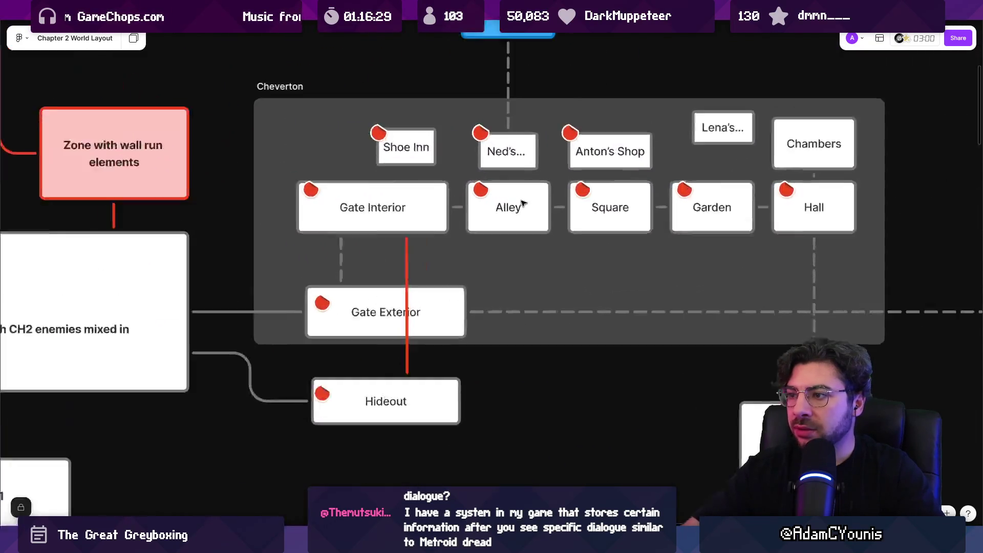
{"action": "left_click", "coordinate": [509, 137]}
{"action": "scroll", "coordinate": [510, 137], "scroll_direction": "down", "scroll_amount": 4}
{"action": "scroll", "coordinate": [559, 183], "scroll_direction": "up", "scroll_amount": 5}
{"action": "scroll", "coordinate": [560, 183], "scroll_direction": "left", "scroll_amount": 8}
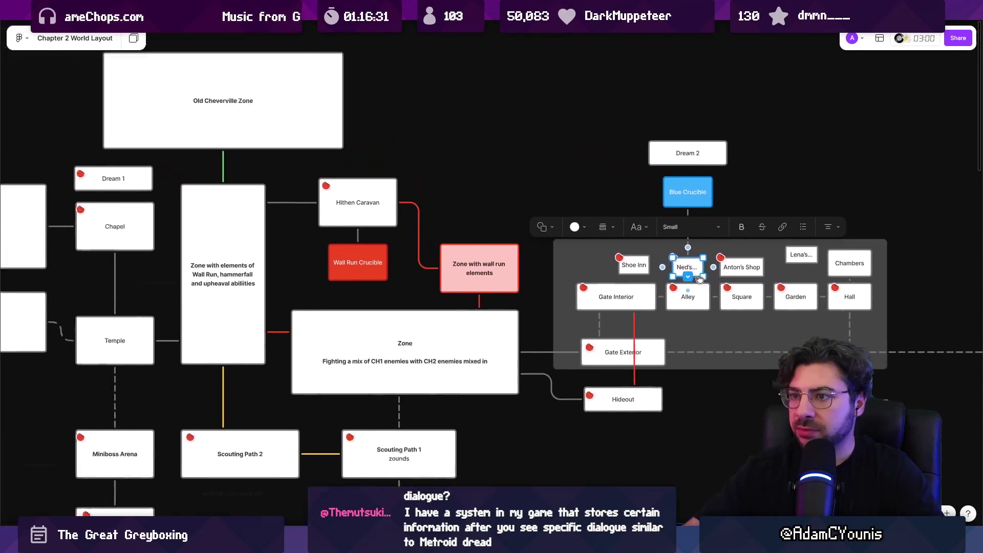
- Select Hithen Caravan, then the Wall Run Crucible and Zone with wall run elements nodes together
{"action": "left_click", "coordinate": [445, 235]}
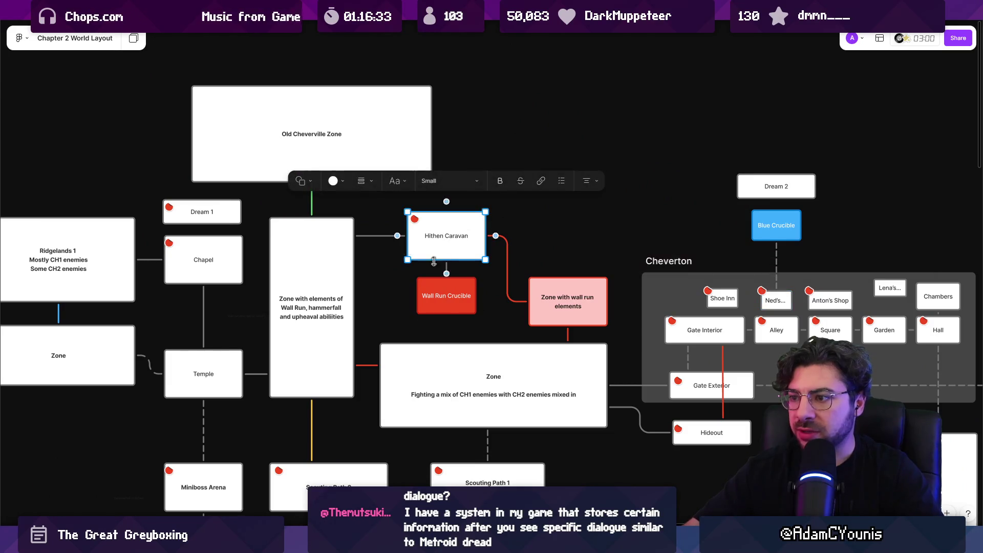
{"action": "scroll", "coordinate": [455, 216], "scroll_direction": "right", "scroll_amount": 4}
{"action": "scroll", "coordinate": [455, 215], "scroll_direction": "down", "scroll_amount": 2}
{"action": "scroll", "coordinate": [455, 216], "scroll_direction": "right", "scroll_amount": 3}
{"action": "scroll", "coordinate": [455, 215], "scroll_direction": "down", "scroll_amount": 1}
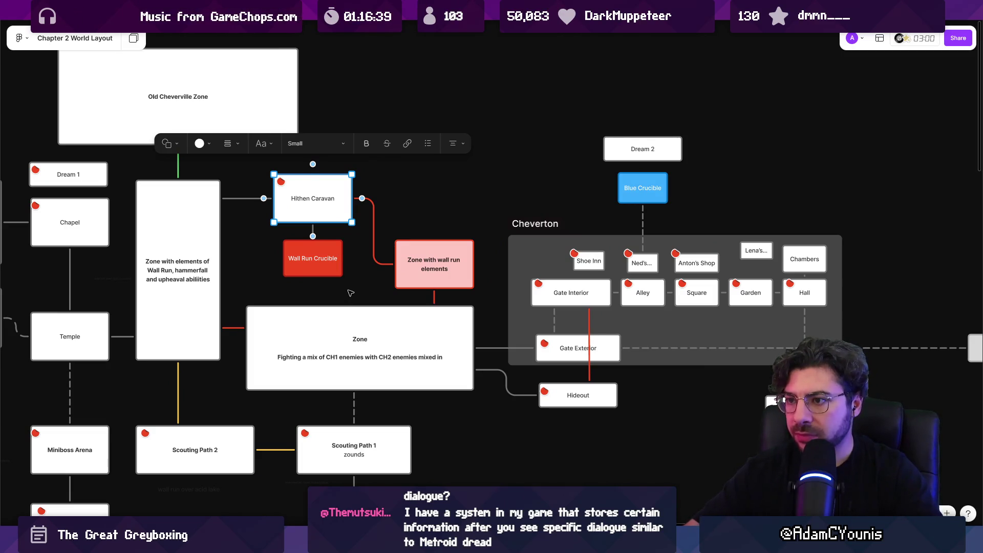
{"action": "scroll", "coordinate": [427, 267], "scroll_direction": "up", "scroll_amount": 3}
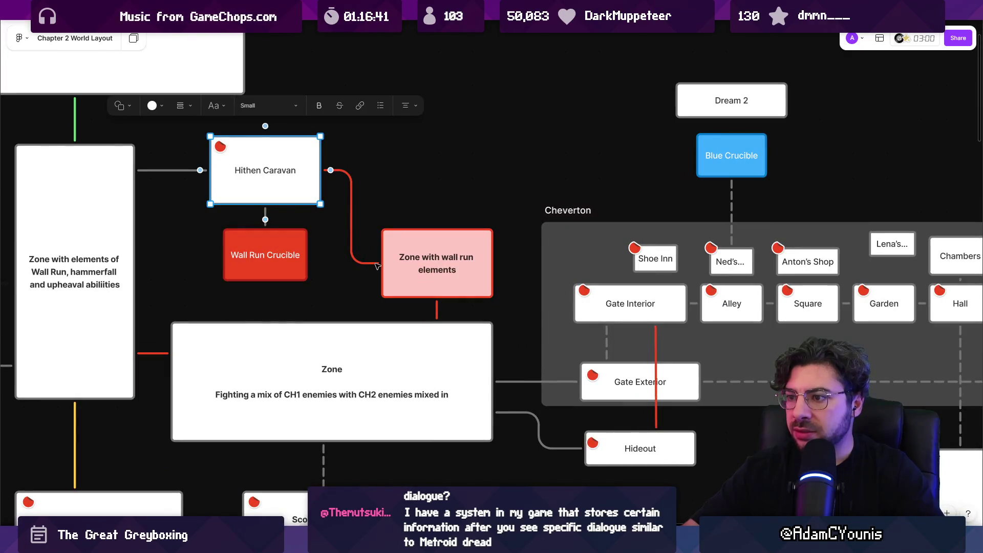
{"action": "left_click", "coordinate": [410, 266]}
{"action": "left_click", "coordinate": [303, 251]}
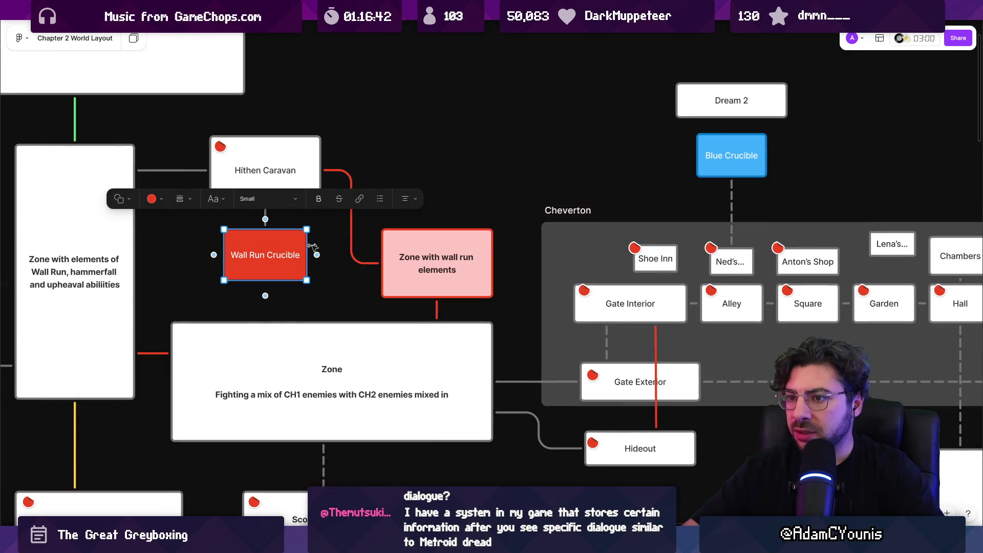
{"action": "left_click", "coordinate": [399, 252], "text": "shift"}
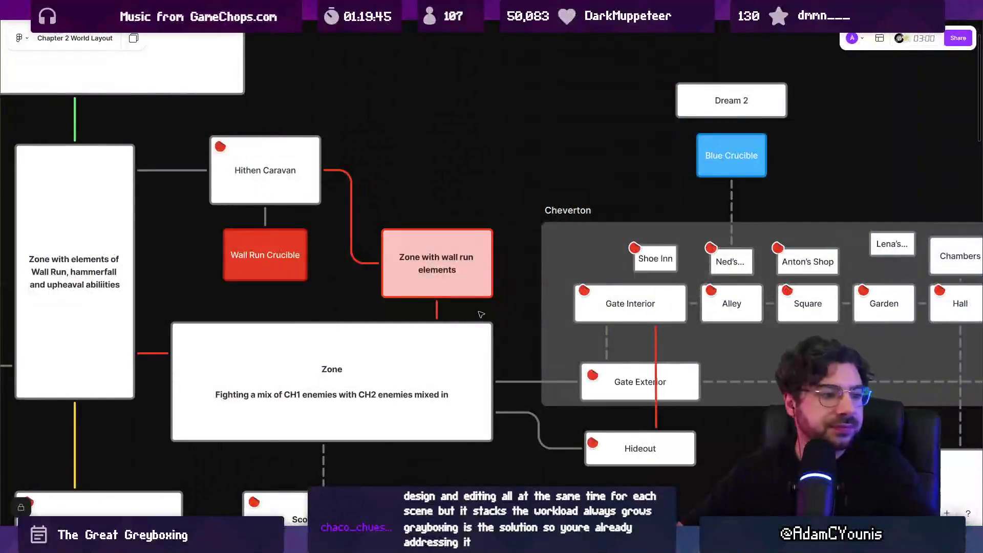
- Zoom and pan the FigJam board toward the Cheverton section and its Zone cards
{"action": "scroll", "coordinate": [453, 235], "scroll_direction": "up", "scroll_amount": 5}
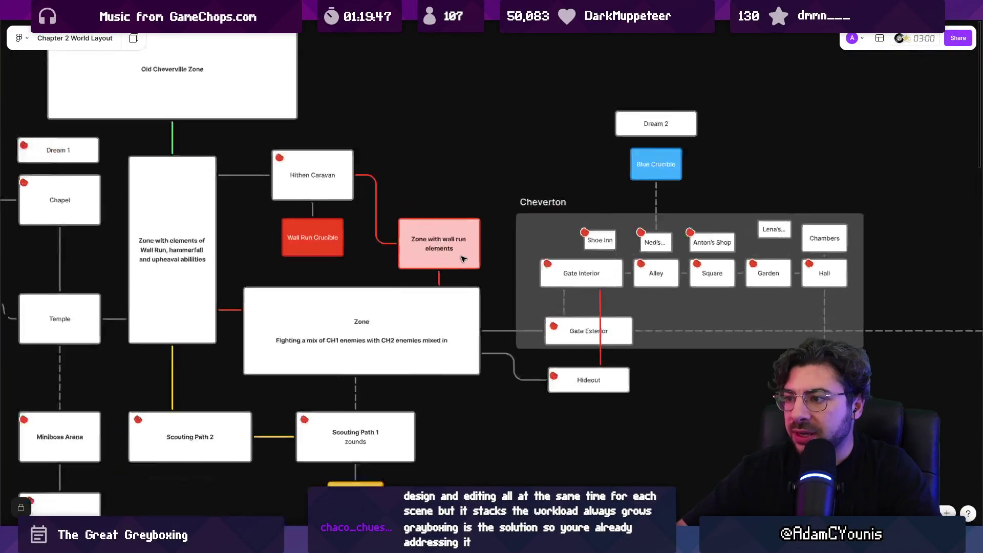
{"action": "scroll", "coordinate": [536, 256], "scroll_direction": "right", "scroll_amount": 2}
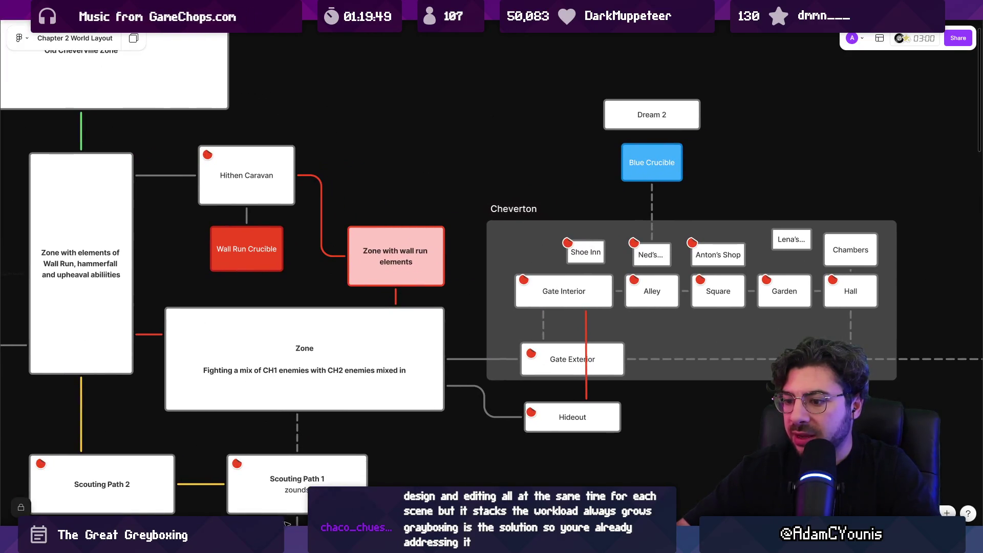
- Back in Unity, select Staking Our Claim, start and confirm its rename, then switch to the layout sketch
{"action": "left_click", "coordinate": [333, 453]}
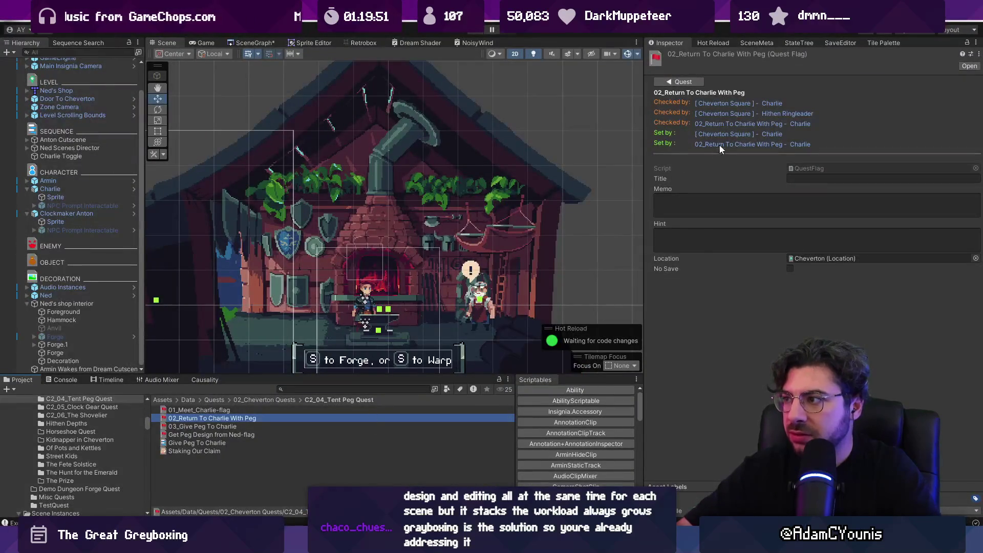
{"action": "left_click", "coordinate": [224, 452]}
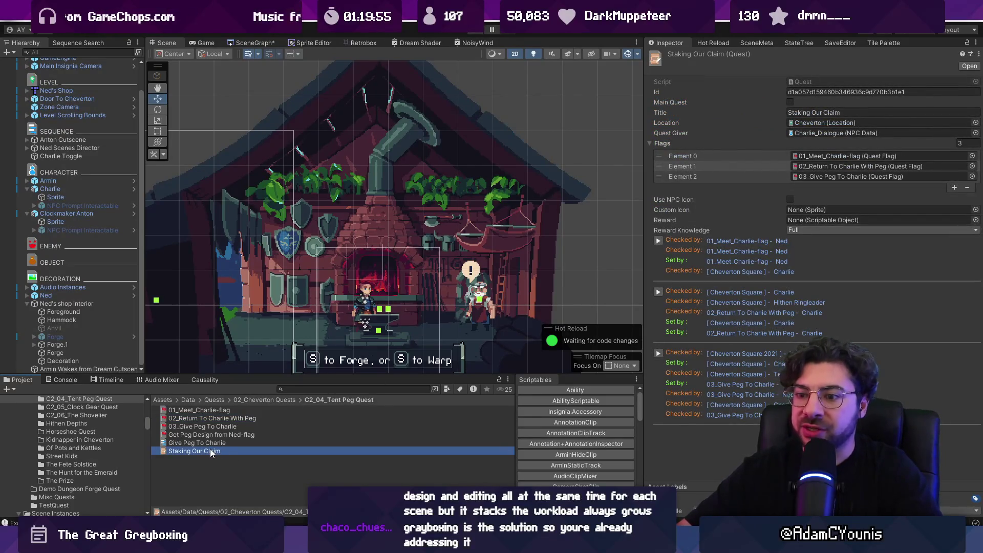
{"action": "left_click", "coordinate": [210, 448]}
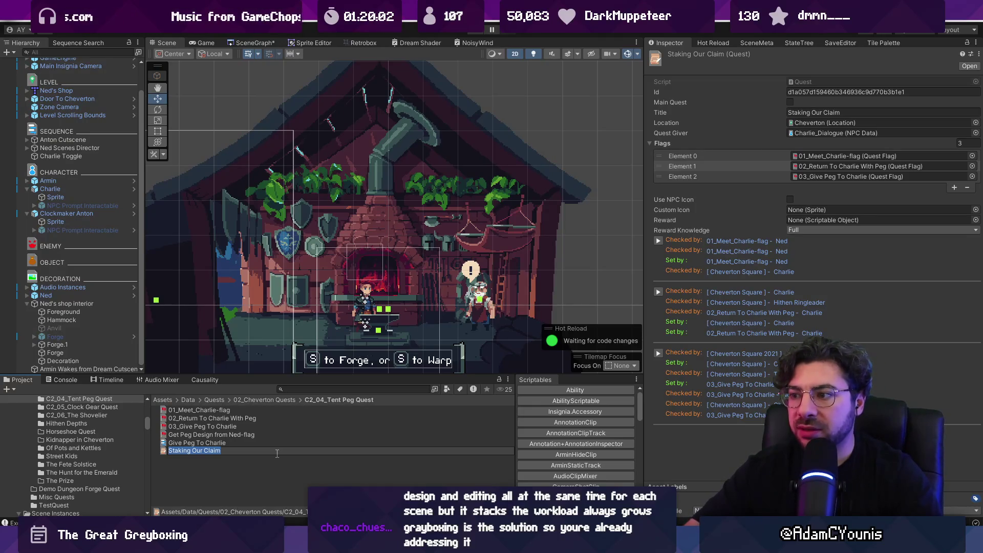
{"action": "key", "text": "Return"}
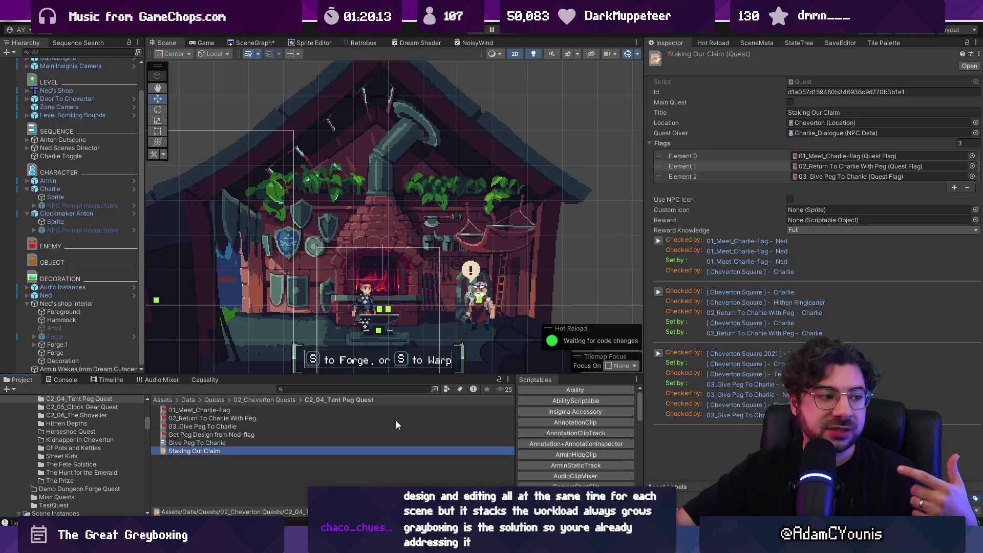
{"action": "key", "text": "alt+Tab"}
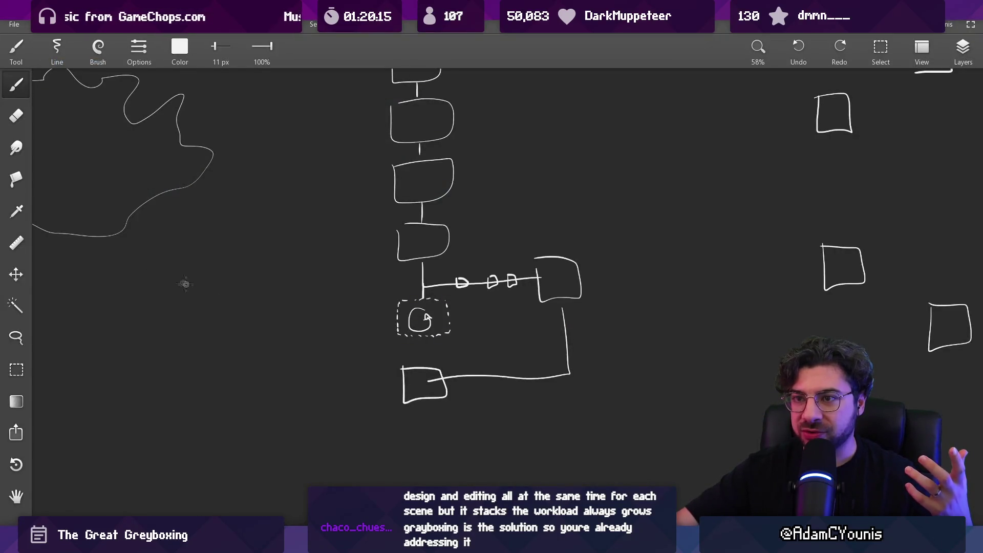
- Zoom around the level layout sketch, then Alt-Tab back to Unity's Staking Our Claim quest
{"action": "scroll", "coordinate": [158, 274], "scroll_direction": "down", "scroll_amount": 5}
{"action": "scroll", "coordinate": [158, 274], "scroll_direction": "up", "scroll_amount": 3}
{"action": "key", "text": "alt+Tab"}
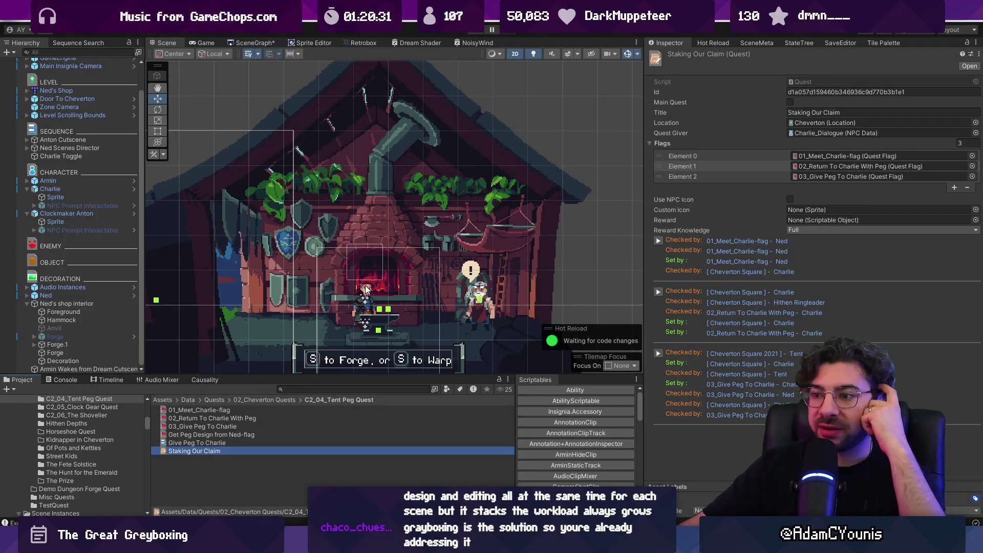
- Open the SceneGraph, pan across Cheverton Window Street and Cheverton Square, then zoom back out
{"action": "scroll", "coordinate": [431, 293], "scroll_direction": "down", "scroll_amount": 2}
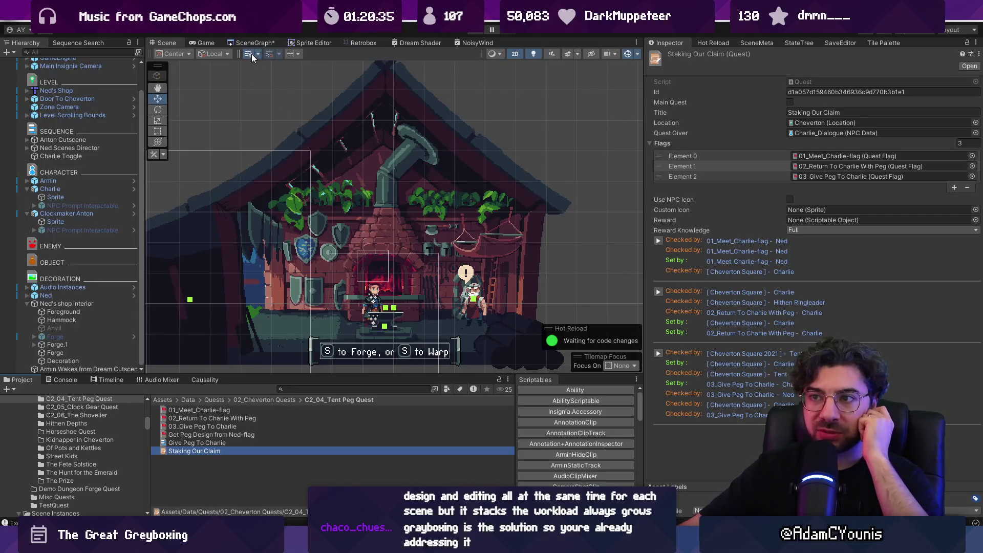
{"action": "left_click", "coordinate": [251, 41]}
{"action": "scroll", "coordinate": [421, 232], "scroll_direction": "up", "scroll_amount": 3}
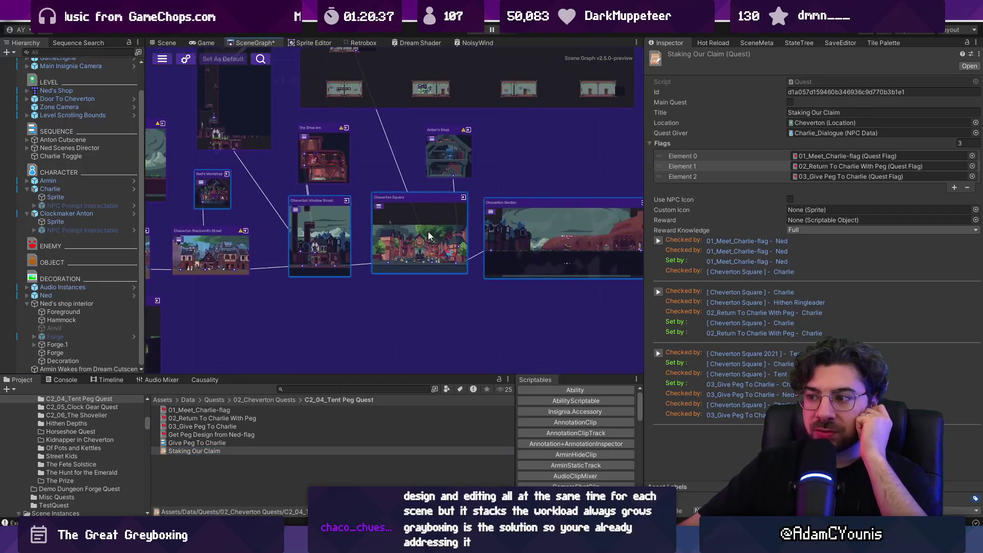
{"action": "scroll", "coordinate": [421, 231], "scroll_direction": "up", "scroll_amount": 3}
{"action": "scroll", "coordinate": [433, 245], "scroll_direction": "up", "scroll_amount": 2}
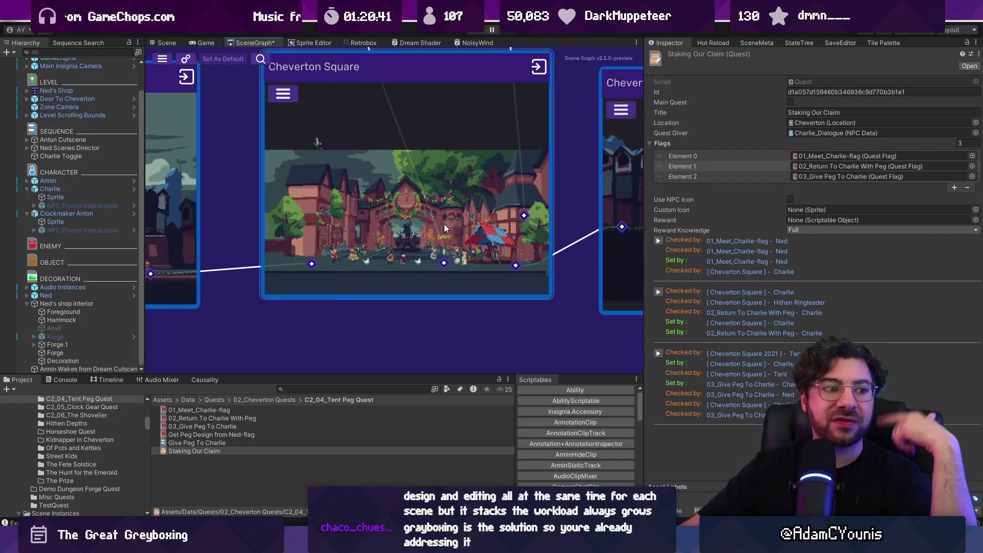
{"action": "left_click_drag", "start_coordinate": [364, 188], "coordinate": [389, 200]}
{"action": "left_click_drag", "start_coordinate": [306, 203], "coordinate": [461, 214]}
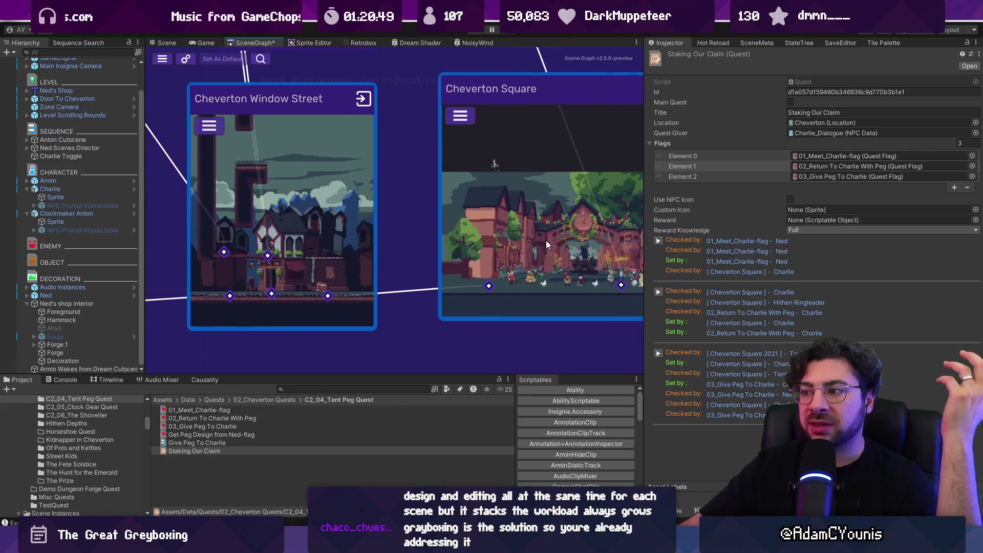
{"action": "left_click_drag", "start_coordinate": [548, 241], "coordinate": [385, 230]}
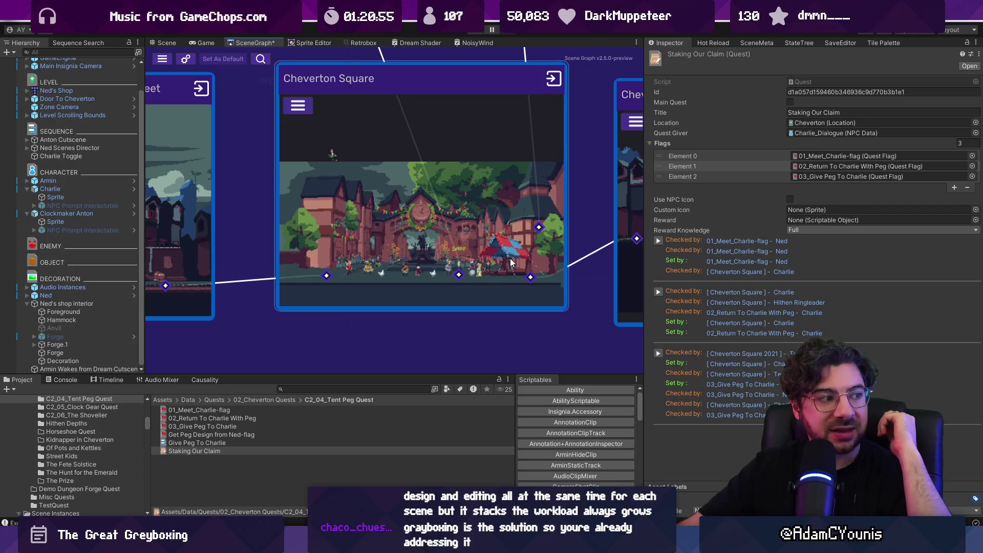
{"action": "scroll", "coordinate": [551, 248], "scroll_direction": "down", "scroll_amount": 5}
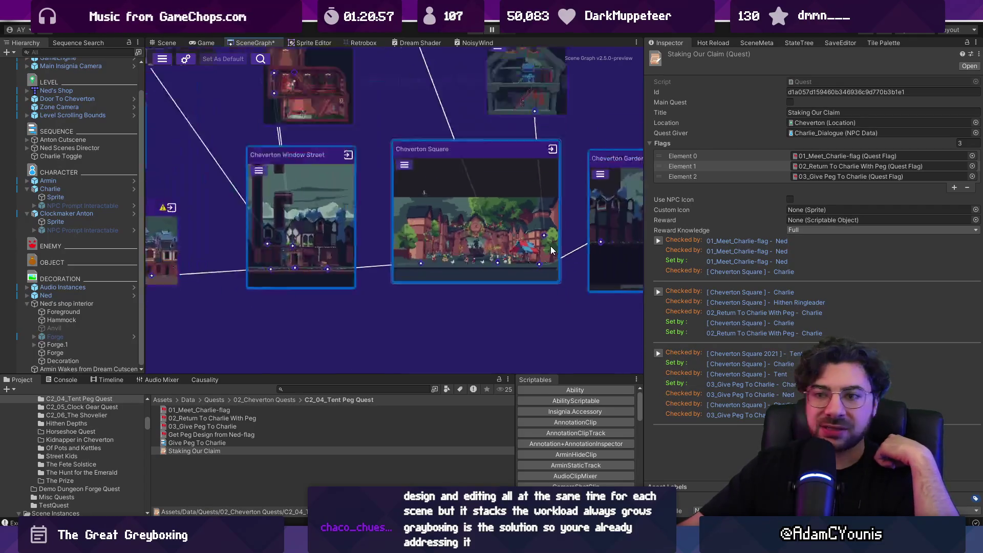
{"action": "scroll", "coordinate": [551, 248], "scroll_direction": "down", "scroll_amount": 3}
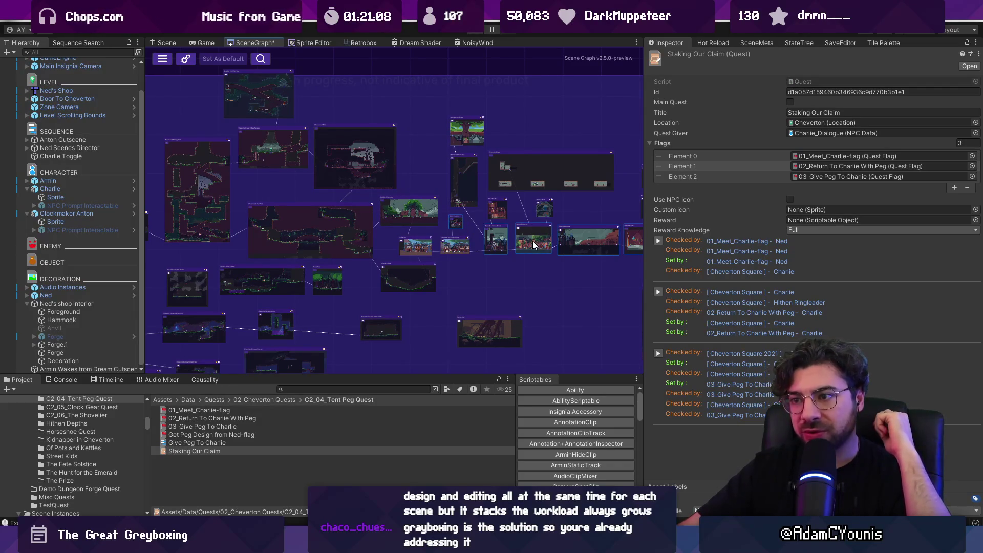
- Pan and zoom the scene graph across the Hithen Caravan, Outside_Cheverton and Cheverton scene clusters
{"action": "scroll", "coordinate": [352, 155], "scroll_direction": "up", "scroll_amount": 3}
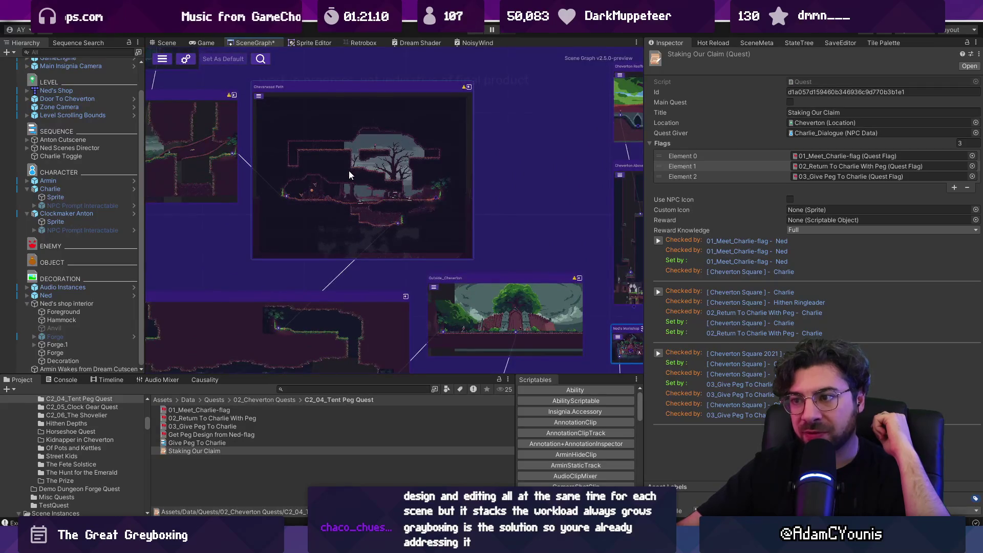
{"action": "left_click_drag", "start_coordinate": [320, 171], "coordinate": [477, 179]}
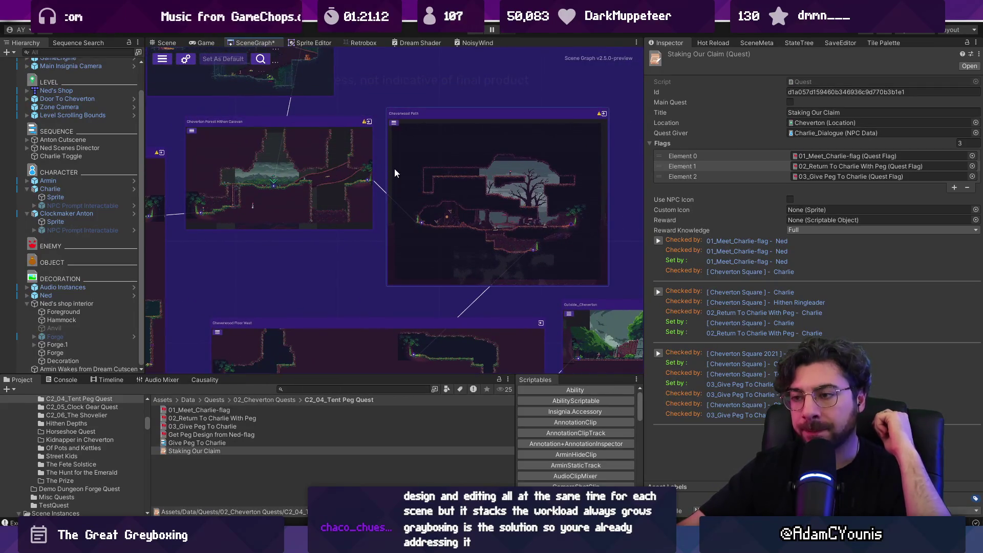
{"action": "scroll", "coordinate": [394, 173], "scroll_direction": "down", "scroll_amount": 5}
{"action": "scroll", "coordinate": [380, 226], "scroll_direction": "up", "scroll_amount": 2}
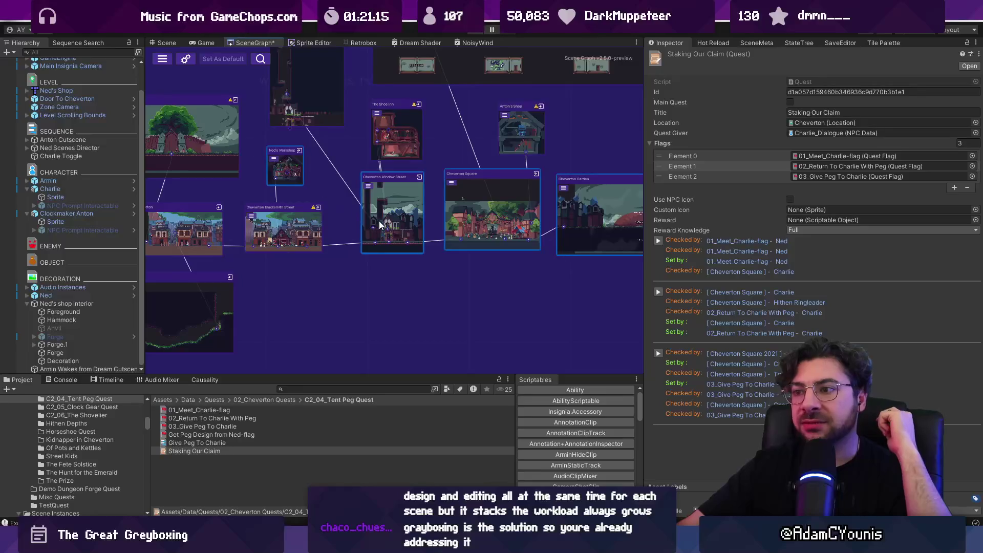
{"action": "scroll", "coordinate": [395, 227], "scroll_direction": "up", "scroll_amount": 2}
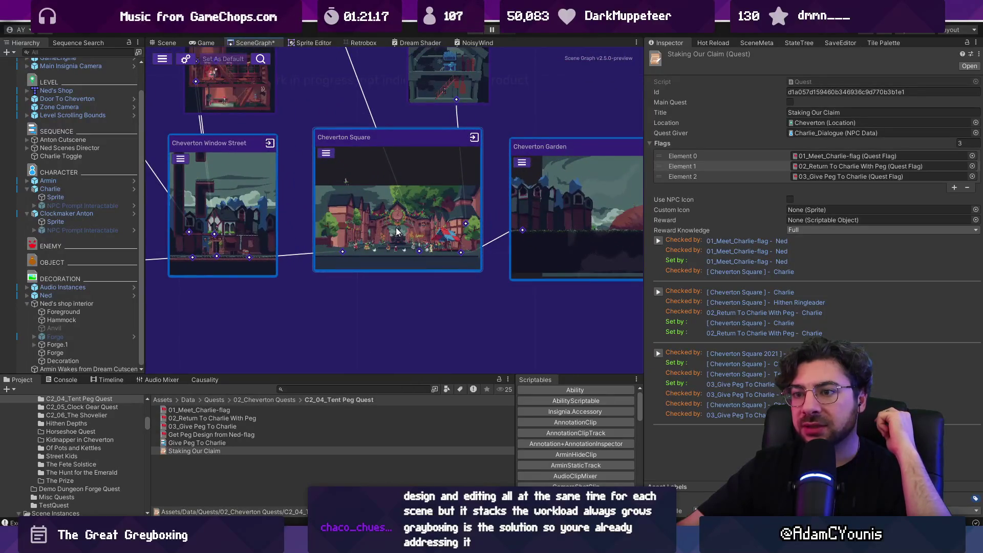
{"action": "scroll", "coordinate": [411, 227], "scroll_direction": "down", "scroll_amount": 2}
{"action": "left_click_drag", "start_coordinate": [257, 210], "coordinate": [450, 245]}
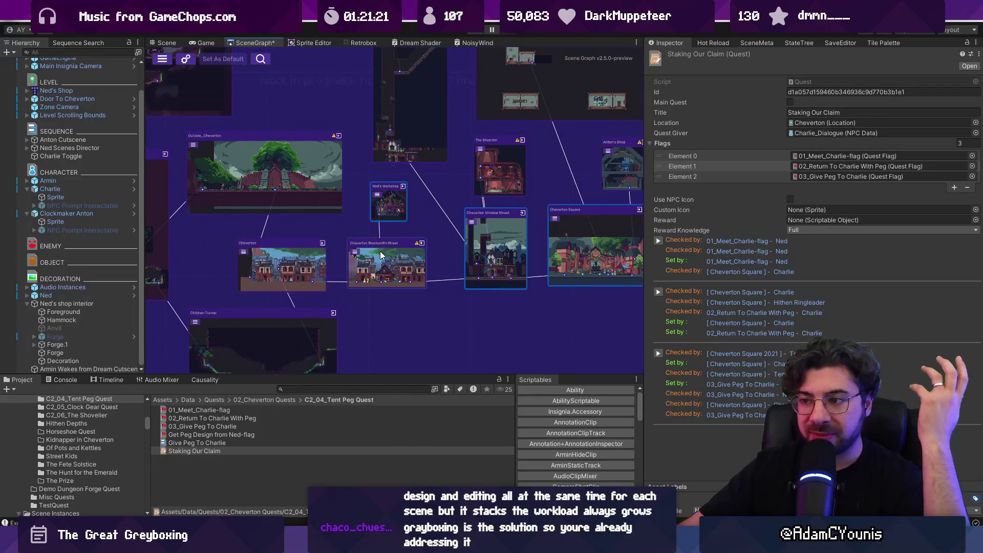
{"action": "scroll", "coordinate": [380, 251], "scroll_direction": "down", "scroll_amount": 4}
{"action": "scroll", "coordinate": [380, 251], "scroll_direction": "down", "scroll_amount": 3}
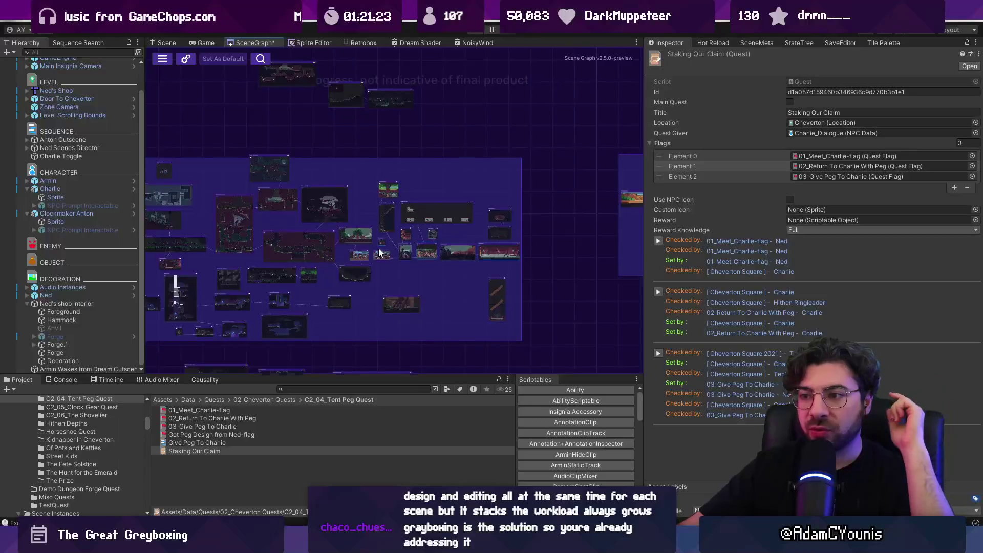
{"action": "scroll", "coordinate": [333, 226], "scroll_direction": "up", "scroll_amount": 3}
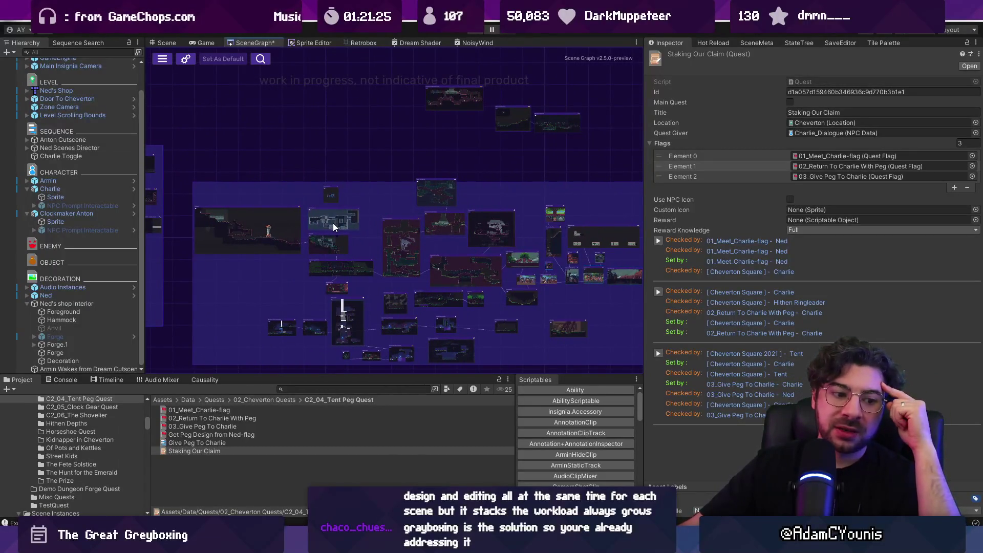
{"action": "left_click_drag", "start_coordinate": [447, 241], "coordinate": [348, 211]}
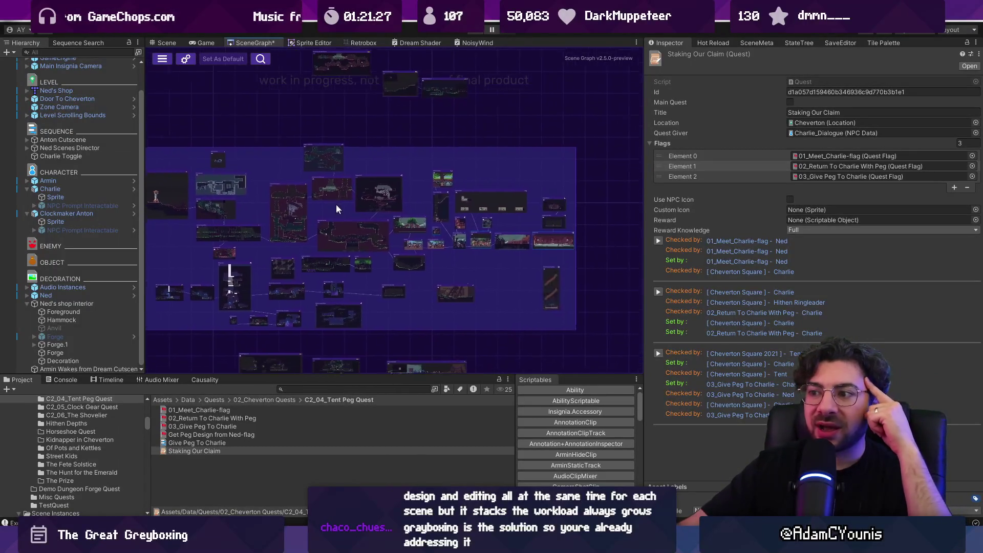
{"action": "scroll", "coordinate": [330, 208], "scroll_direction": "up", "scroll_amount": 1}
{"action": "scroll", "coordinate": [333, 204], "scroll_direction": "up", "scroll_amount": 2}
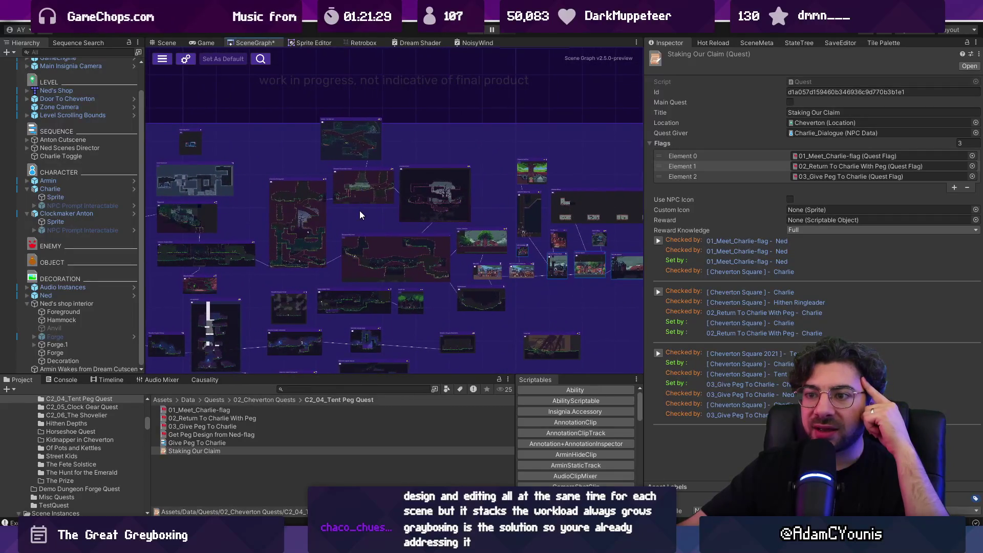
- Move to the upper-left forest rooms and zoom in on the Cheverton Forest Hithen Caravan node
{"action": "left_click_drag", "start_coordinate": [359, 210], "coordinate": [364, 225]}
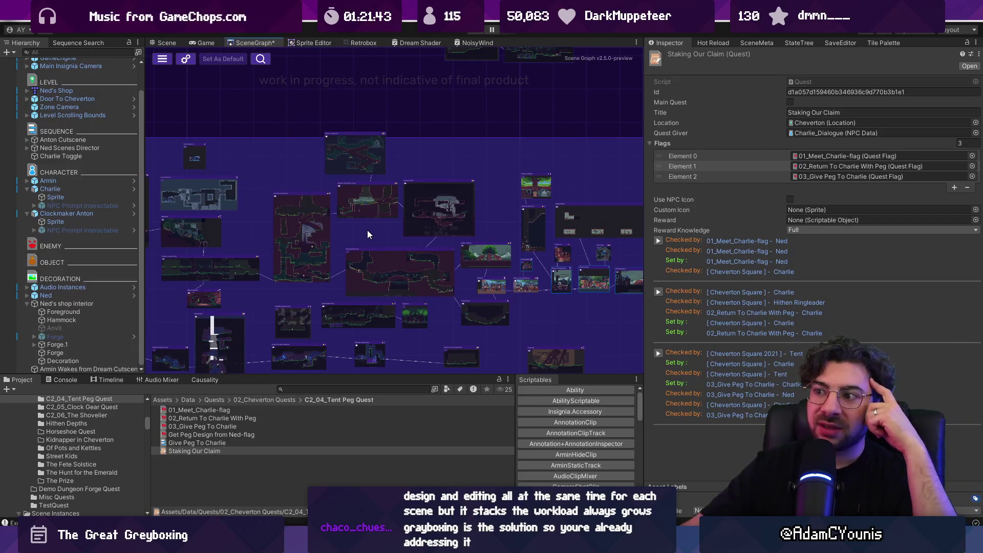
{"action": "mouse_move", "coordinate": [376, 229]}
{"action": "left_mouse_down"}
{"action": "mouse_move", "coordinate": [283, 198]}
{"action": "mouse_move", "coordinate": [251, 206]}
{"action": "left_mouse_up"}
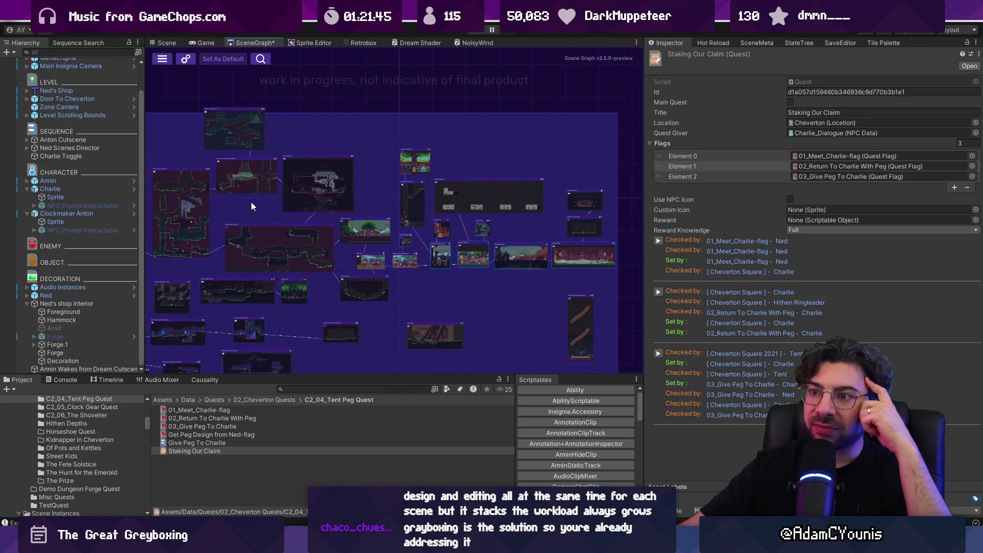
{"action": "scroll", "coordinate": [247, 194], "scroll_direction": "up", "scroll_amount": 3}
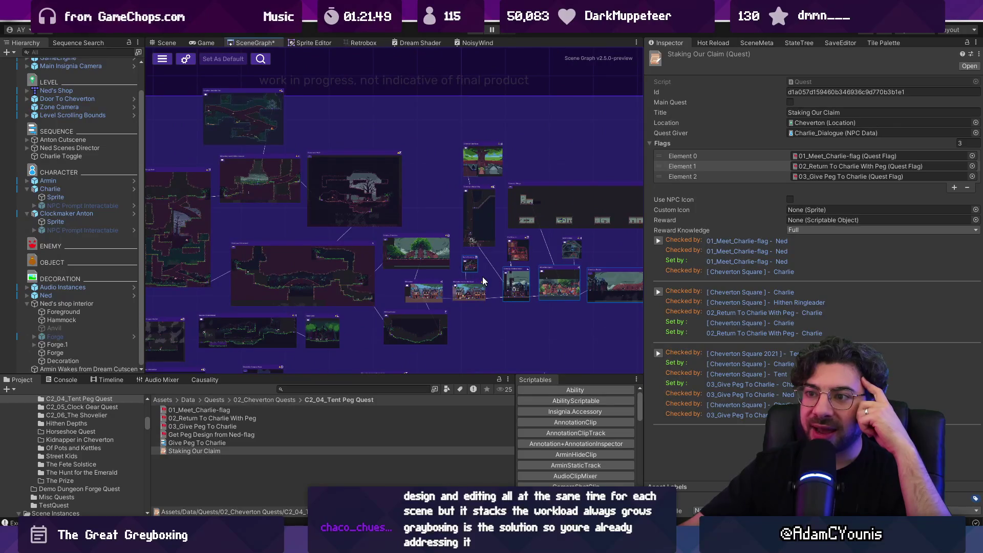
{"action": "scroll", "coordinate": [259, 184], "scroll_direction": "up", "scroll_amount": 3}
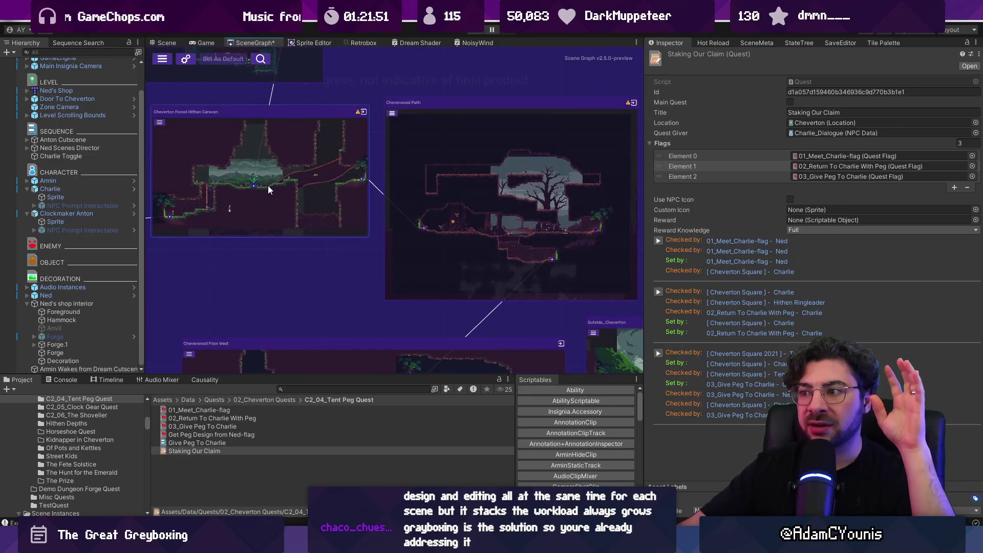
{"action": "mouse_move", "coordinate": [268, 186]}
{"action": "left_mouse_down"}
{"action": "mouse_move", "coordinate": [269, 168]}
{"action": "mouse_move", "coordinate": [412, 277]}
{"action": "left_mouse_up"}
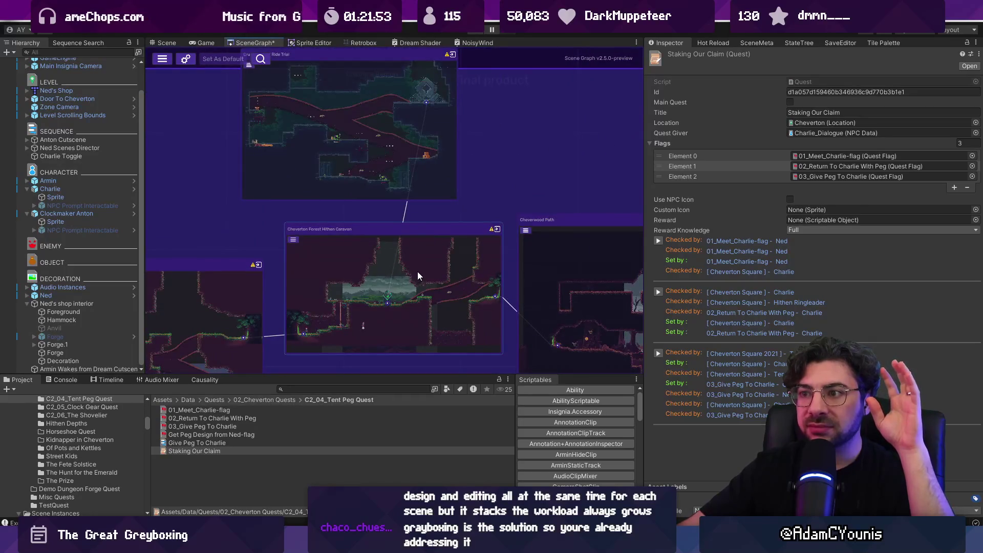
{"action": "scroll", "coordinate": [417, 274], "scroll_direction": "down", "scroll_amount": 3}
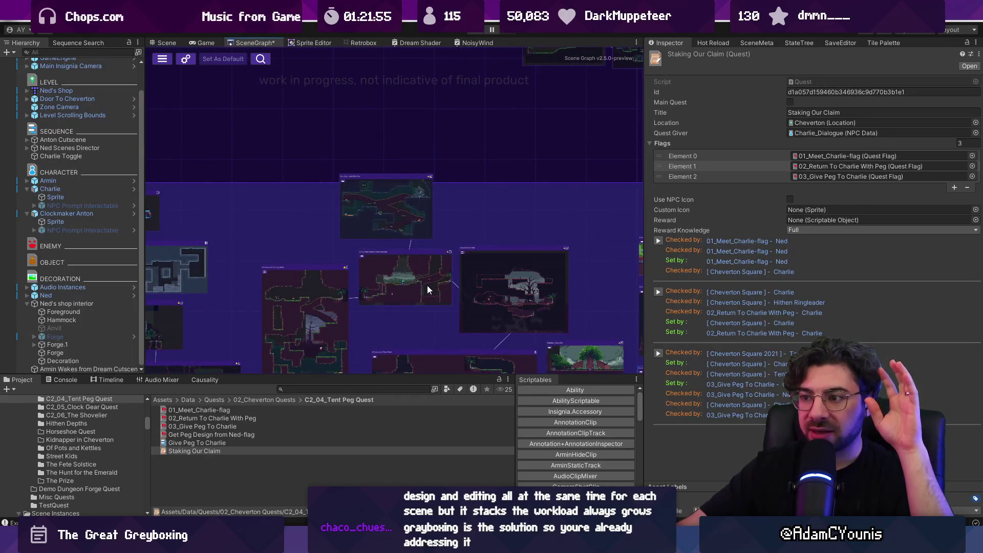
{"action": "left_click_drag", "start_coordinate": [429, 290], "coordinate": [324, 228]}
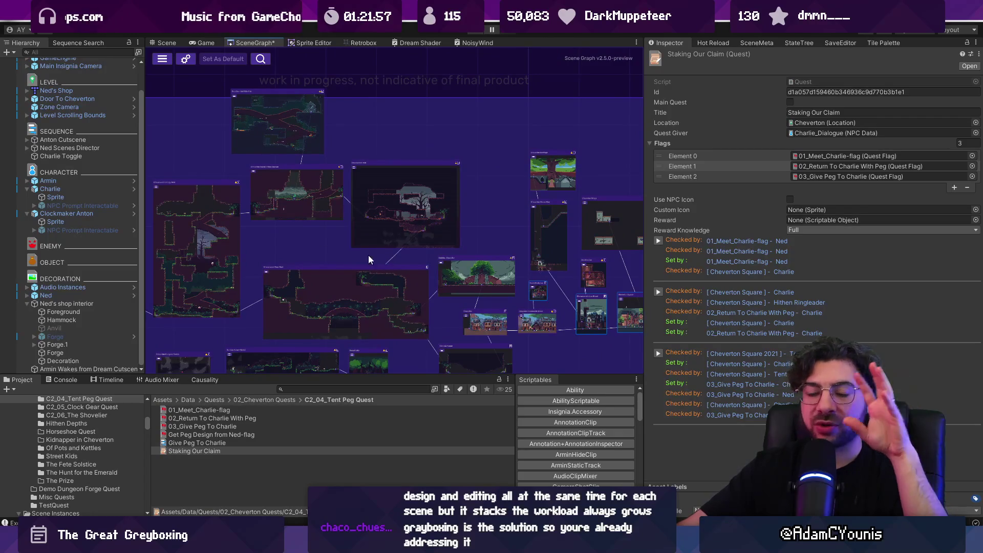
{"action": "scroll", "coordinate": [295, 208], "scroll_direction": "up", "scroll_amount": 4}
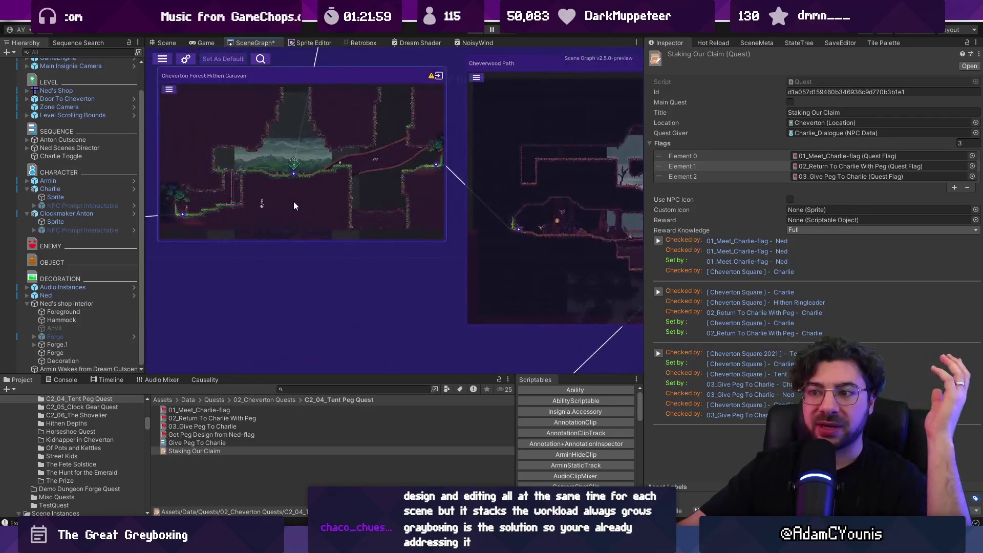
- Open the Cheverton Forest Hithen Caravan level, answering the unsaved-changes prompt, and view its layout
{"action": "double_click", "coordinate": [337, 157]}
{"action": "left_click", "coordinate": [479, 290]}
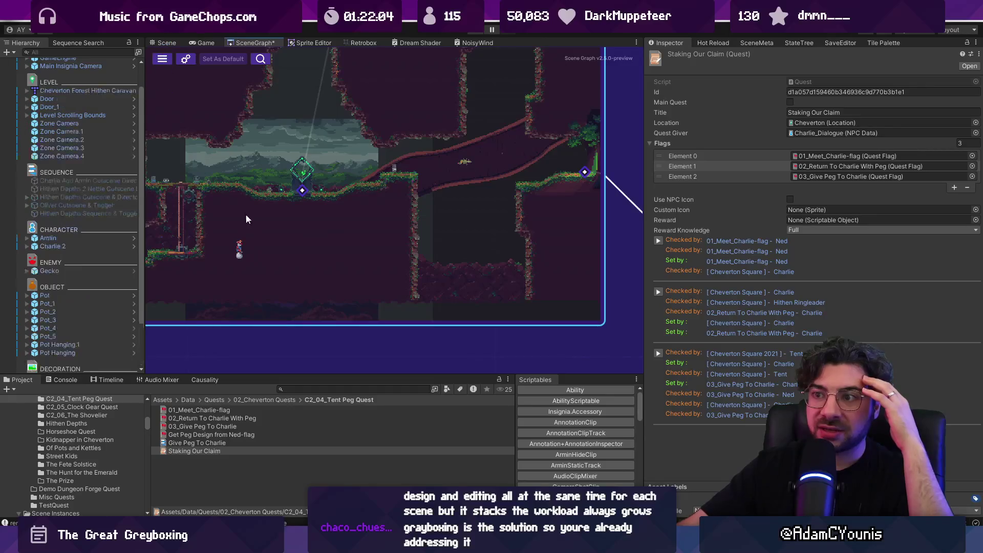
{"action": "left_click", "coordinate": [163, 43]}
{"action": "scroll", "coordinate": [293, 325], "scroll_direction": "up", "scroll_amount": 10}
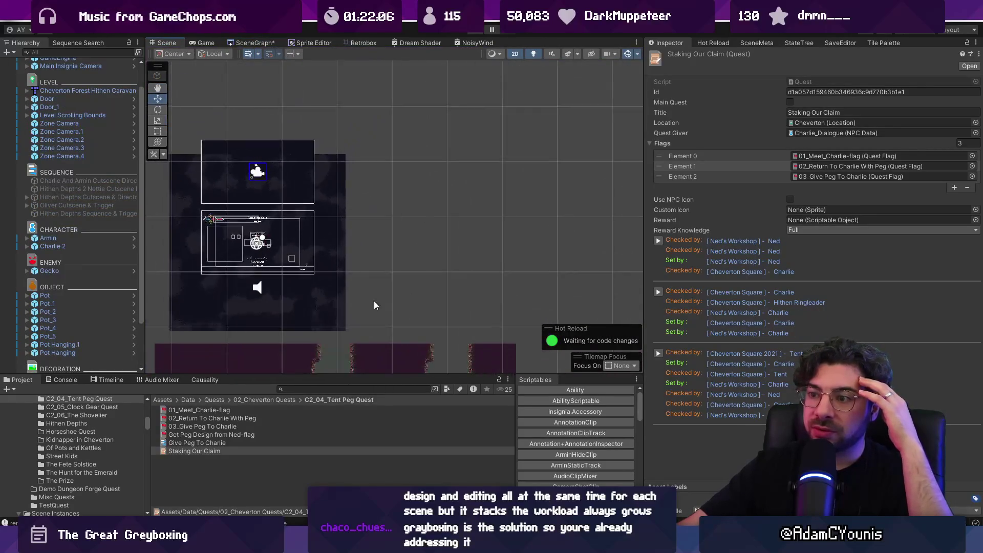
{"action": "scroll", "coordinate": [292, 320], "scroll_direction": "up", "scroll_amount": 2}
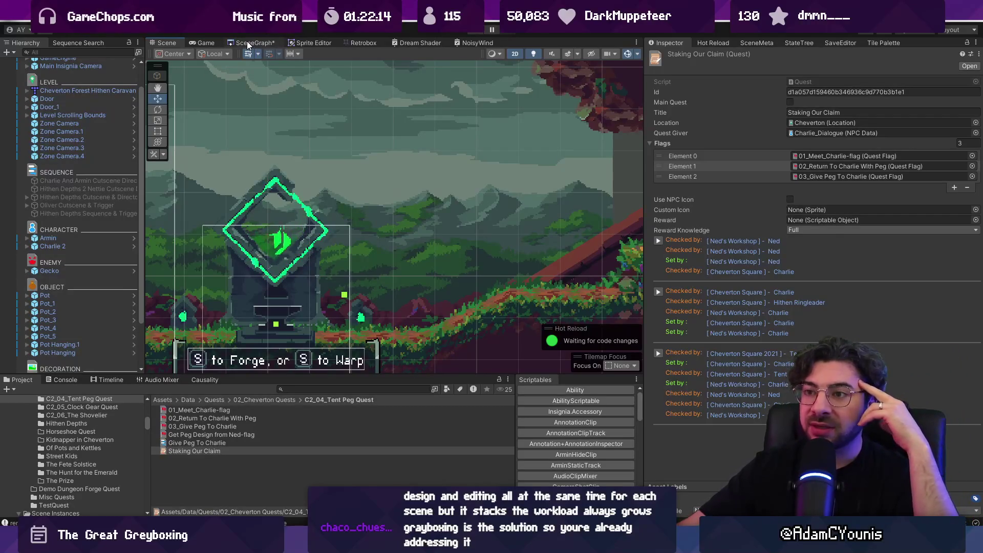
- Locate the Hithen Caravan room on the scene graph, then zoom around the level's forge shrine
{"action": "left_click", "coordinate": [247, 41]}
{"action": "left_click_drag", "start_coordinate": [383, 169], "coordinate": [301, 128]}
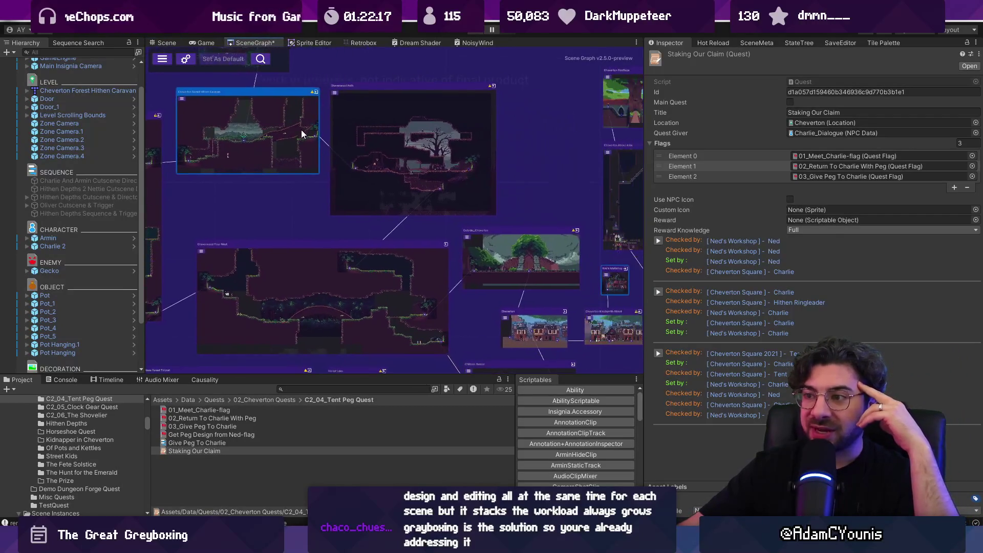
{"action": "scroll", "coordinate": [245, 133], "scroll_direction": "up", "scroll_amount": 5}
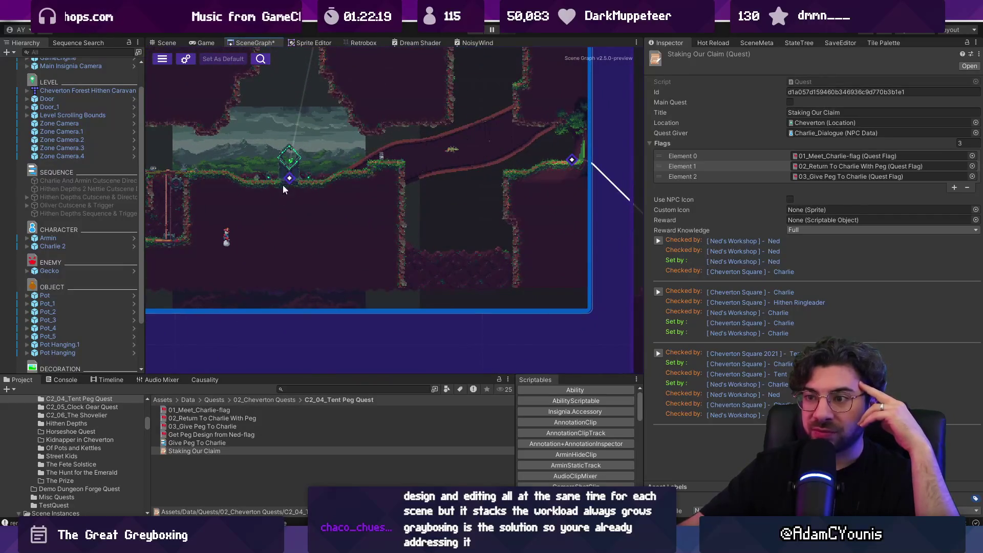
{"action": "left_click", "coordinate": [165, 43]}
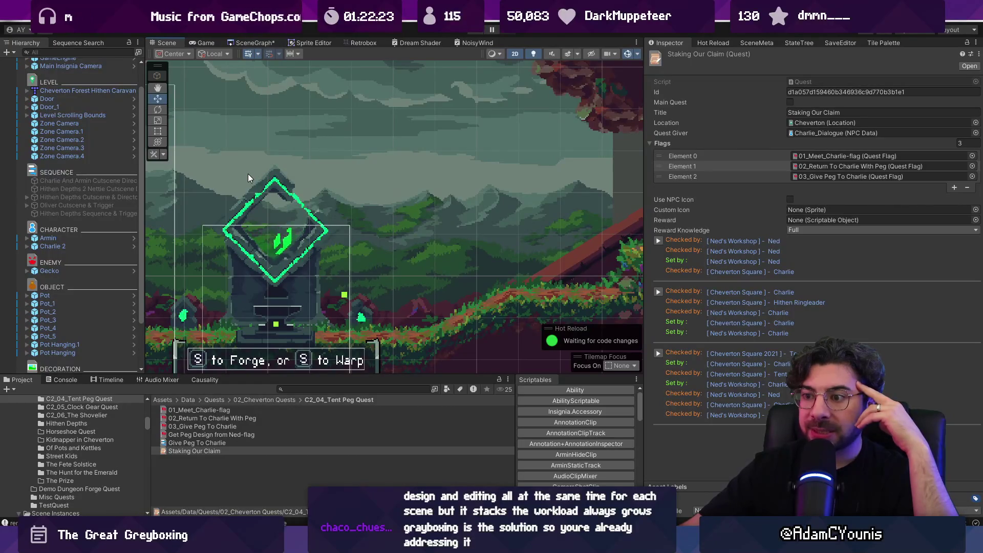
{"action": "scroll", "coordinate": [247, 174], "scroll_direction": "down", "scroll_amount": 5}
{"action": "scroll", "coordinate": [249, 179], "scroll_direction": "down", "scroll_amount": 2}
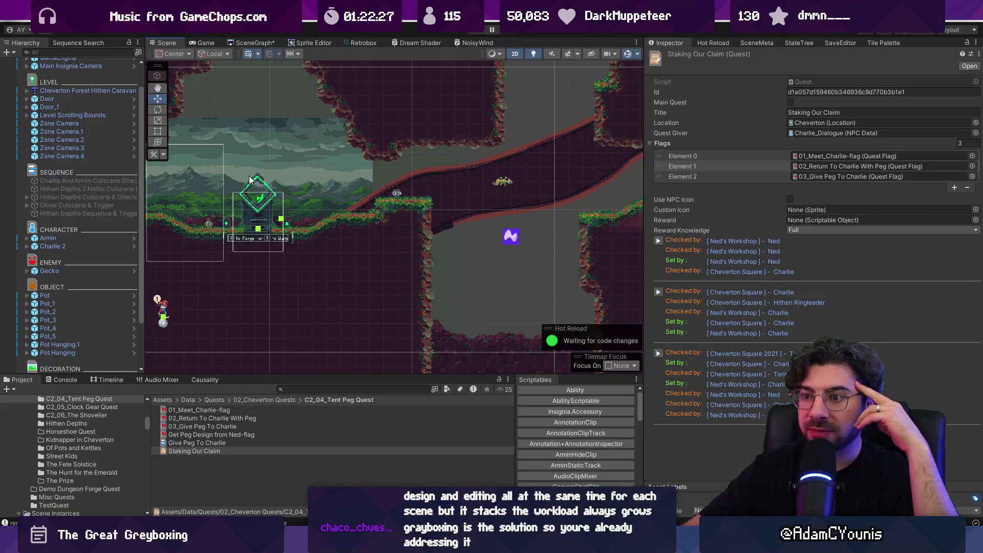
{"action": "scroll", "coordinate": [250, 179], "scroll_direction": "down", "scroll_amount": 1}
{"action": "scroll", "coordinate": [249, 180], "scroll_direction": "down", "scroll_amount": 1}
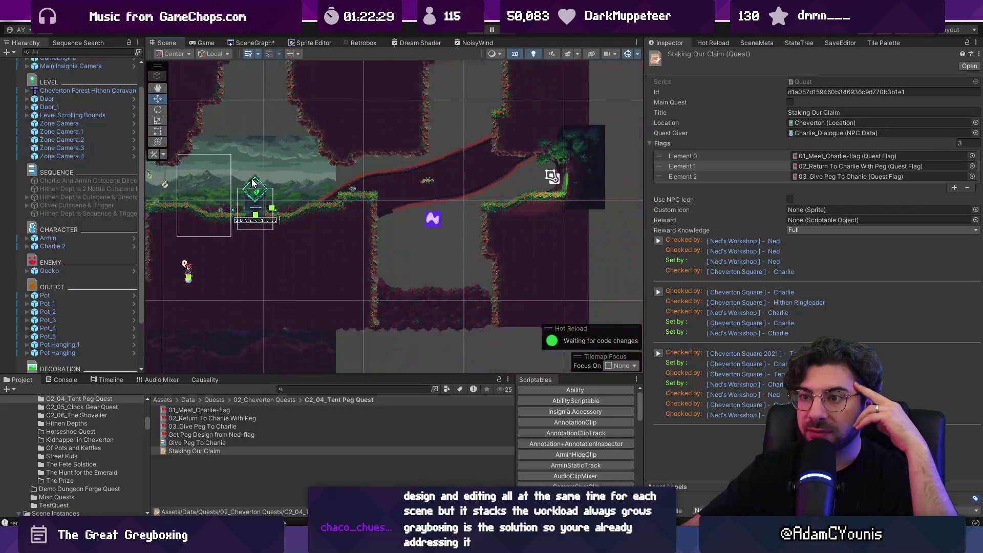
{"action": "scroll", "coordinate": [243, 183], "scroll_direction": "up", "scroll_amount": 3}
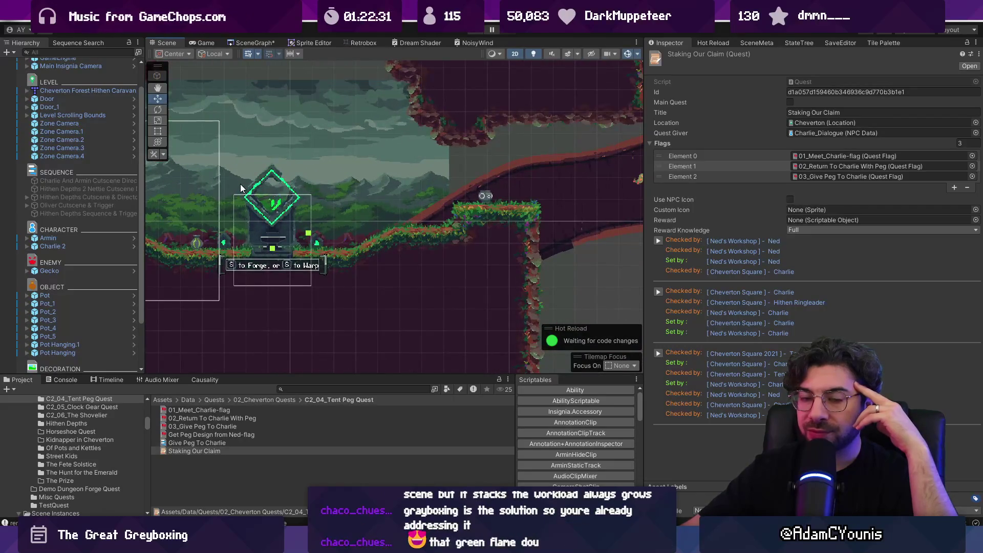
{"action": "scroll", "coordinate": [240, 181], "scroll_direction": "up", "scroll_amount": 1}
{"action": "scroll", "coordinate": [241, 182], "scroll_direction": "up", "scroll_amount": 1}
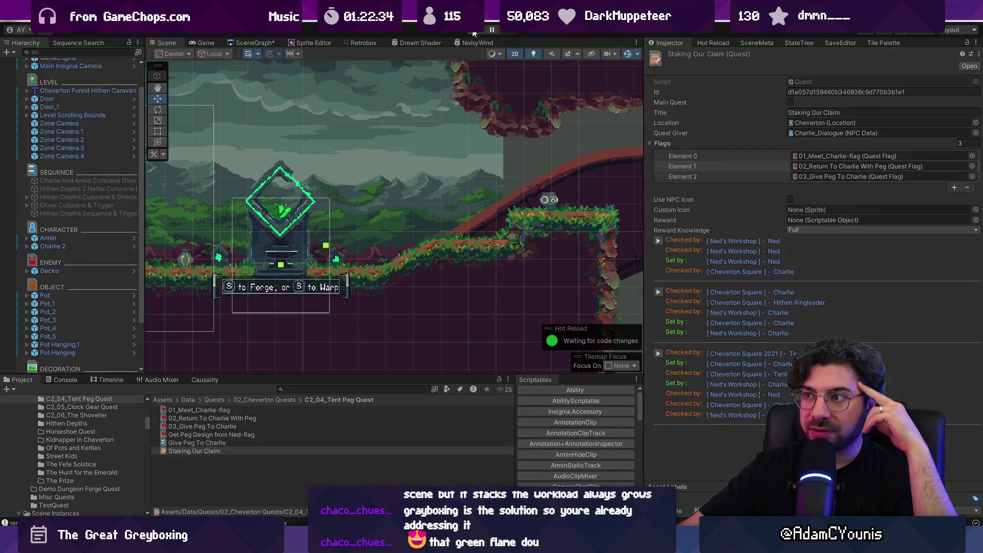
- Playtest the Hithen Caravan level briefly, stop it, and return to the scene graph map
{"action": "left_click", "coordinate": [473, 31]}
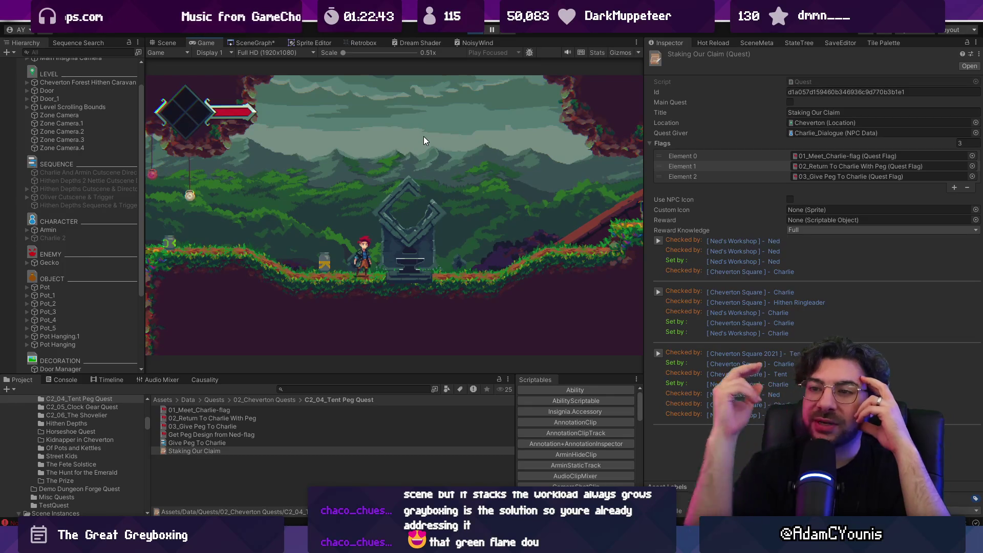
{"action": "key", "text": "ctrl+1"}
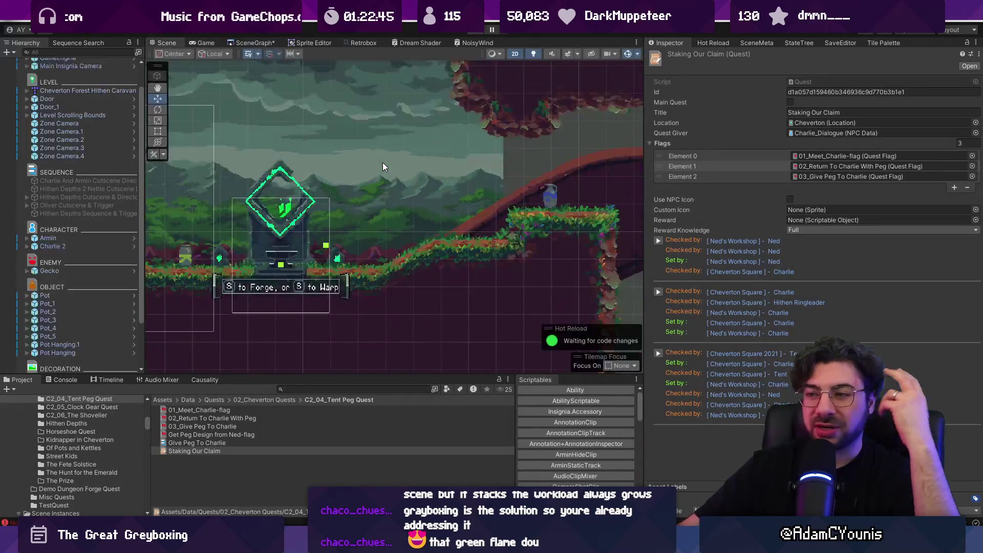
{"action": "left_click", "coordinate": [251, 42]}
{"action": "scroll", "coordinate": [420, 174], "scroll_direction": "down", "scroll_amount": 5}
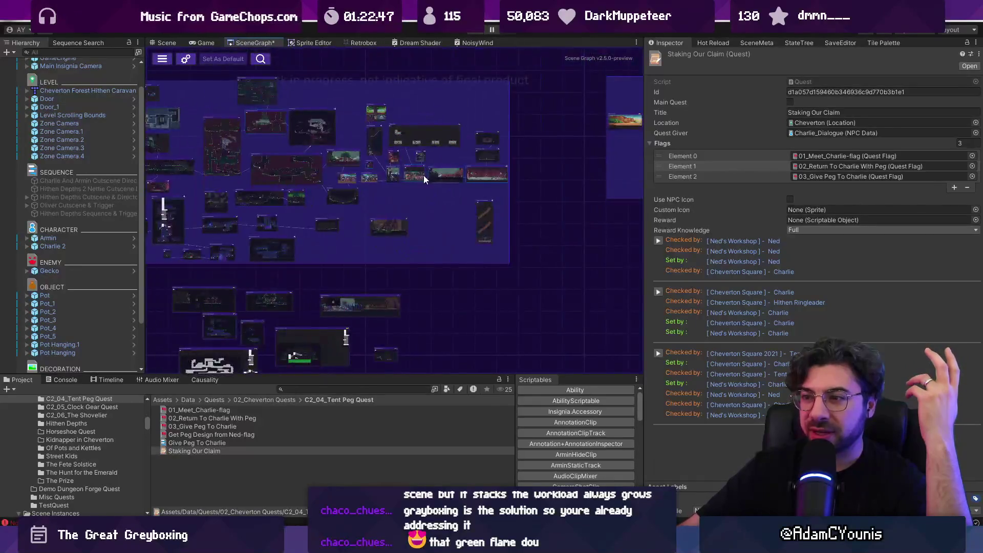
- Zoom and pan the scene graph to centre the Ned's Workshop room
{"action": "scroll", "coordinate": [517, 165], "scroll_direction": "up", "scroll_amount": 8}
{"action": "scroll", "coordinate": [517, 166], "scroll_direction": "down", "scroll_amount": 2}
{"action": "scroll", "coordinate": [517, 165], "scroll_direction": "up", "scroll_amount": 3}
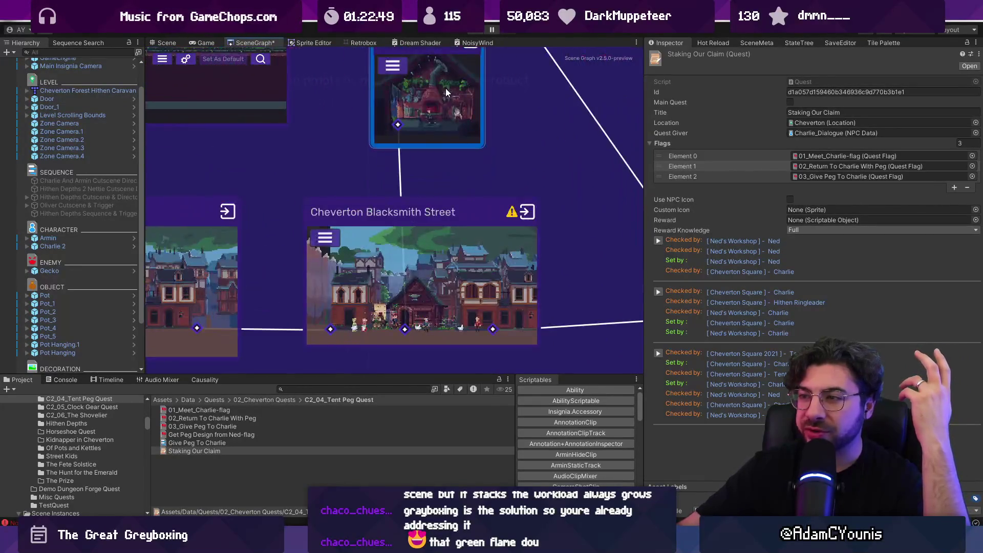
{"action": "left_click_drag", "start_coordinate": [431, 120], "coordinate": [438, 204]}
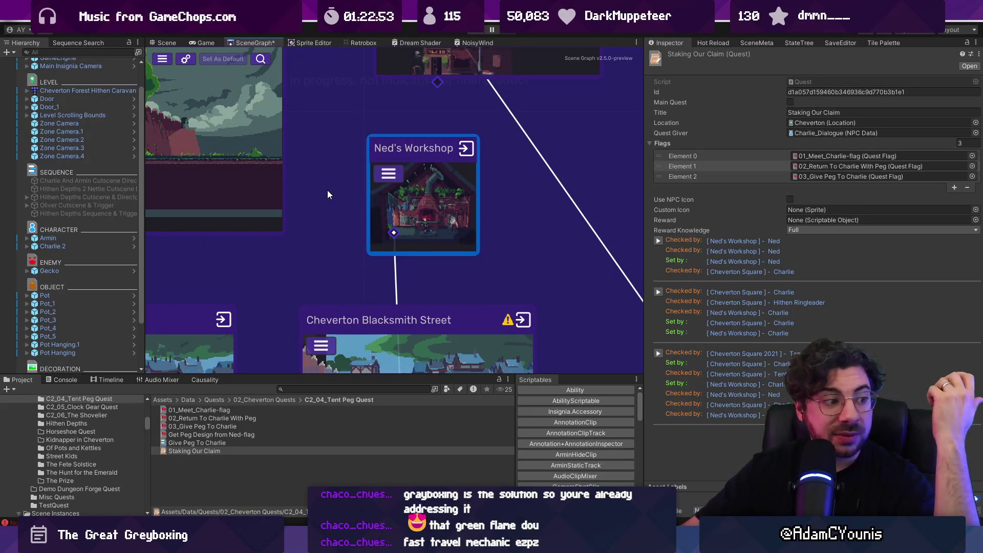
{"action": "scroll", "coordinate": [475, 174], "scroll_direction": "down", "scroll_amount": 2}
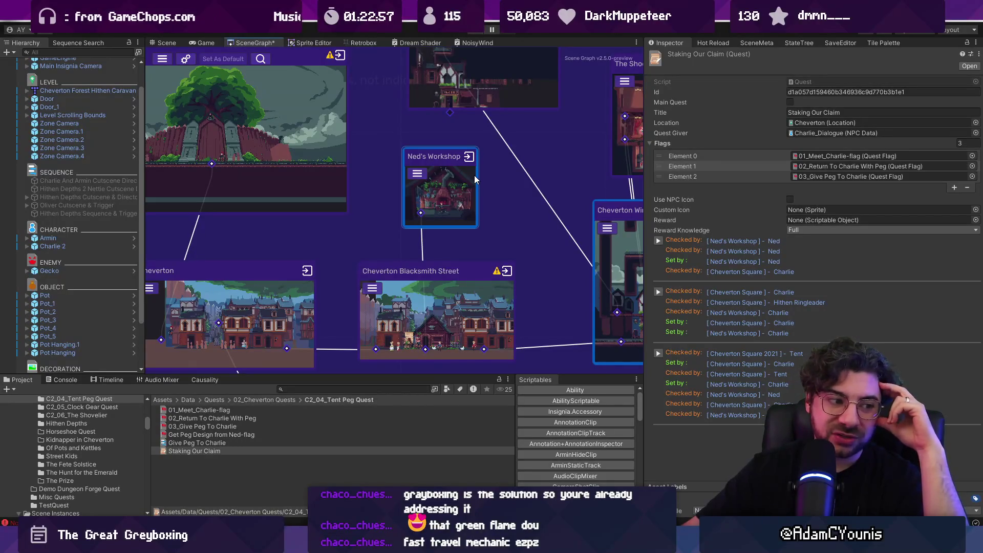
{"action": "scroll", "coordinate": [474, 178], "scroll_direction": "up", "scroll_amount": 2}
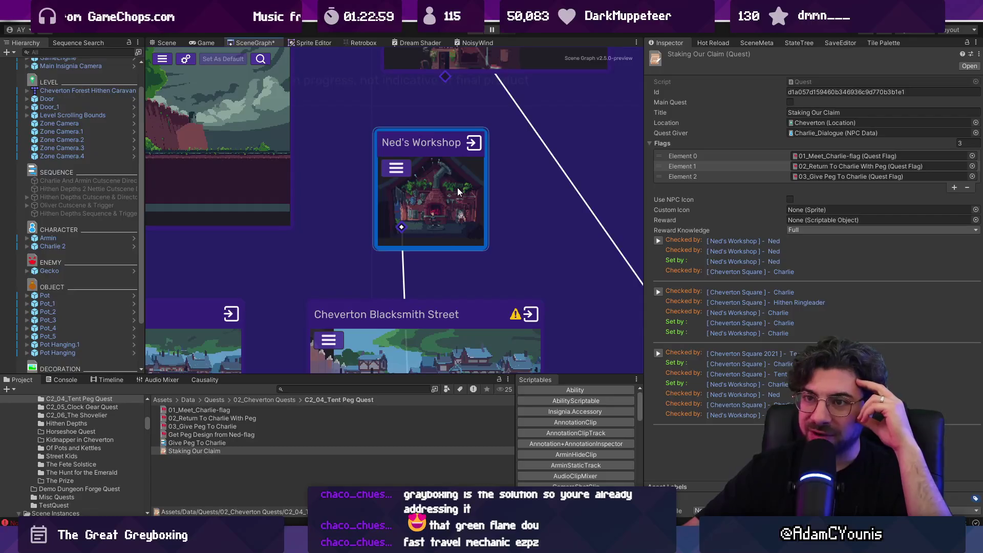
{"action": "scroll", "coordinate": [457, 189], "scroll_direction": "down", "scroll_amount": 6}
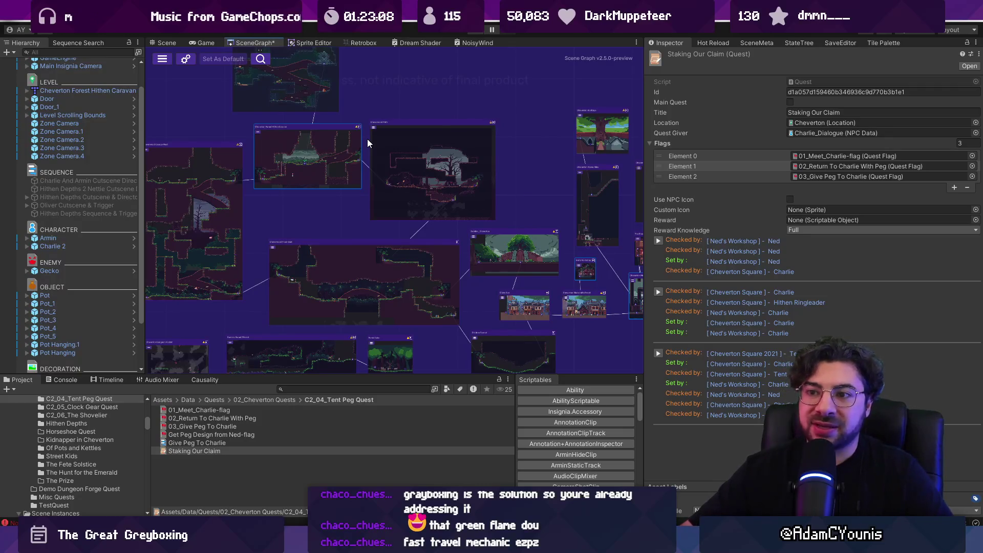
{"action": "scroll", "coordinate": [349, 195], "scroll_direction": "up", "scroll_amount": 5}
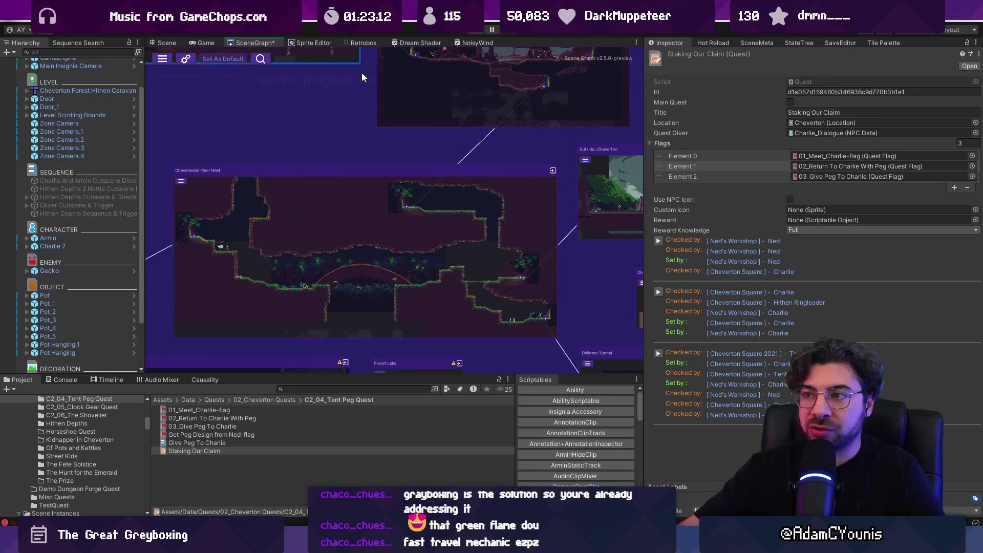
- Survey the Hithen Caravan and neighbouring path rooms, then open the Ned's Workshop scene
{"action": "left_click_drag", "start_coordinate": [372, 78], "coordinate": [481, 258]}
{"action": "scroll", "coordinate": [480, 258], "scroll_direction": "down", "scroll_amount": 1}
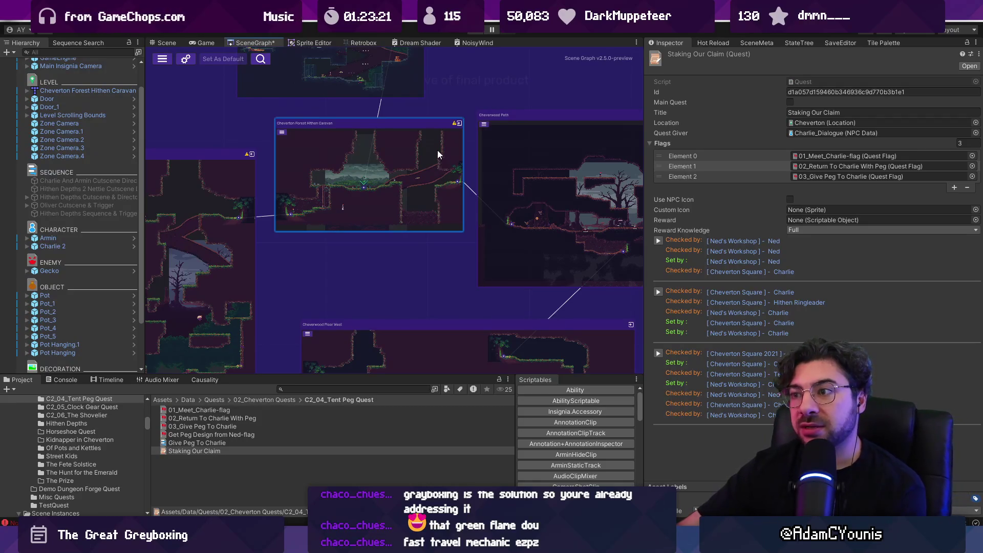
{"action": "mouse_move", "coordinate": [440, 125]}
{"action": "left_mouse_down"}
{"action": "mouse_move", "coordinate": [405, 110]}
{"action": "mouse_move", "coordinate": [283, 121]}
{"action": "left_mouse_up"}
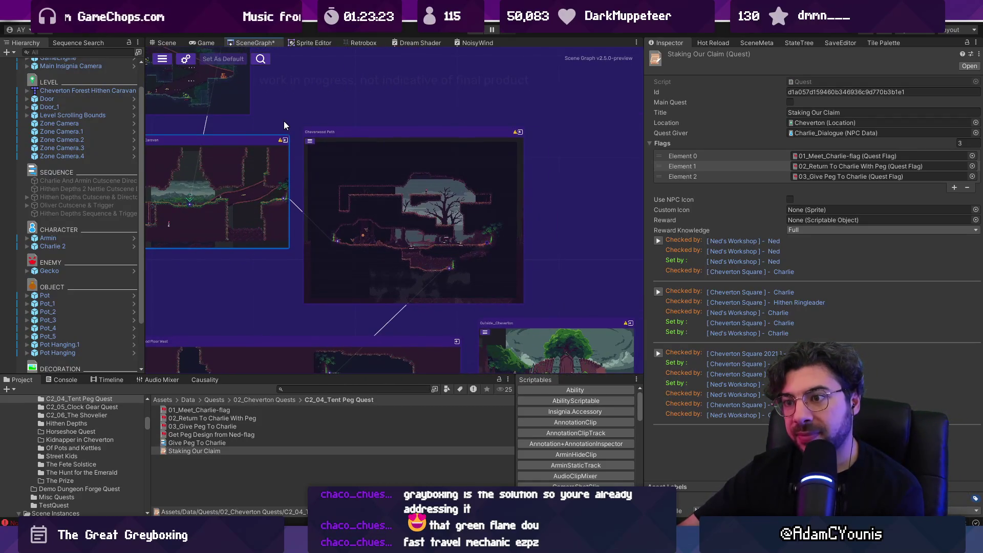
{"action": "scroll", "coordinate": [283, 120], "scroll_direction": "down", "scroll_amount": 3}
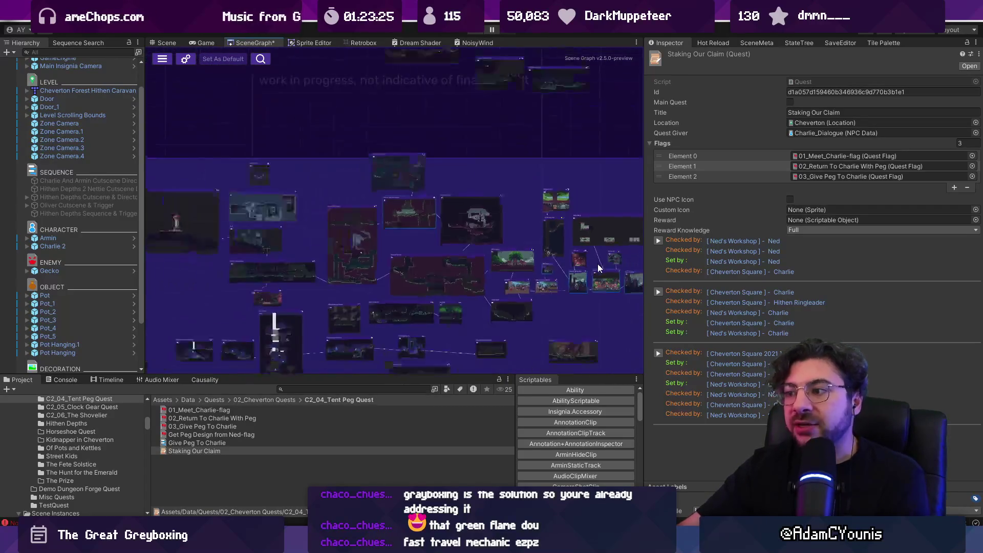
{"action": "scroll", "coordinate": [598, 267], "scroll_direction": "up", "scroll_amount": 5}
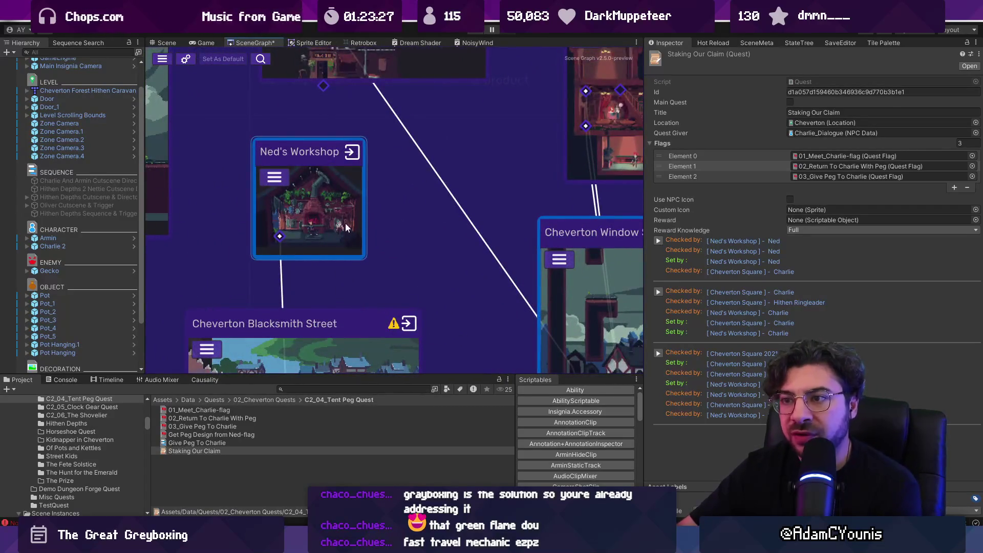
{"action": "scroll", "coordinate": [336, 207], "scroll_direction": "down", "scroll_amount": 5}
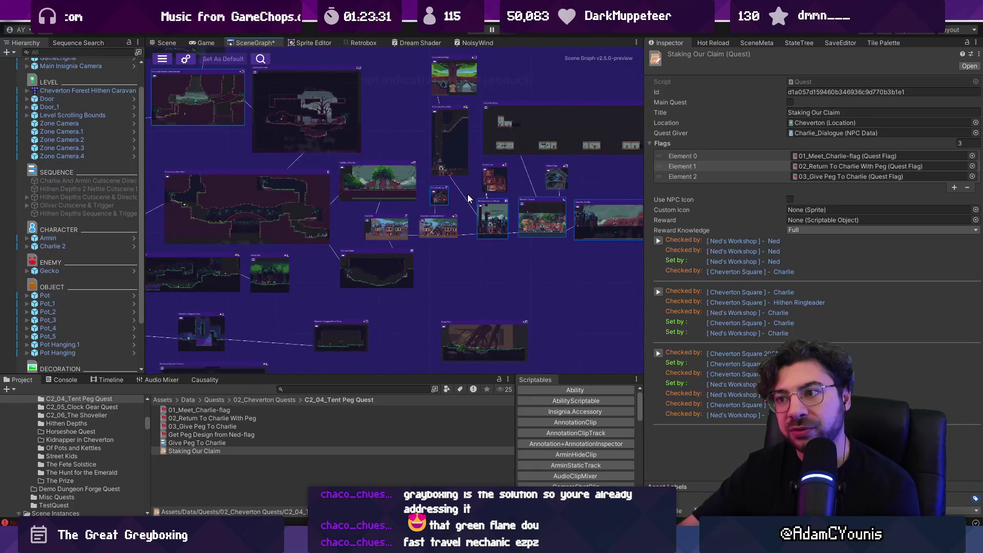
{"action": "scroll", "coordinate": [441, 197], "scroll_direction": "up", "scroll_amount": 5}
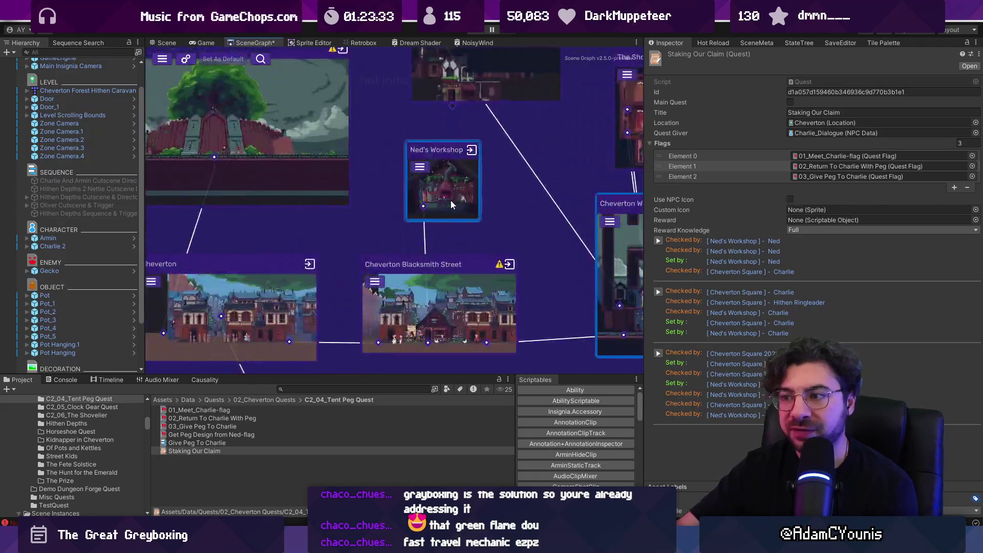
{"action": "scroll", "coordinate": [452, 189], "scroll_direction": "down", "scroll_amount": 5}
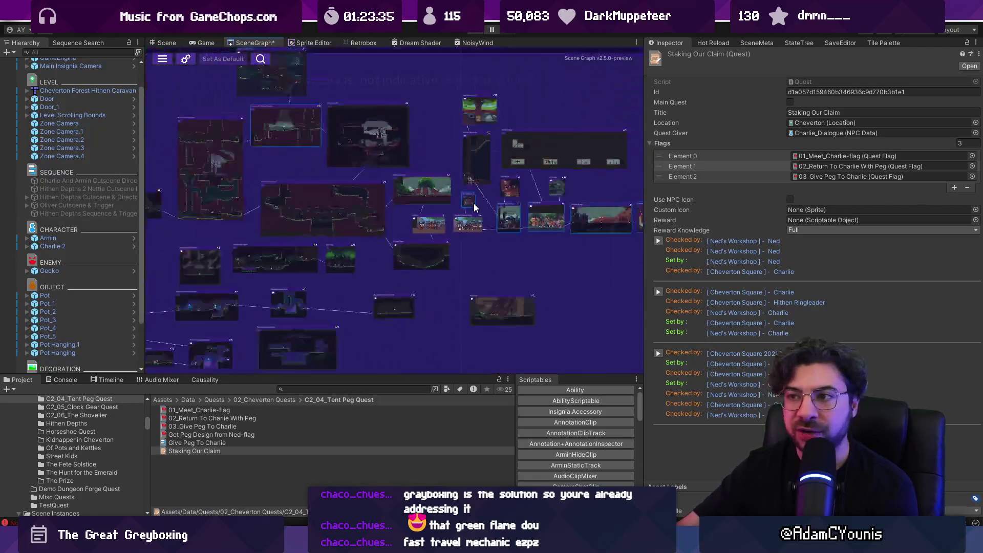
{"action": "scroll", "coordinate": [348, 206], "scroll_direction": "up", "scroll_amount": 3}
{"action": "scroll", "coordinate": [348, 207], "scroll_direction": "up", "scroll_amount": 5}
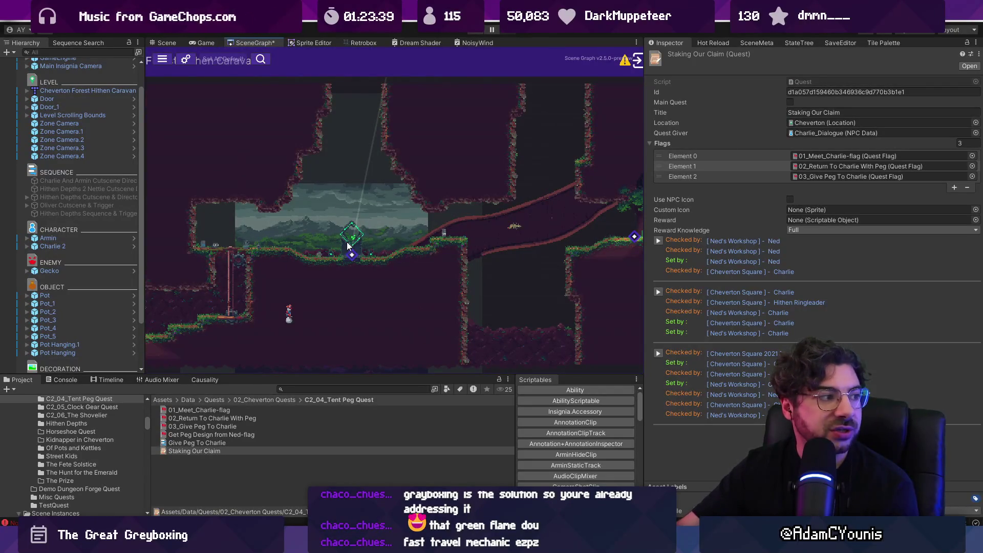
{"action": "scroll", "coordinate": [402, 226], "scroll_direction": "down", "scroll_amount": 5}
{"action": "scroll", "coordinate": [412, 245], "scroll_direction": "up", "scroll_amount": 5}
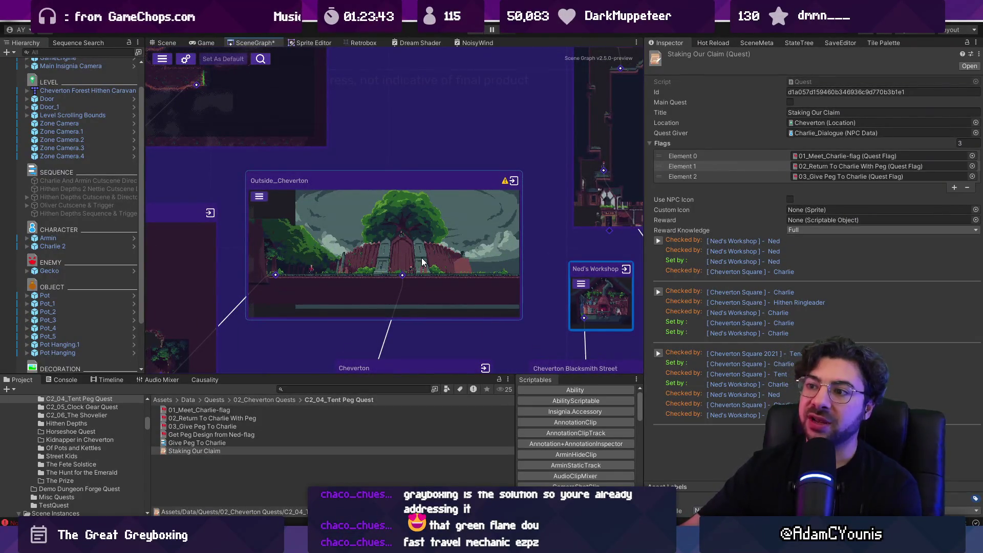
{"action": "scroll", "coordinate": [599, 232], "scroll_direction": "down", "scroll_amount": 5}
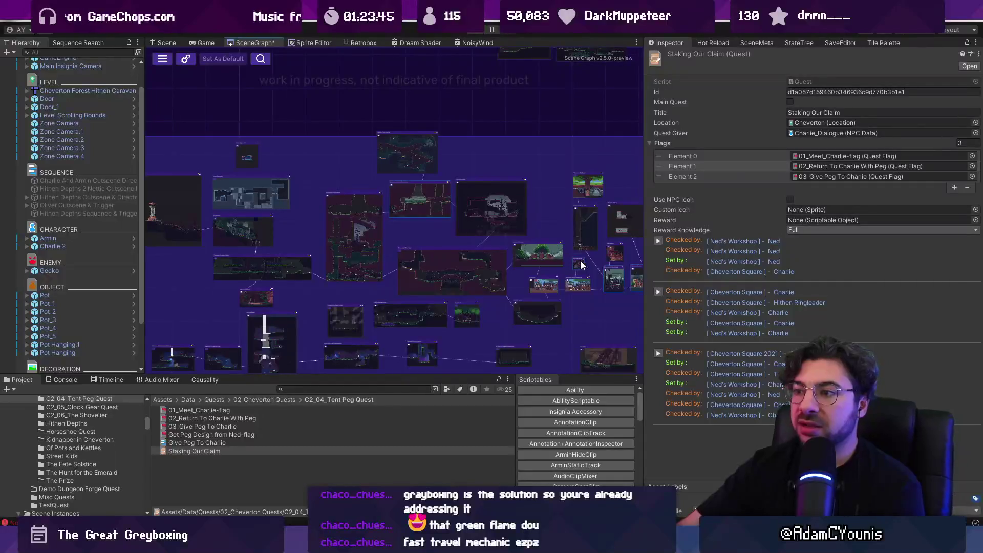
{"action": "scroll", "coordinate": [577, 271], "scroll_direction": "up", "scroll_amount": 3}
{"action": "scroll", "coordinate": [578, 274], "scroll_direction": "up", "scroll_amount": 3}
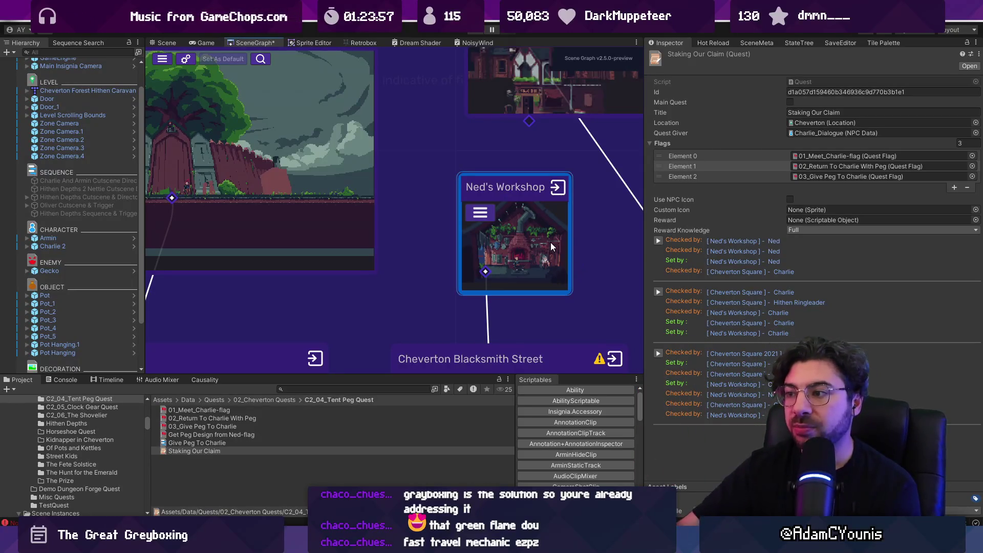
{"action": "double_click", "coordinate": [558, 214]}
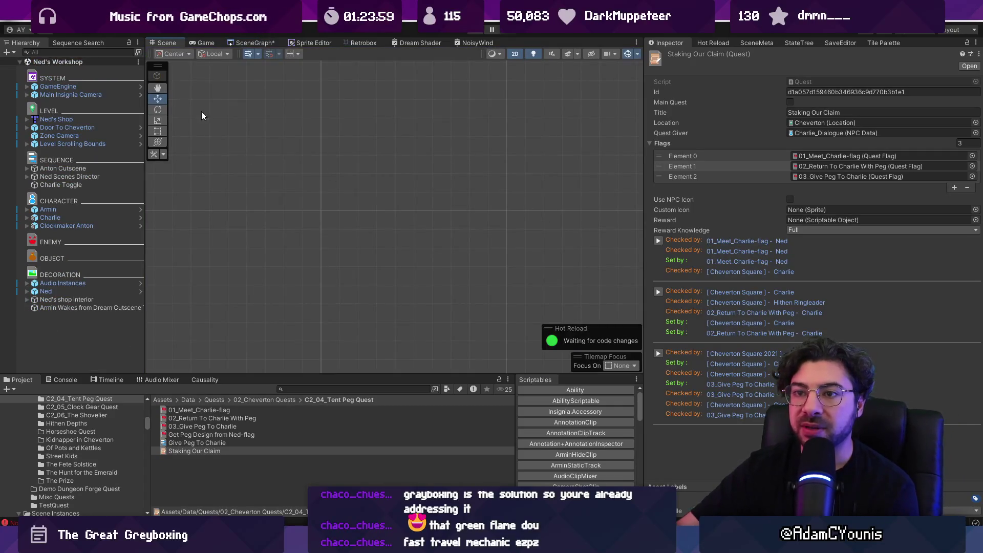
- Frame Main Insignia Camera, inspect the workshop's forge menu scaler, then return to the scene graph
{"action": "double_click", "coordinate": [104, 95]}
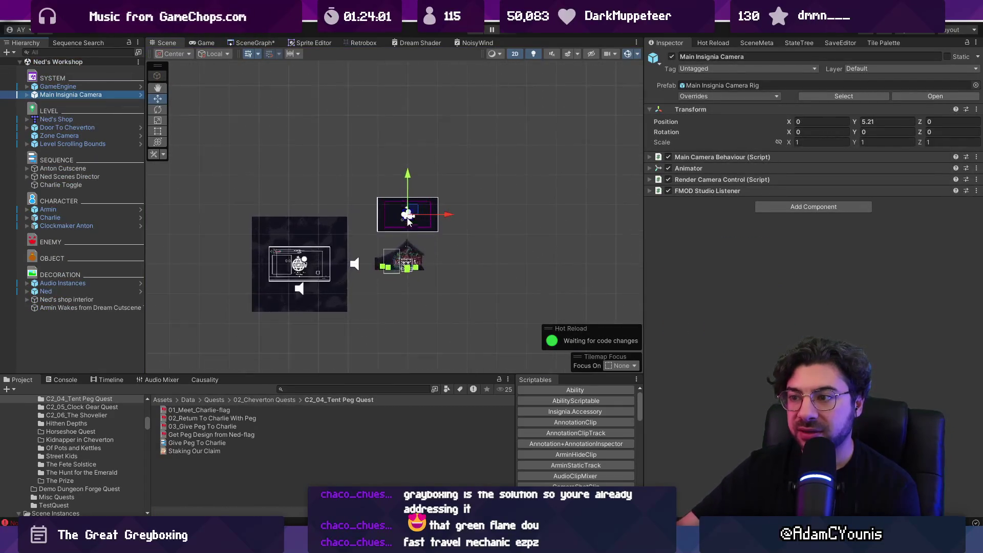
{"action": "scroll", "coordinate": [409, 281], "scroll_direction": "up", "scroll_amount": 5}
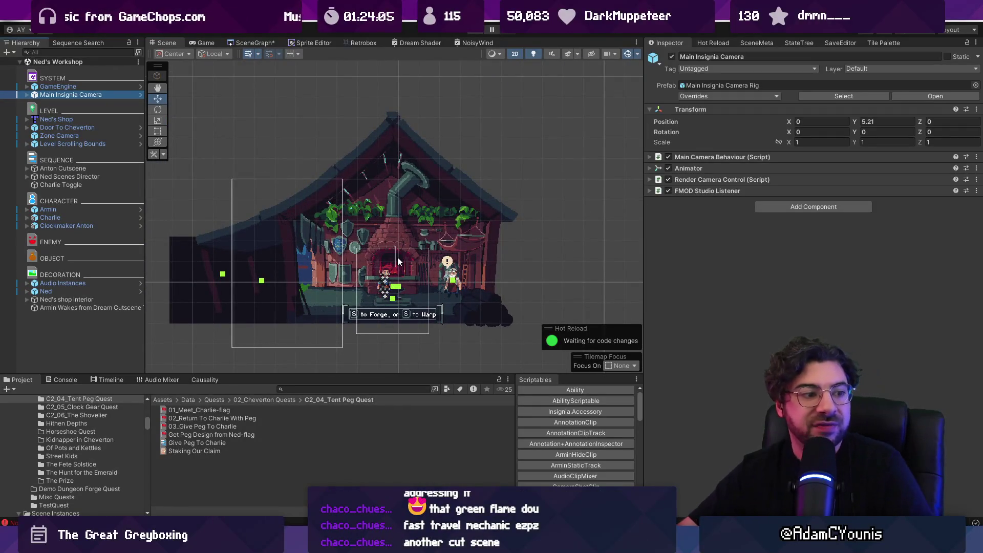
{"action": "scroll", "coordinate": [396, 269], "scroll_direction": "up", "scroll_amount": 4}
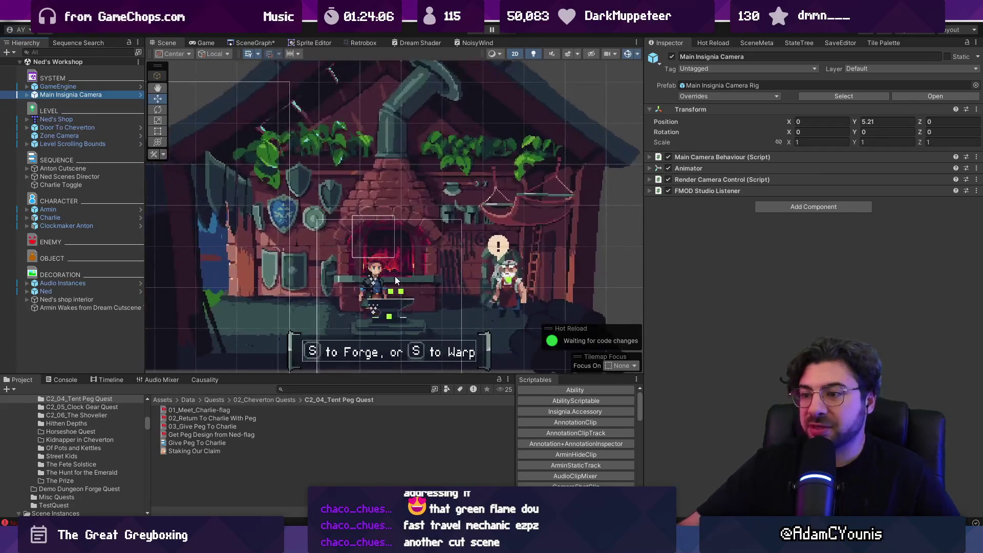
{"action": "scroll", "coordinate": [409, 287], "scroll_direction": "down", "scroll_amount": 5}
{"action": "left_click", "coordinate": [426, 303]}
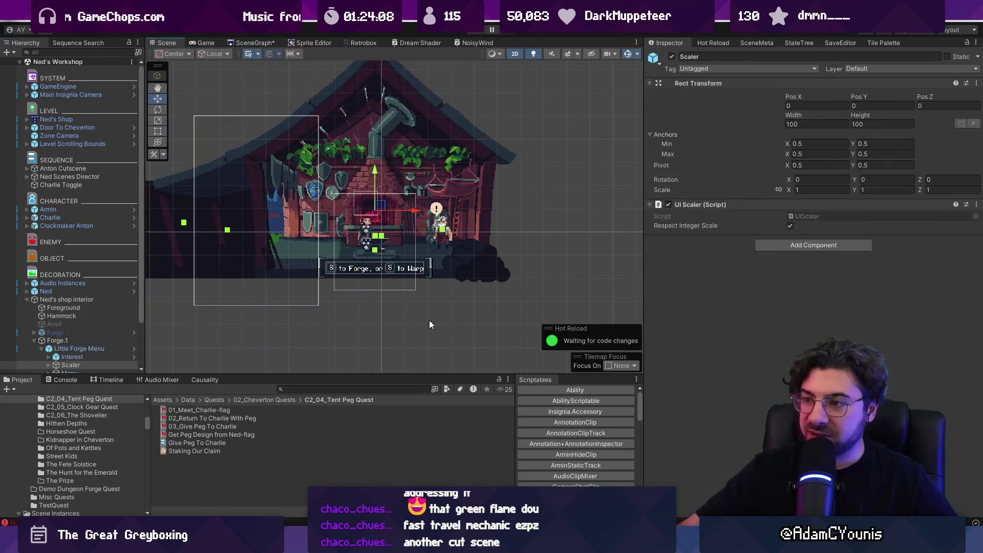
{"action": "left_click", "coordinate": [254, 43]}
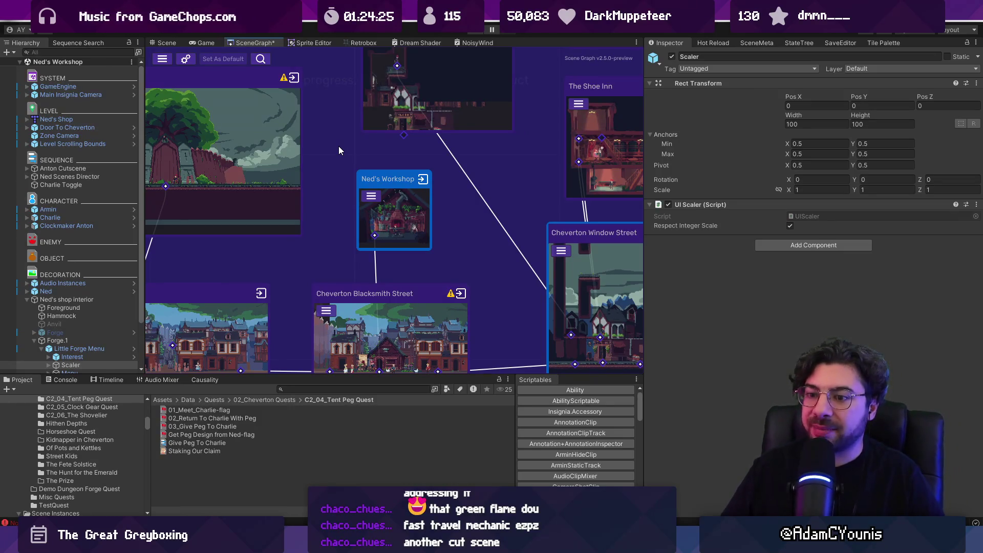
- Search the project assets for 'fast travel menu' and select the Fast Travel Menu prefab
{"action": "scroll", "coordinate": [367, 151], "scroll_direction": "down", "scroll_amount": 5}
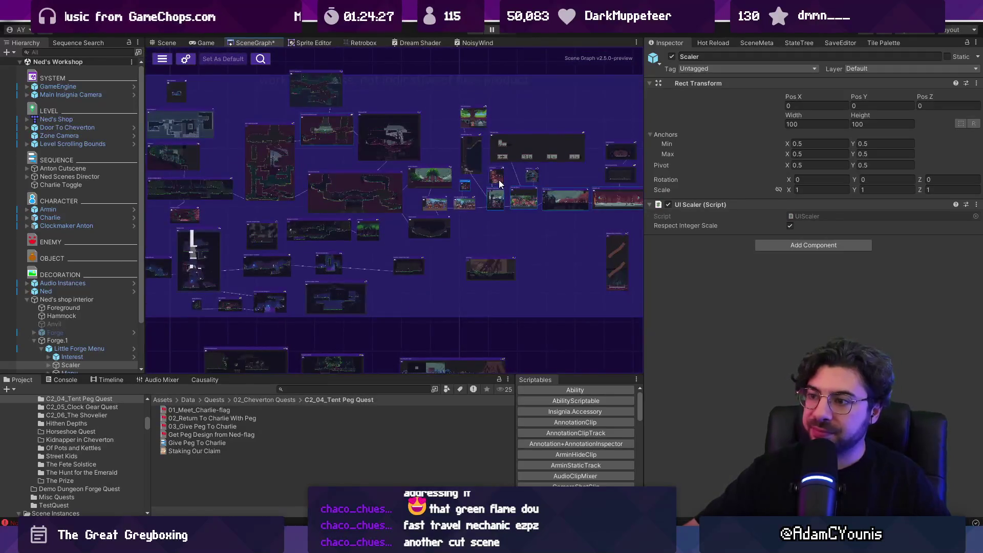
{"action": "scroll", "coordinate": [496, 186], "scroll_direction": "up", "scroll_amount": 4}
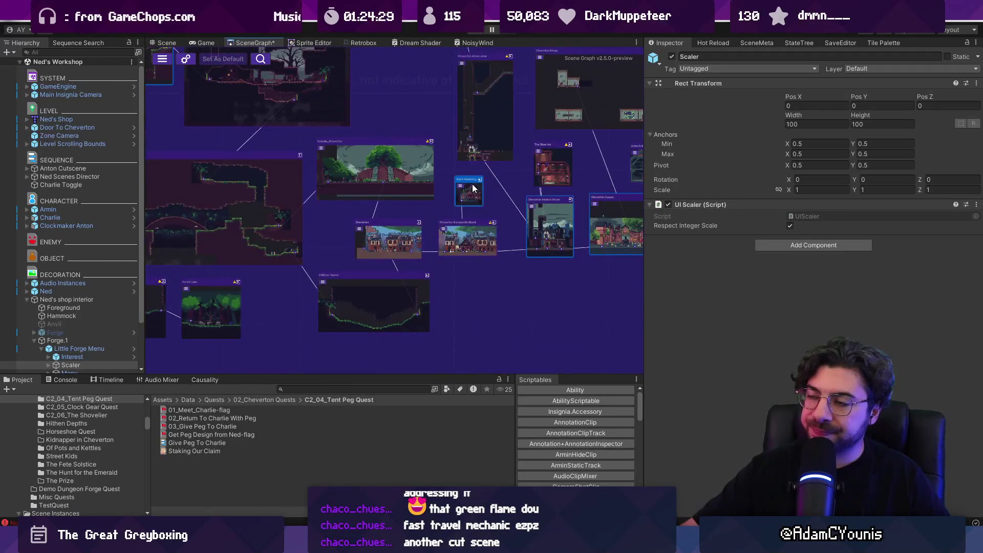
{"action": "scroll", "coordinate": [473, 188], "scroll_direction": "up", "scroll_amount": 5}
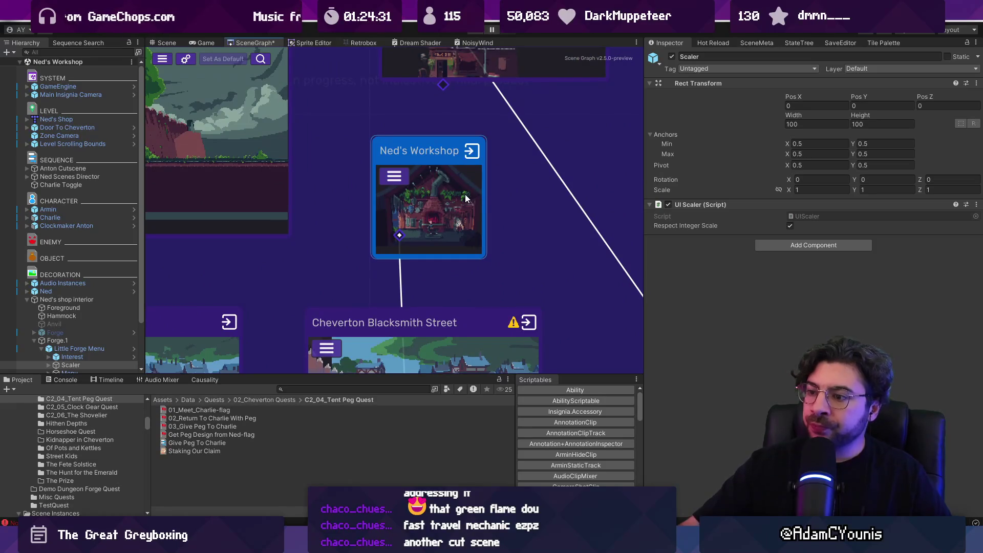
{"action": "left_click", "coordinate": [396, 390]}
{"action": "type", "text": "fast tra"}
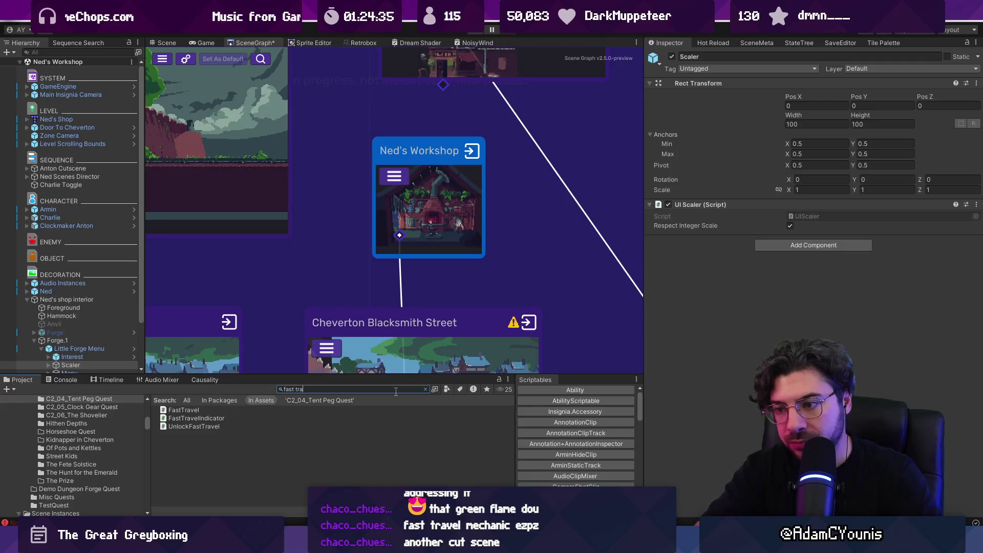
{"action": "type", "text": "vel menu"}
{"action": "key", "text": "Down"}
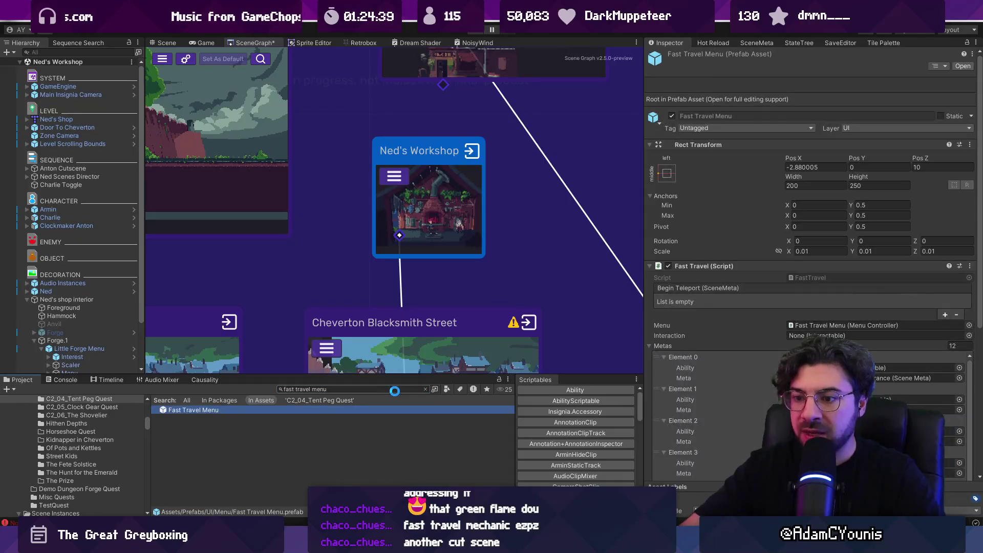
- Edit the Fast Travel Menu prefab and ping Element 6's Entropy Sanctum scene meta
{"action": "key", "text": "Return"}
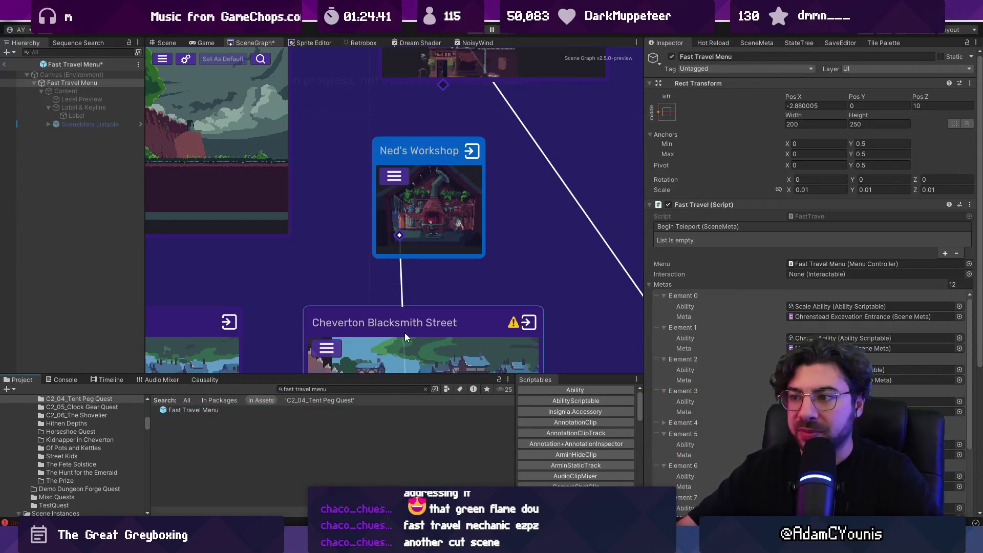
{"action": "left_click", "coordinate": [161, 41]}
{"action": "left_click", "coordinate": [73, 82]}
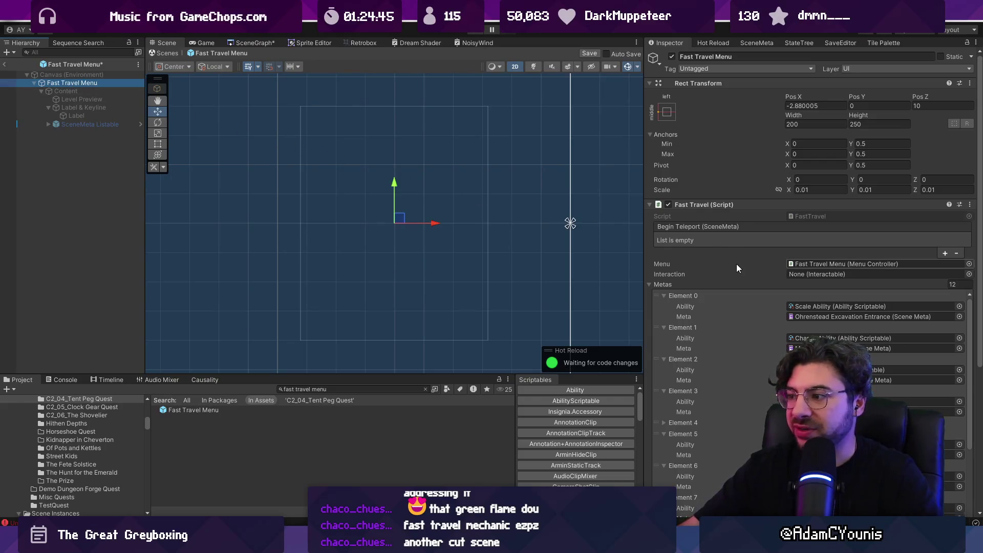
{"action": "scroll", "coordinate": [760, 260], "scroll_direction": "down", "scroll_amount": 5}
{"action": "scroll", "coordinate": [753, 255], "scroll_direction": "up", "scroll_amount": 3}
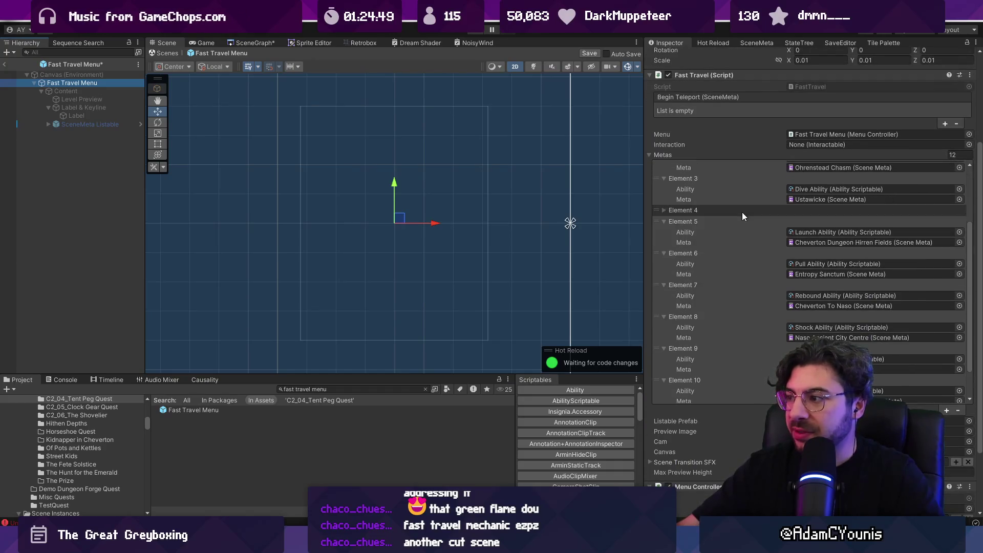
{"action": "left_click", "coordinate": [815, 271]}
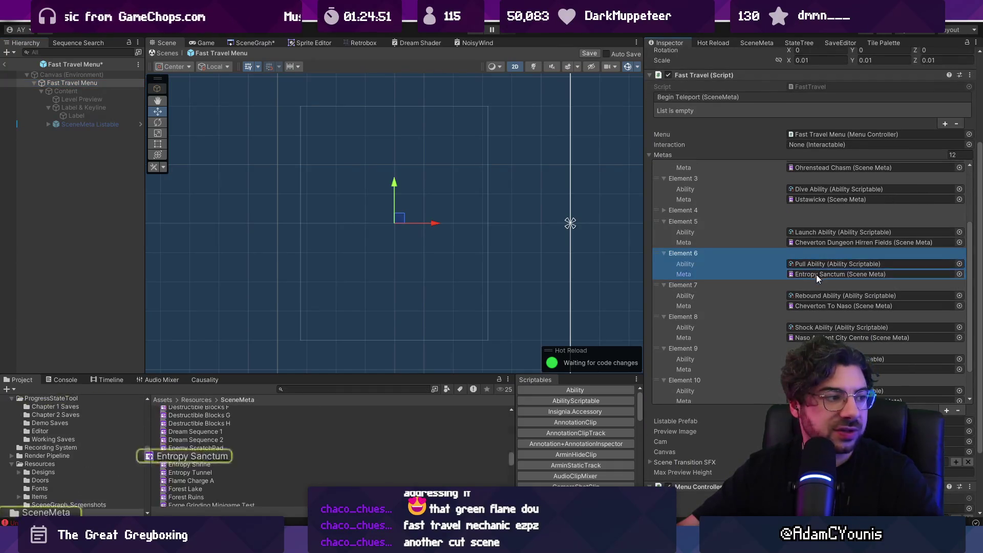
{"action": "left_click", "coordinate": [252, 43]}
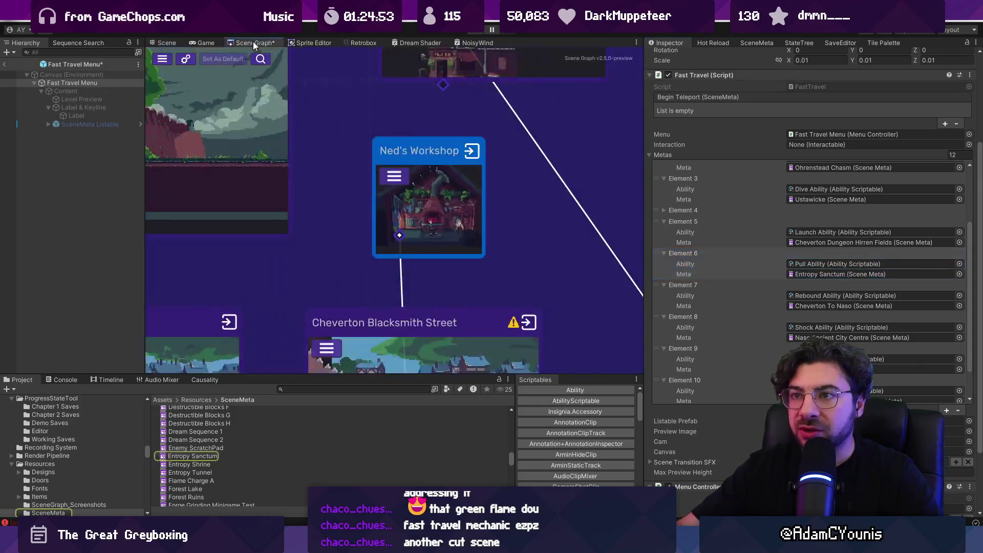
- Pan and zoom the scene graph, and widen its panel by moving the Inspector splitter right
{"action": "scroll", "coordinate": [351, 143], "scroll_direction": "down", "scroll_amount": 3}
{"action": "scroll", "coordinate": [367, 170], "scroll_direction": "up", "scroll_amount": 2}
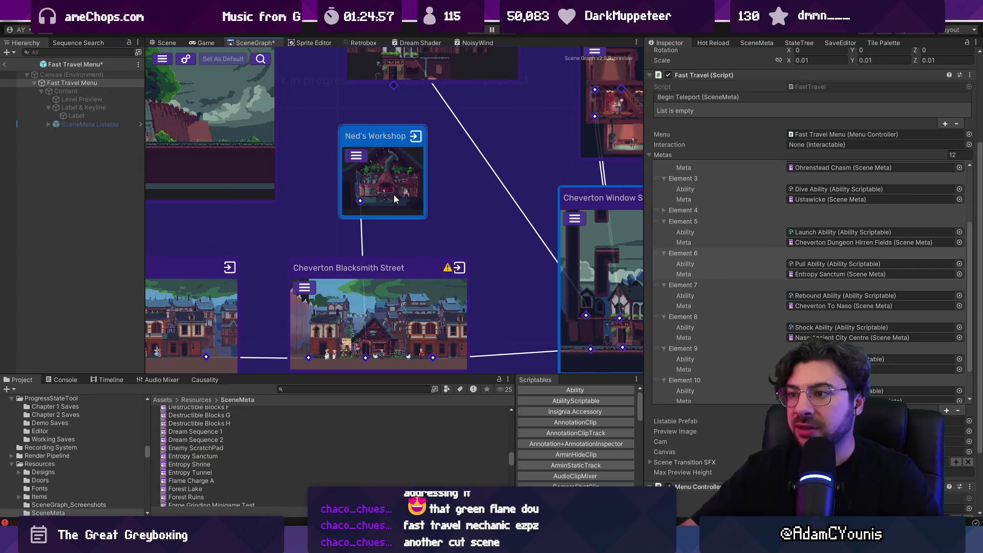
{"action": "scroll", "coordinate": [391, 192], "scroll_direction": "down", "scroll_amount": 5}
{"action": "scroll", "coordinate": [358, 150], "scroll_direction": "up", "scroll_amount": 2}
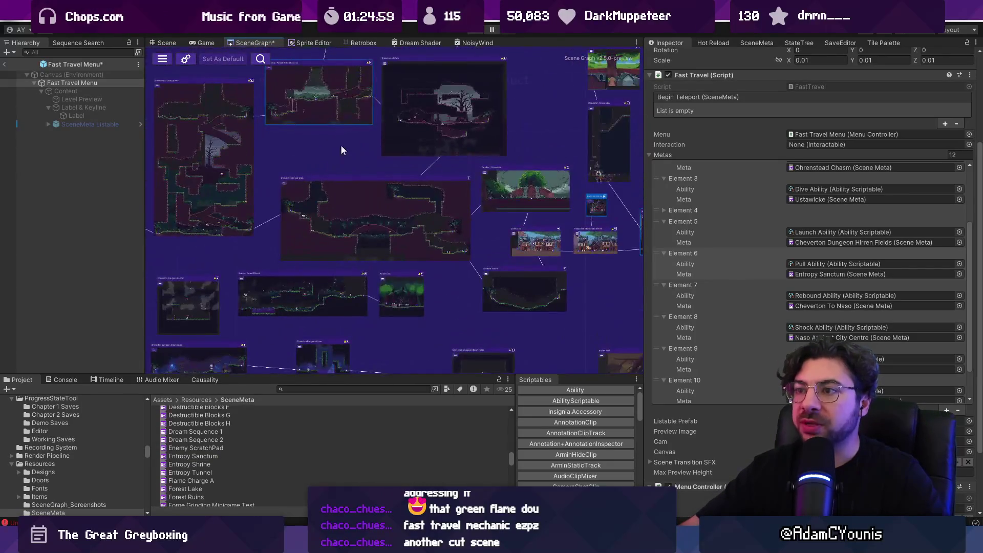
{"action": "mouse_move", "coordinate": [354, 120]}
{"action": "left_mouse_down"}
{"action": "mouse_move", "coordinate": [366, 195]}
{"action": "mouse_move", "coordinate": [308, 162]}
{"action": "left_mouse_up"}
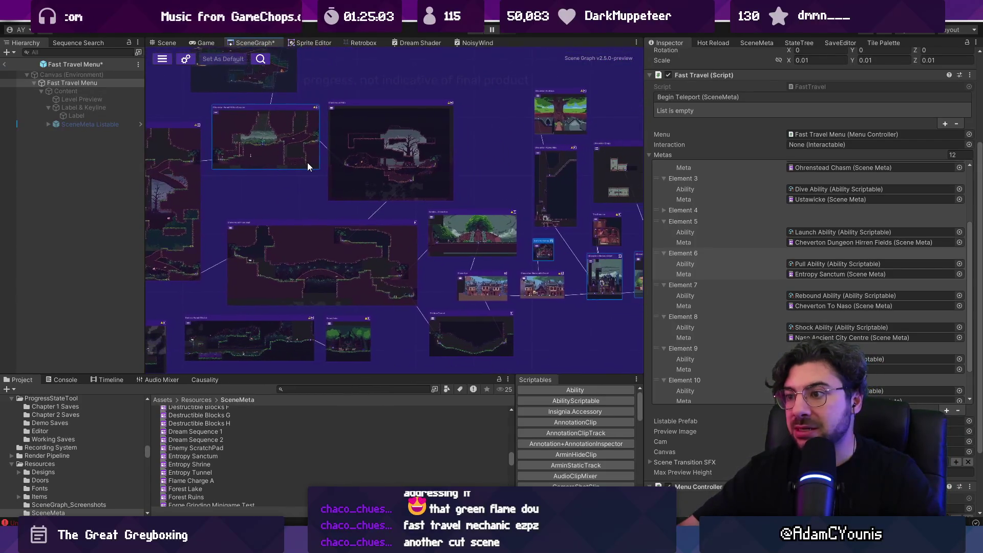
{"action": "scroll", "coordinate": [478, 149], "scroll_direction": "down", "scroll_amount": 3}
{"action": "scroll", "coordinate": [478, 149], "scroll_direction": "down", "scroll_amount": 2}
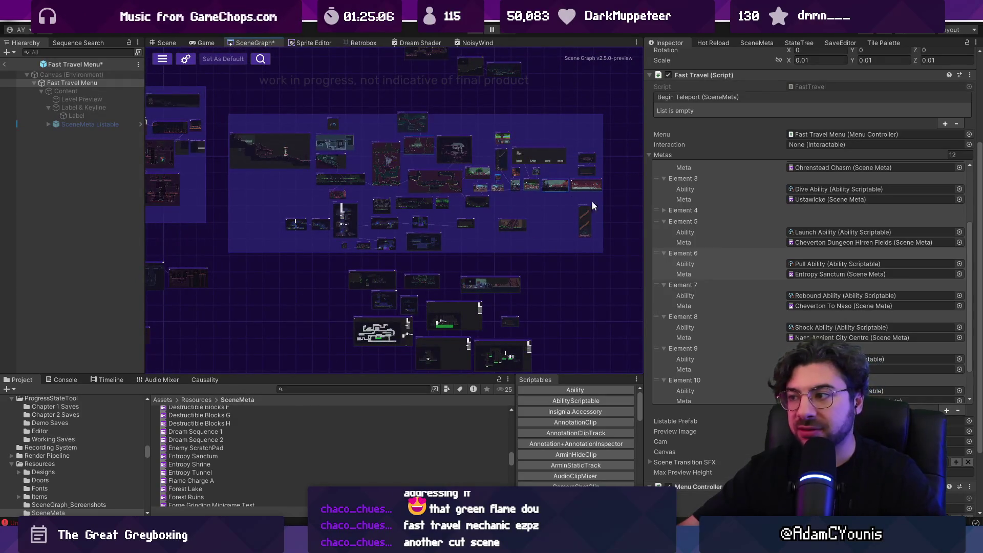
{"action": "left_click_drag", "start_coordinate": [643, 202], "coordinate": [704, 202]}
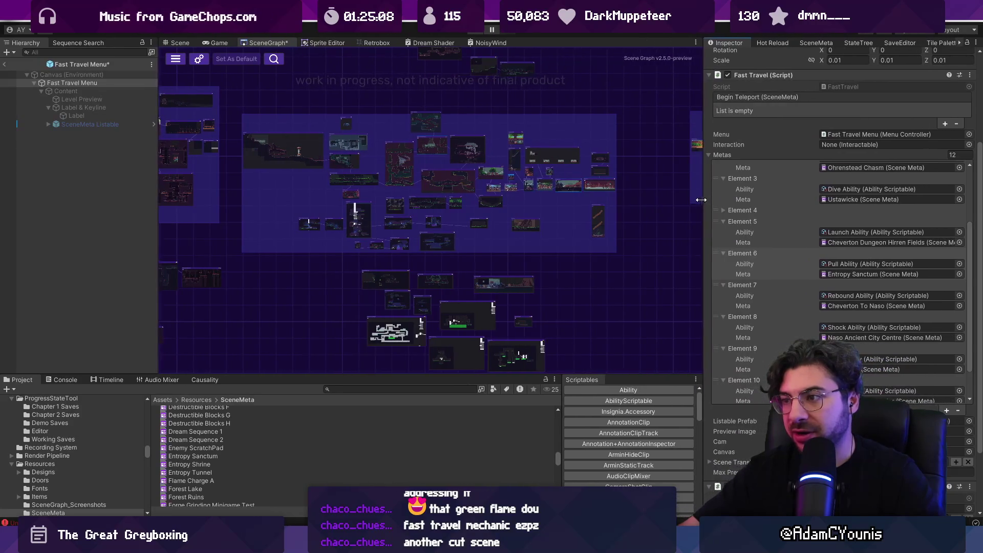
{"action": "scroll", "coordinate": [481, 160], "scroll_direction": "up", "scroll_amount": 2}
{"action": "scroll", "coordinate": [481, 161], "scroll_direction": "up", "scroll_amount": 1}
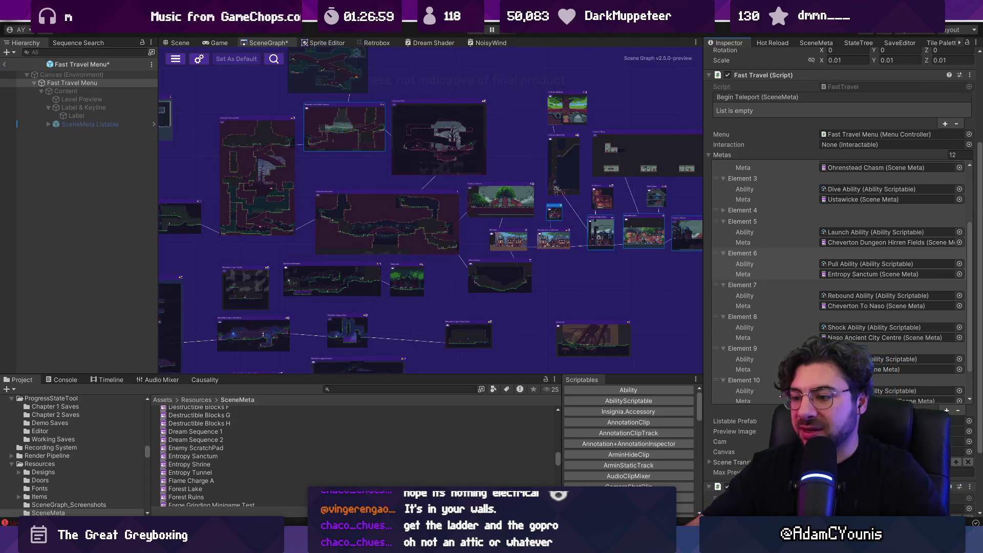
{"action": "key", "text": "alt+Tab"}
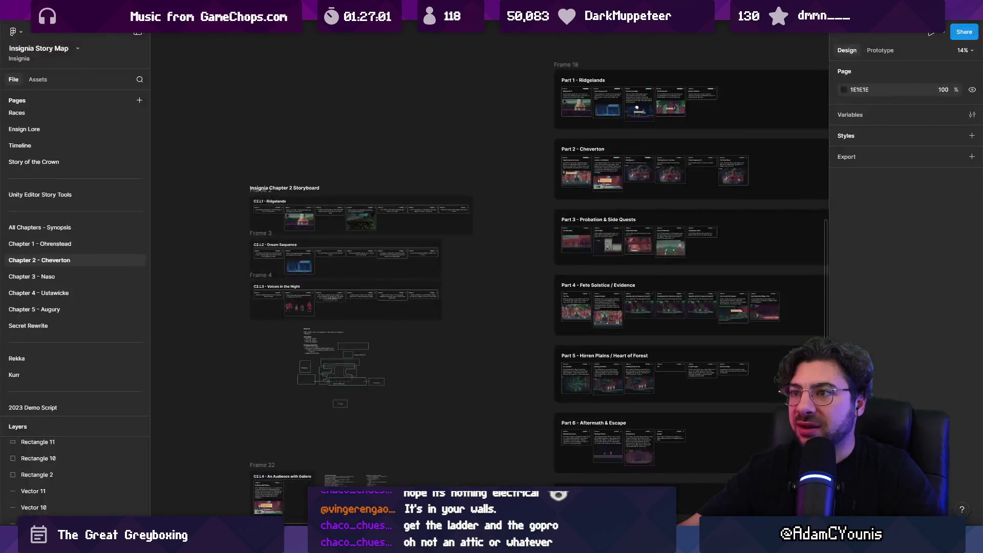
- In the Hithen Band Quest Synopsis, insert a new empty bullet after 'Reward: ???'
{"action": "scroll", "coordinate": [380, 169], "scroll_direction": "up", "scroll_amount": 10}
{"action": "scroll", "coordinate": [380, 169], "scroll_direction": "up", "scroll_amount": 5}
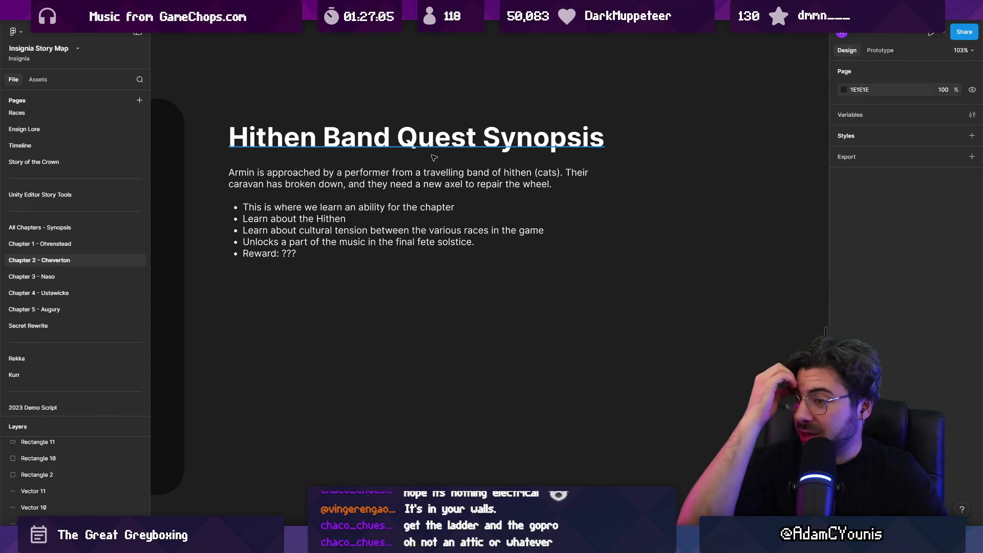
{"action": "left_click", "coordinate": [393, 178]}
{"action": "scroll", "coordinate": [319, 169], "scroll_direction": "up", "scroll_amount": 3}
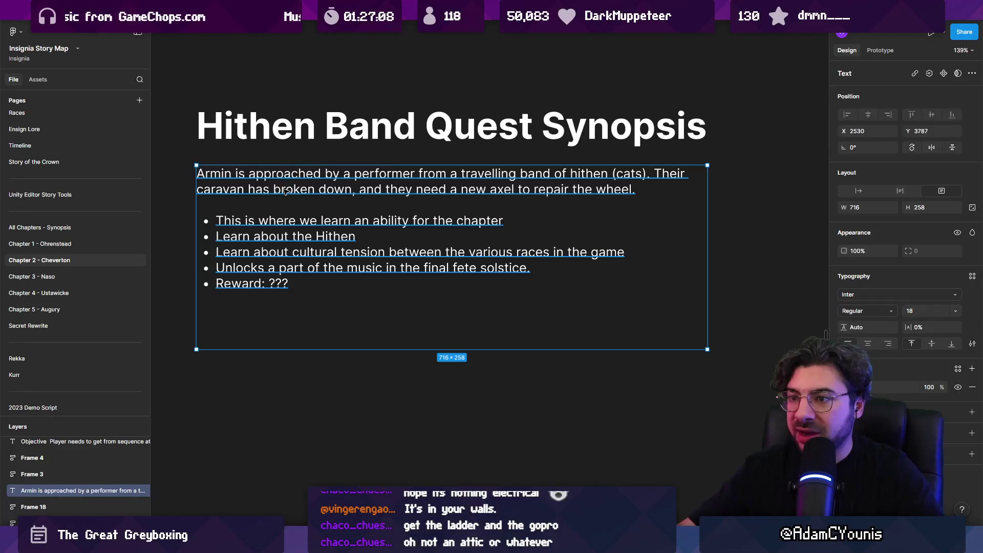
{"action": "double_click", "coordinate": [507, 193]}
{"action": "left_click", "coordinate": [534, 191]}
{"action": "key", "text": "Down"}
{"action": "key", "text": "Down"}
{"action": "key", "text": "Escape"}
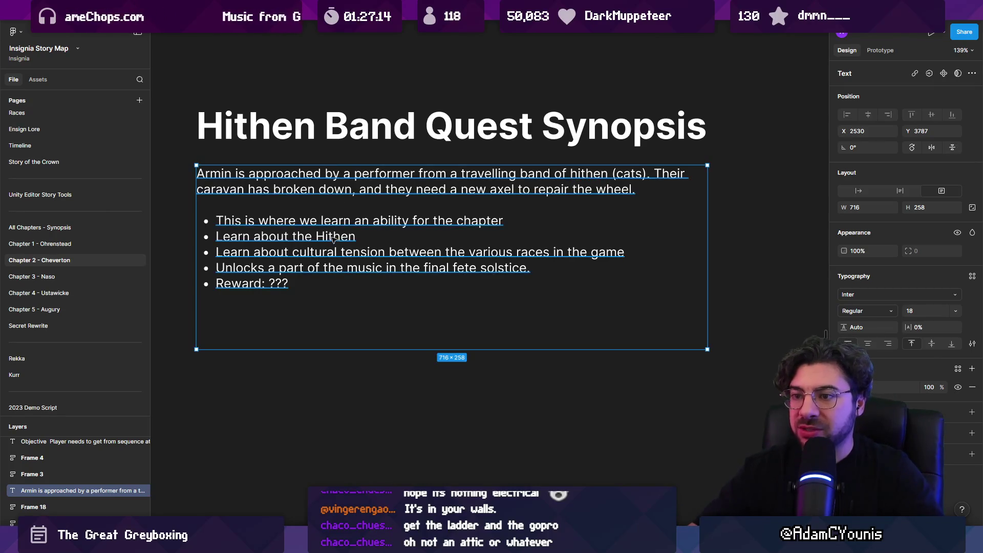
{"action": "double_click", "coordinate": [292, 281]}
{"action": "left_click", "coordinate": [293, 281]}
{"action": "key", "text": "Return"}
{"action": "key", "text": "Return"}
{"action": "key", "text": "Return"}
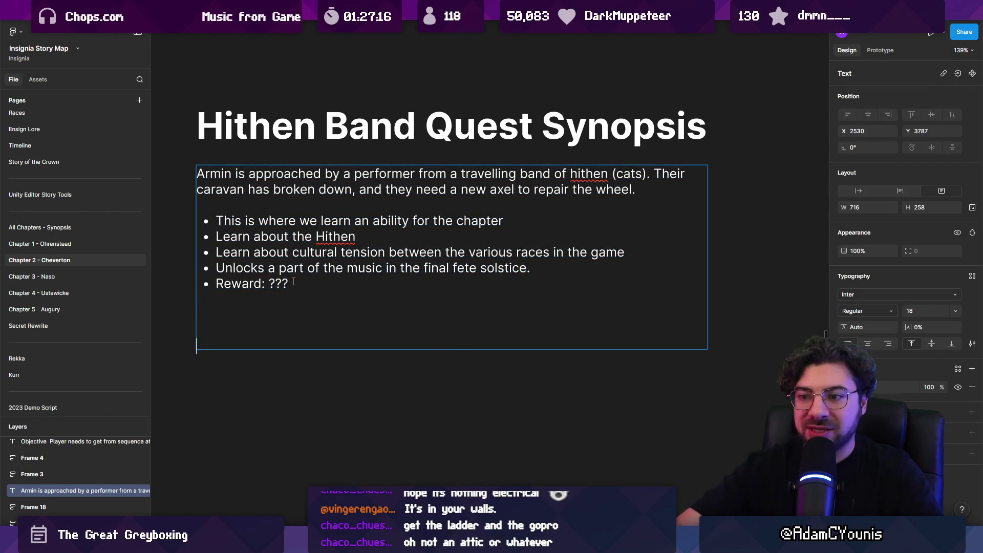
{"action": "key", "text": "Escape"}
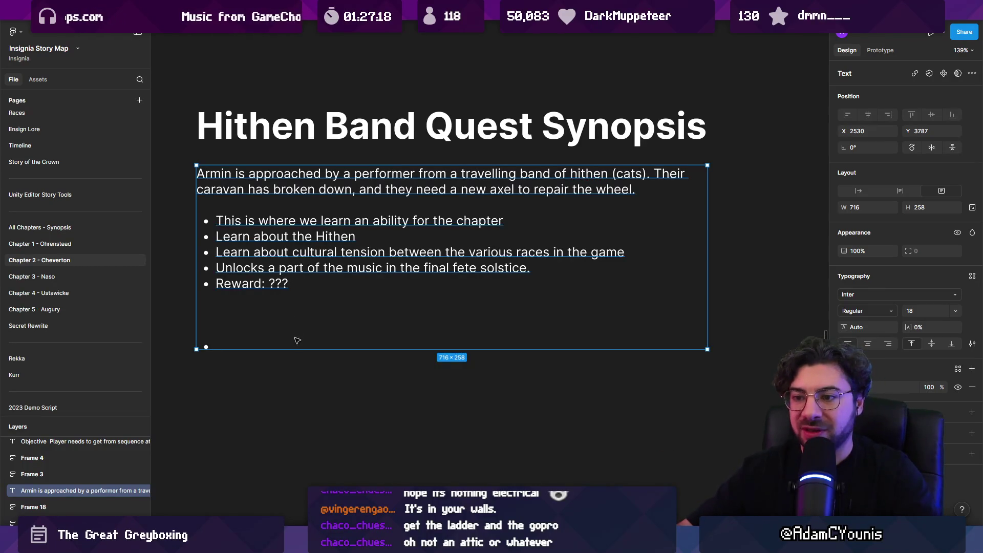
{"action": "key", "text": "Escape"}
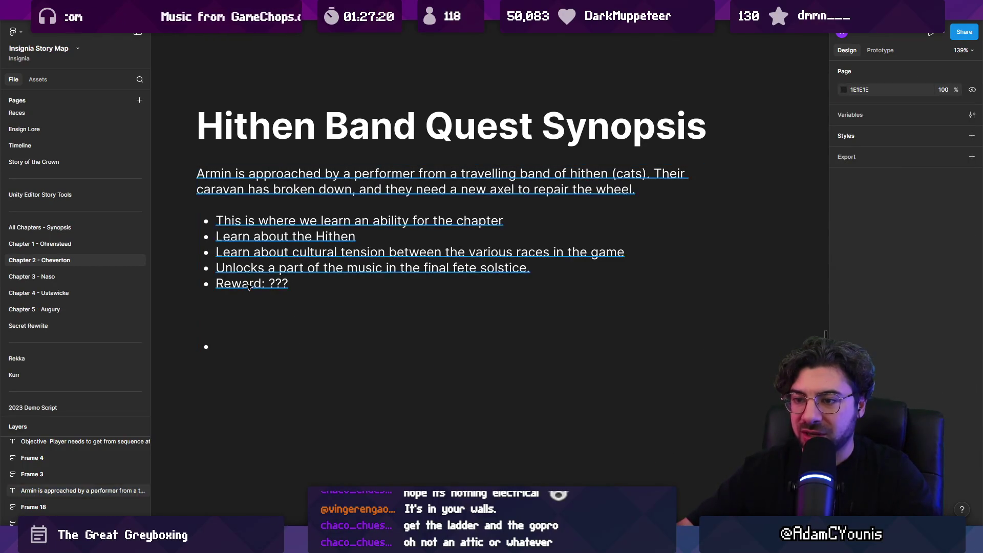
- Write the bullet 'Can we fast travel from Ned's workshop?' in the empty line
{"action": "double_click", "coordinate": [251, 343]}
{"action": "left_click", "coordinate": [251, 343]}
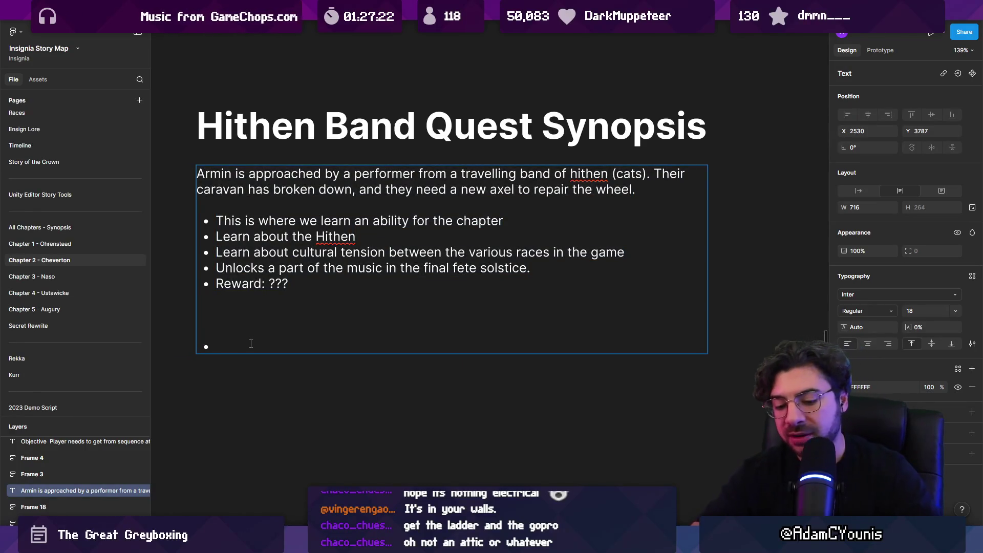
{"action": "type", "text": "Can"}
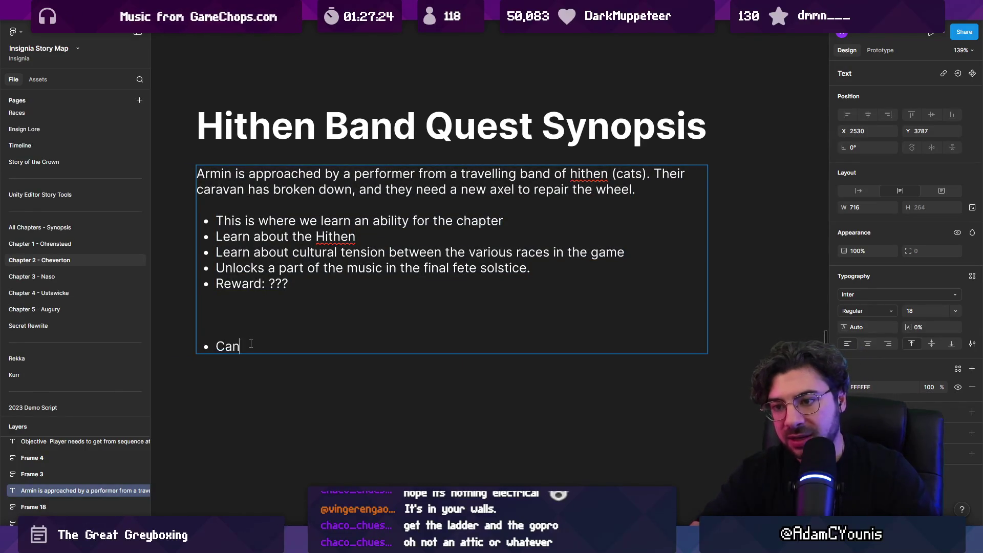
{"action": "type", "text": " we fast trav"}
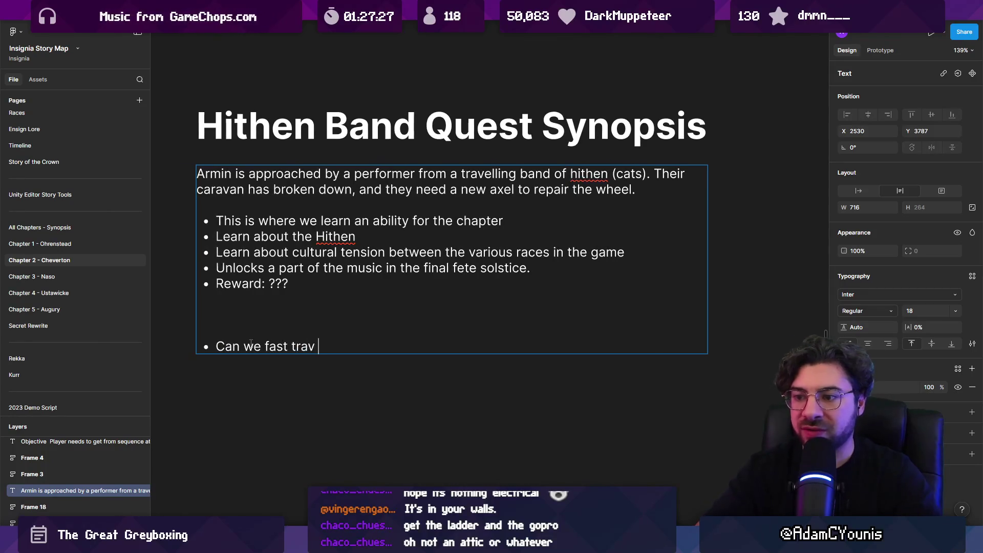
{"action": "type", "text": "el from N"}
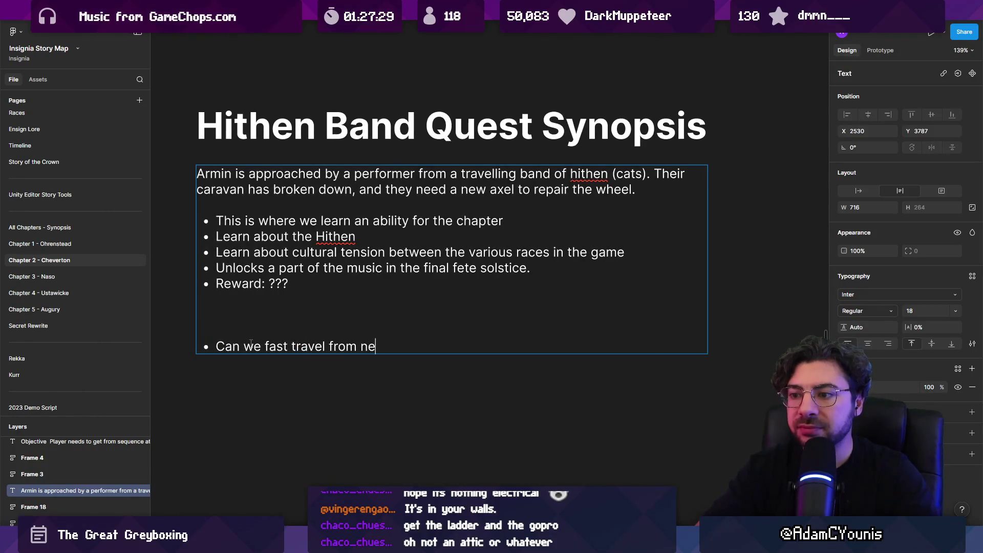
{"action": "type", "text": "ed's"}
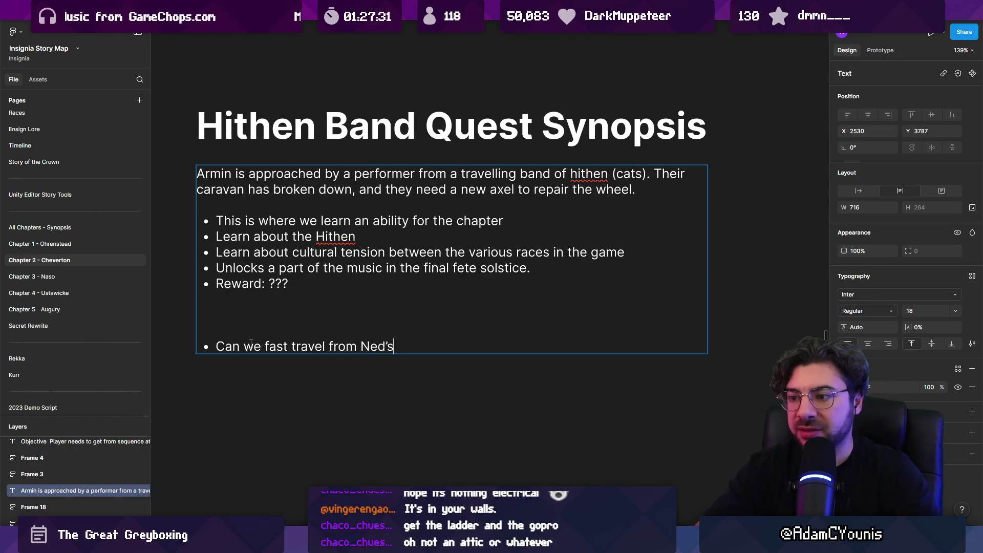
{"action": "type", "text": " place"}
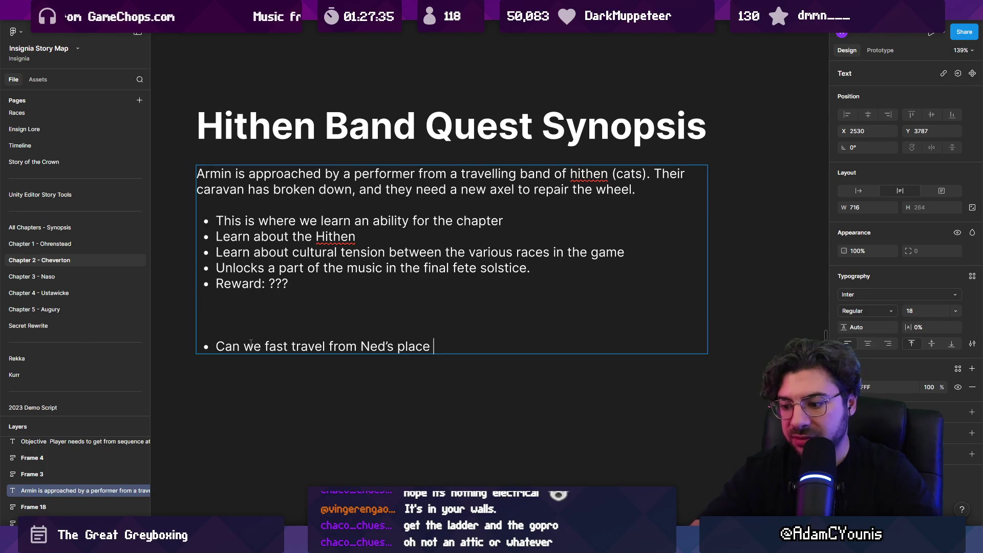
{"action": "key", "text": "ctrl+shift+Left"}
{"action": "type", "text": "workshop?"}
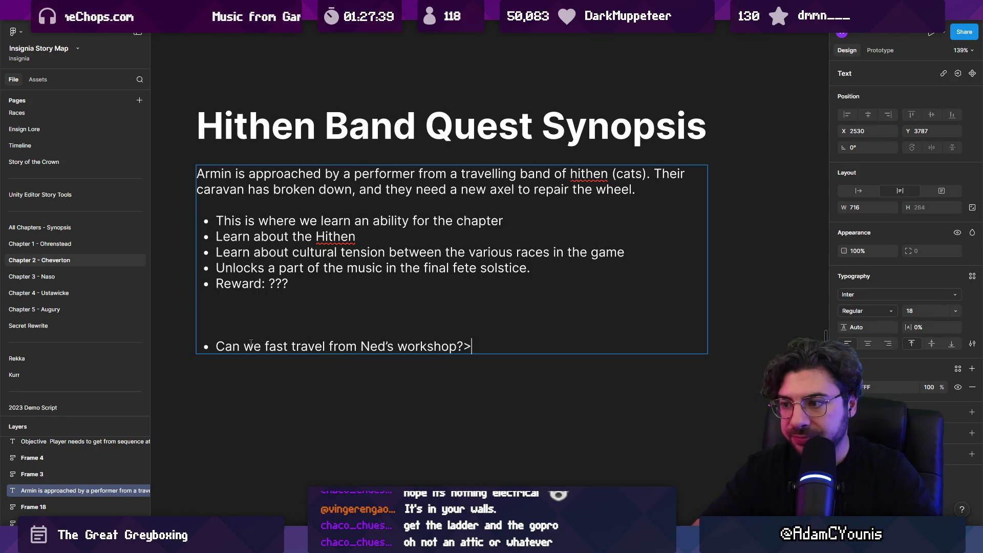
- Add nested sub-bullets 'Does it need an ability?' and 'Do we have enough spare slots?'
{"action": "key", "text": "Return"}
{"action": "key", "text": "Tab"}
{"action": "type", "text": "Does it need an ability"}
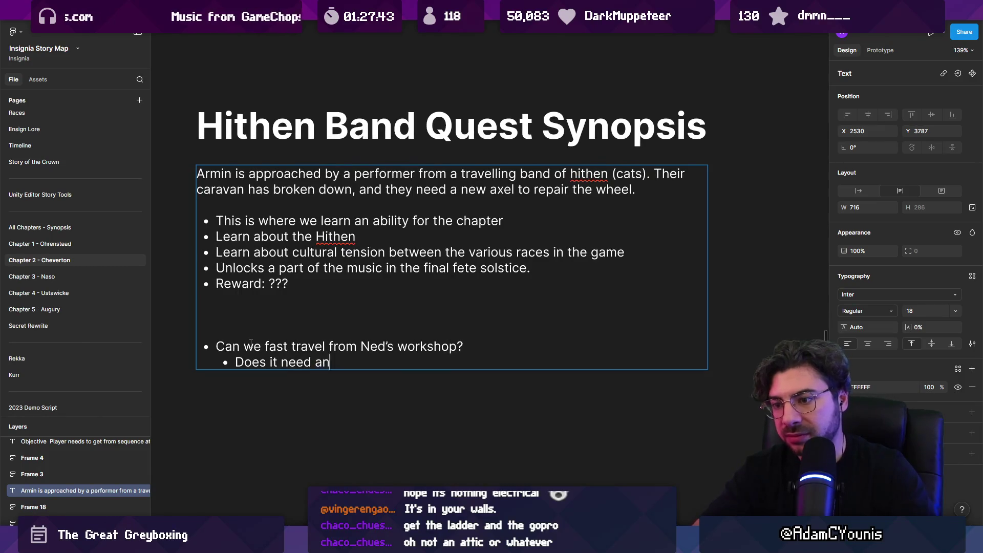
{"action": "type", "text": "?"}
{"action": "key", "text": "Return"}
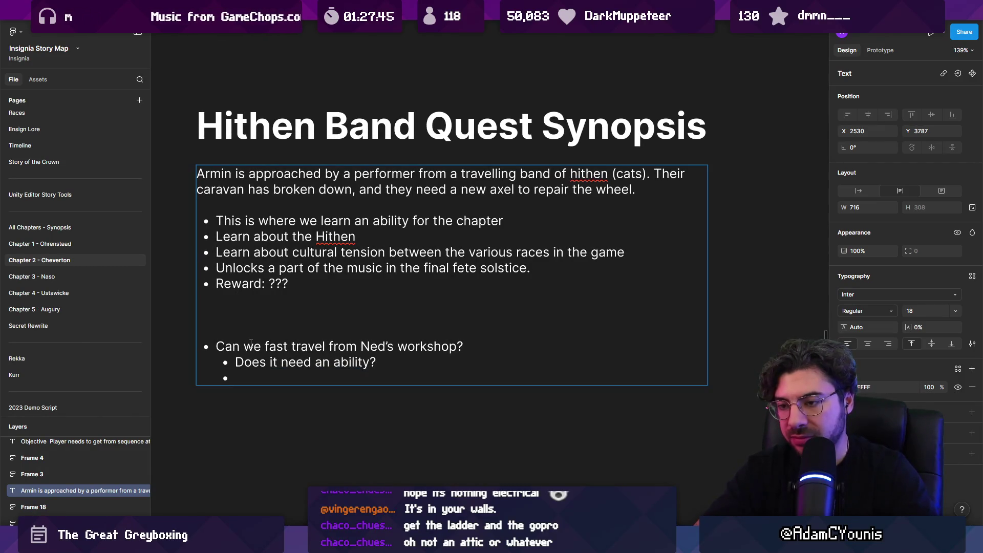
{"action": "type", "text": "Can"}
{"action": "key", "text": "BackSpace"}
{"action": "key", "text": "BackSpace"}
{"action": "key", "text": "BackSpace"}
{"action": "key", "text": "Tab"}
{"action": "type", "text": "Do we have neou"}
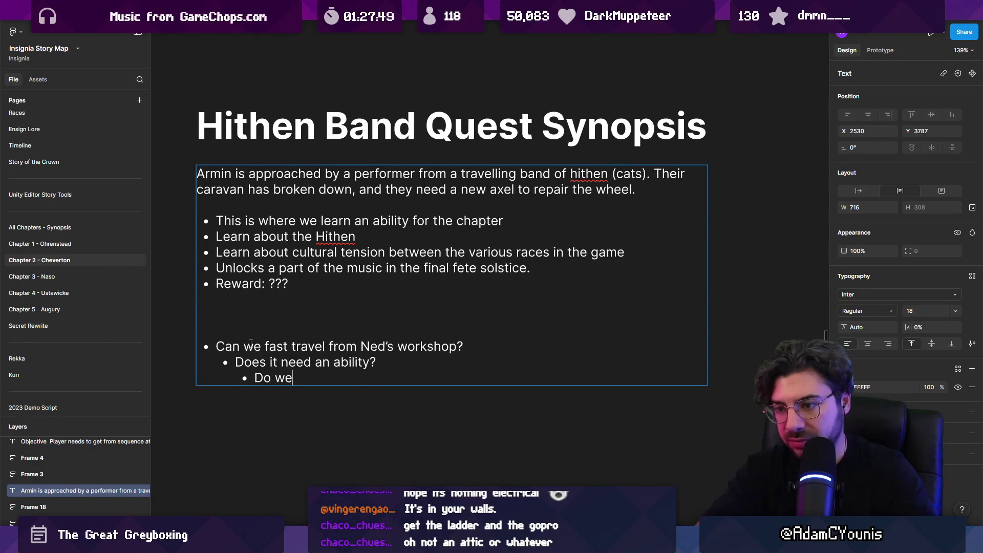
{"action": "key", "text": "BackSpace"}
{"action": "key", "text": "BackSpace"}
{"action": "key", "text": "BackSpace"}
{"action": "type", "text": "eno"}
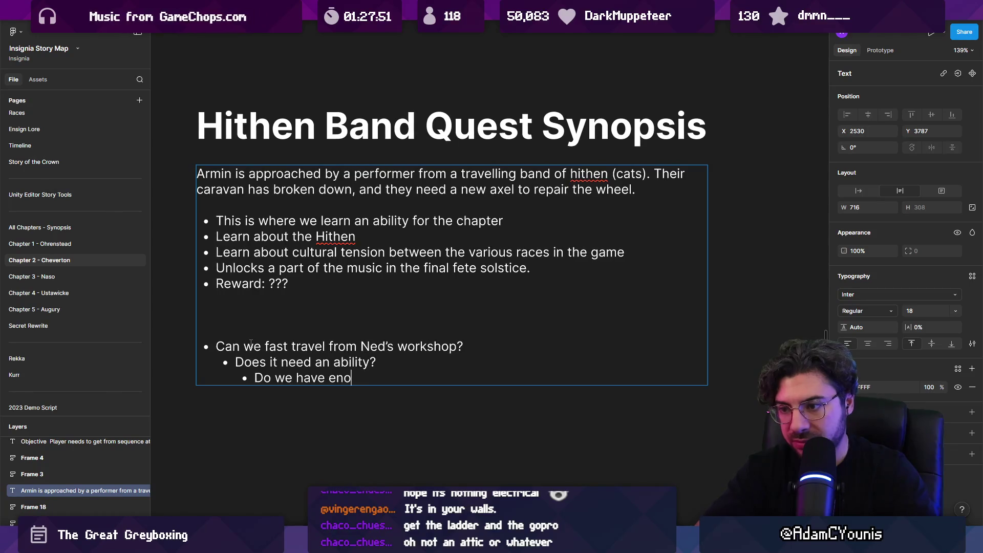
{"action": "type", "text": "ughpace"}
{"action": "key", "text": "BackSpace"}
{"action": "key", "text": "BackSpace"}
{"action": "type", "text": "re slots?"}
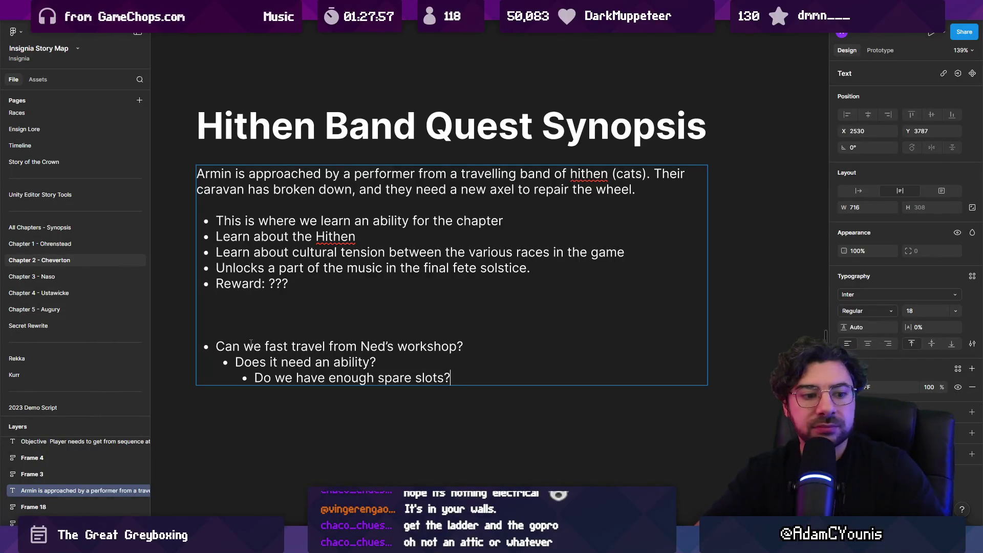
- List the options No, Wall Ride, Plunge, Entropy Pull and ????? as bullets
{"action": "key", "text": "Return"}
{"action": "type", "text": "No"}
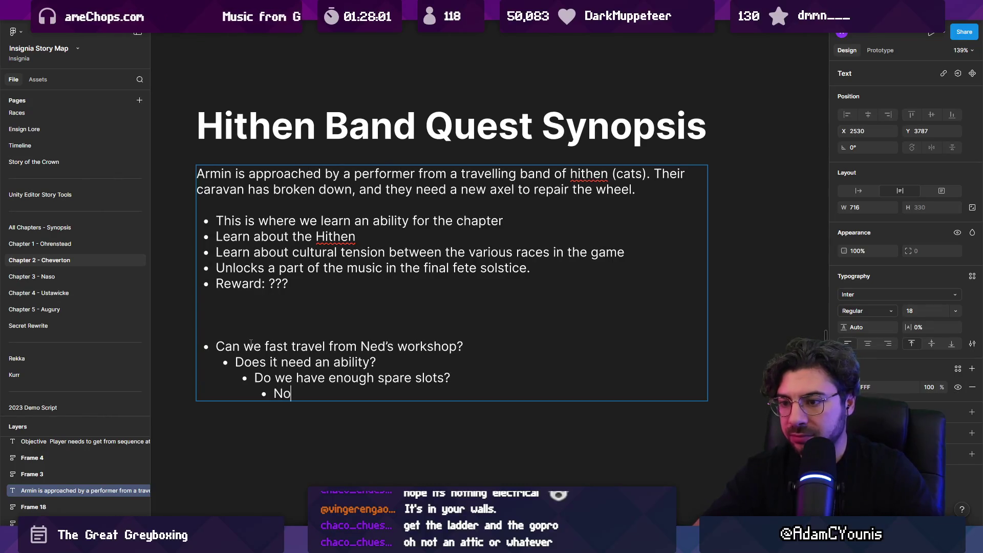
{"action": "key", "text": "Return"}
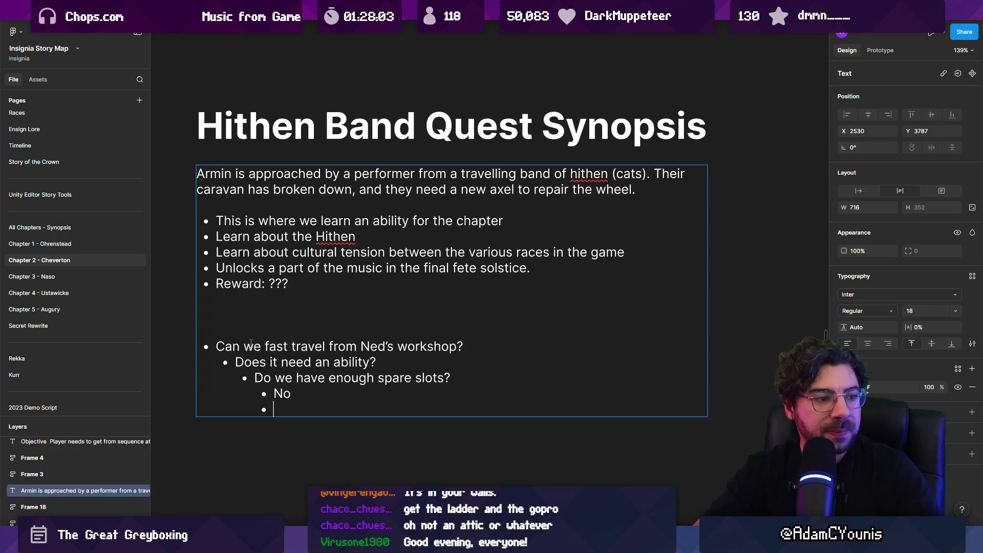
{"action": "type", "text": "Wall Ride"}
{"action": "key", "text": "Return"}
{"action": "type", "text": "Plunge"}
{"action": "key", "text": "Return"}
{"action": "type", "text": "Entropy"}
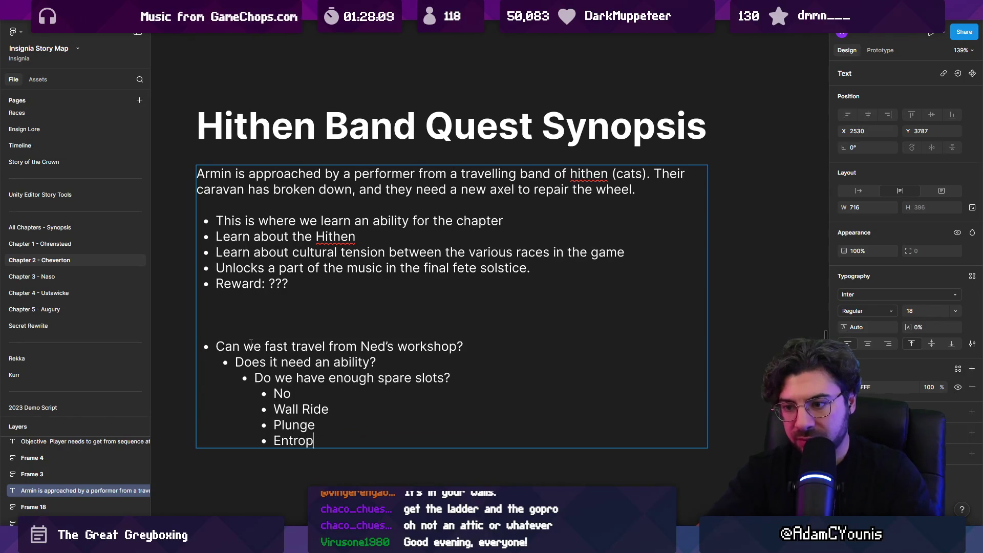
{"action": "type", "text": " Pu"}
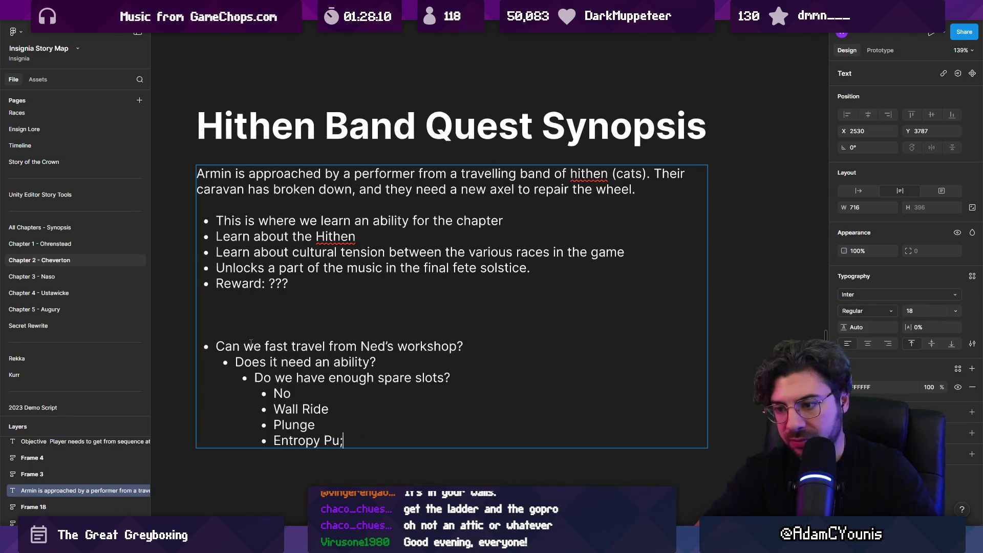
{"action": "type", "text": "ll"}
{"action": "key", "text": "Return"}
{"action": "type", "text": "?????"}
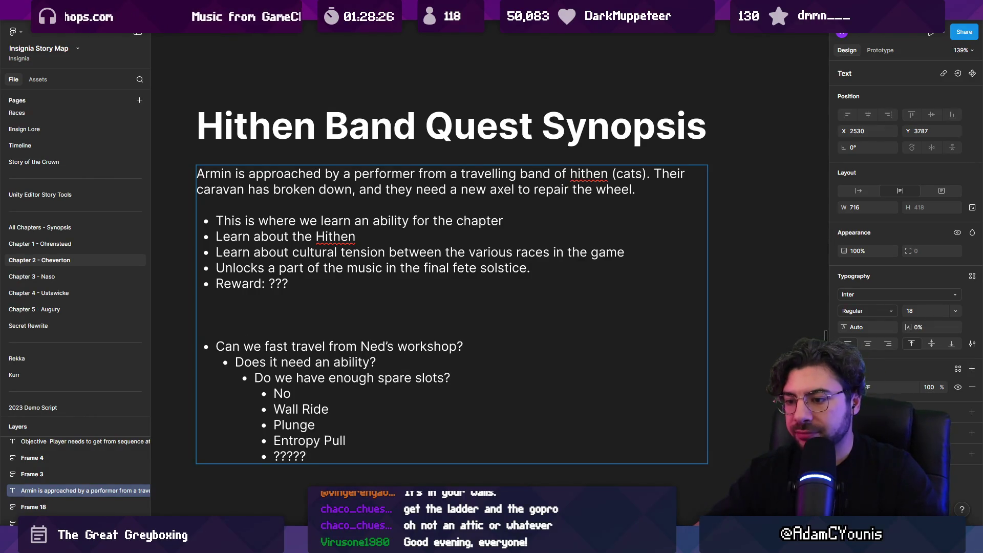
{"action": "key", "text": "alt+Tab"}
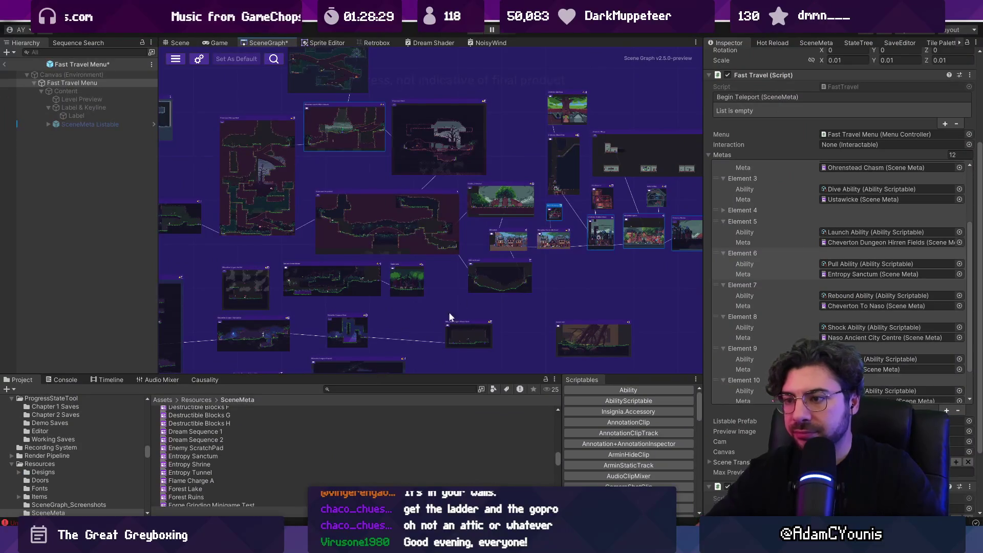
{"action": "scroll", "coordinate": [425, 327], "scroll_direction": "down", "scroll_amount": 5}
{"action": "scroll", "coordinate": [229, 190], "scroll_direction": "up", "scroll_amount": 8}
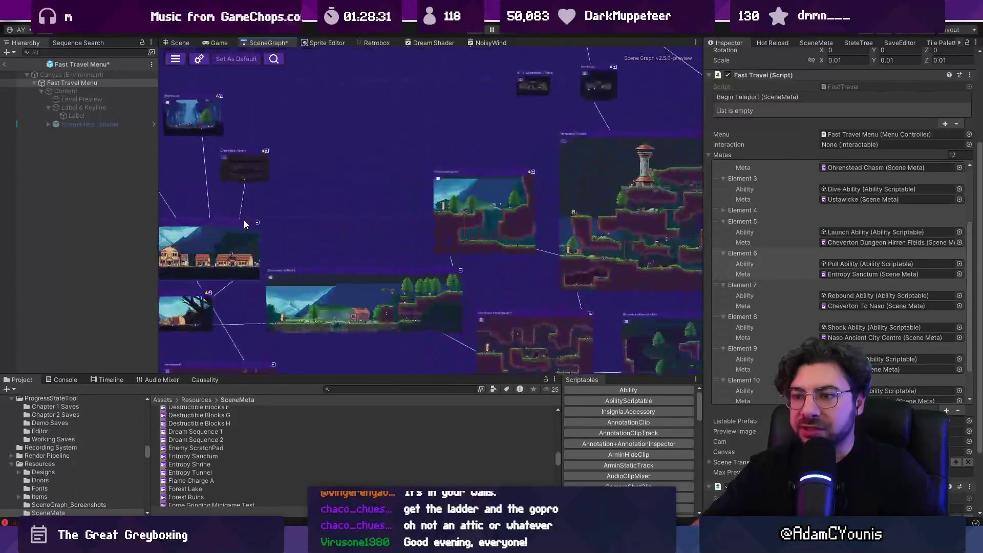
{"action": "scroll", "coordinate": [358, 153], "scroll_direction": "up", "scroll_amount": 2}
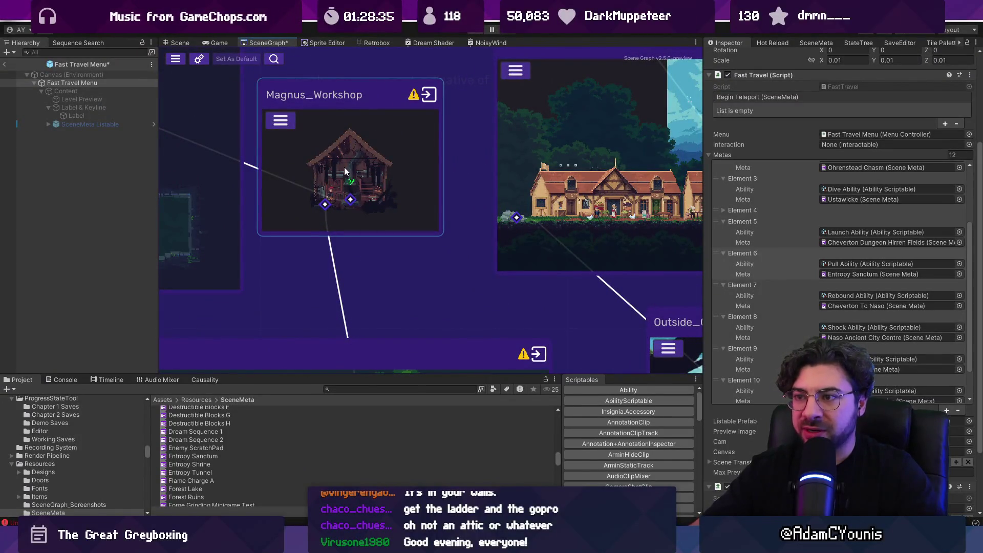
{"action": "left_click_drag", "start_coordinate": [346, 127], "coordinate": [353, 172]}
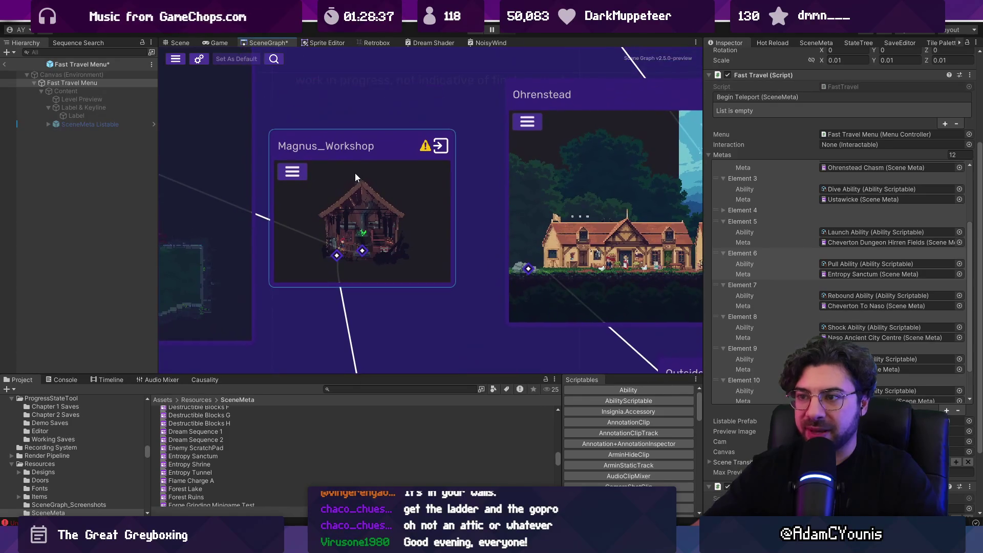
{"action": "scroll", "coordinate": [356, 260], "scroll_direction": "down", "scroll_amount": 10}
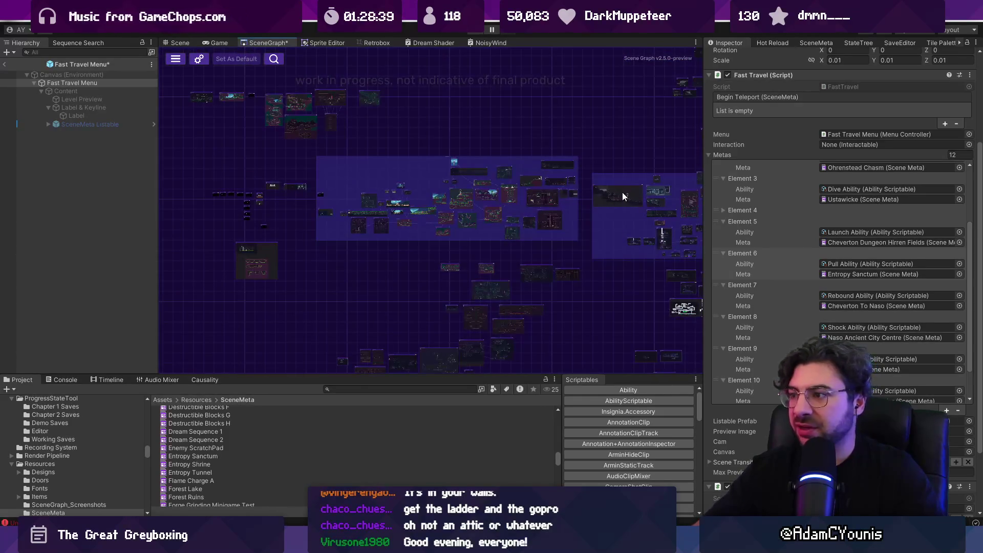
{"action": "scroll", "coordinate": [378, 200], "scroll_direction": "up", "scroll_amount": 3}
{"action": "scroll", "coordinate": [346, 204], "scroll_direction": "up", "scroll_amount": 4}
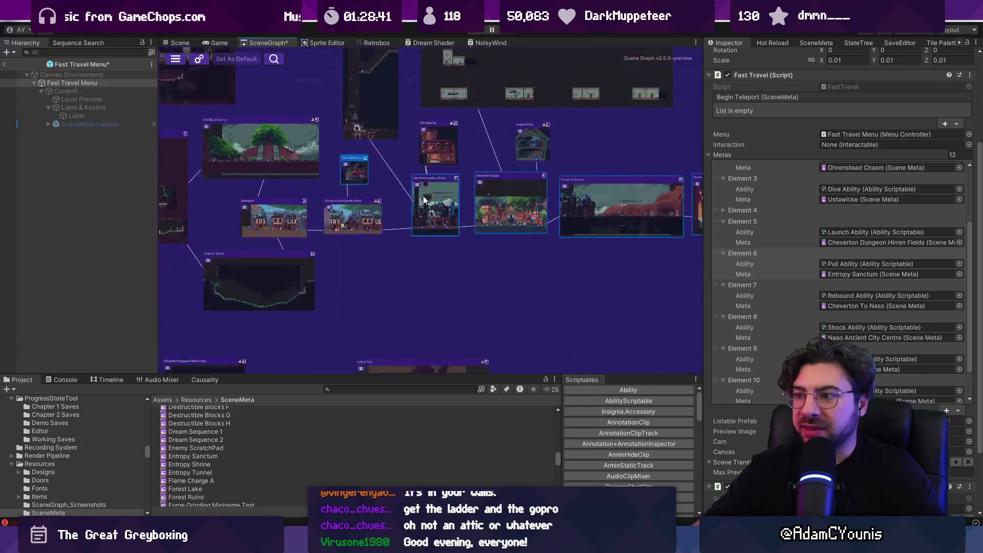
{"action": "scroll", "coordinate": [405, 194], "scroll_direction": "up", "scroll_amount": 5}
{"action": "left_click_drag", "start_coordinate": [228, 134], "coordinate": [359, 187]}
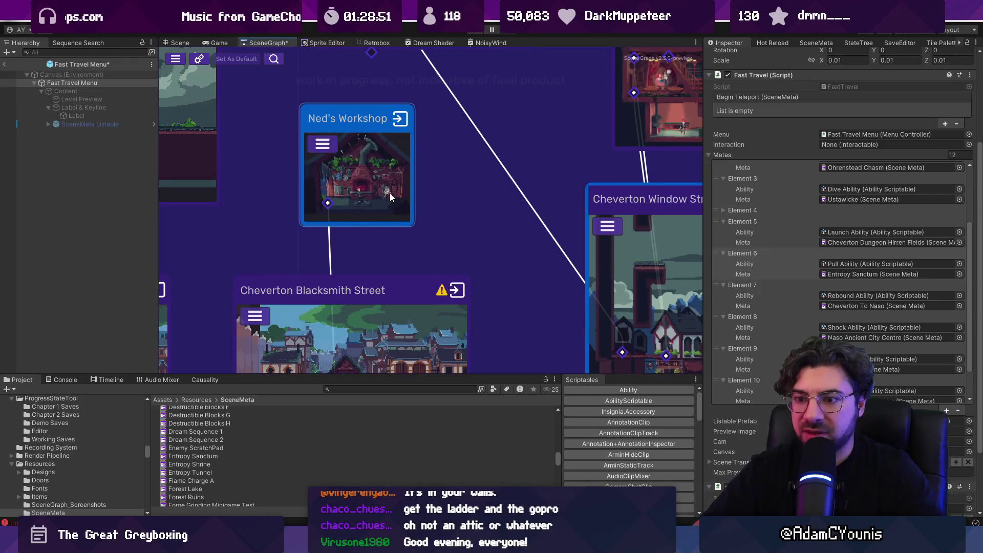
{"action": "scroll", "coordinate": [353, 182], "scroll_direction": "down", "scroll_amount": 3}
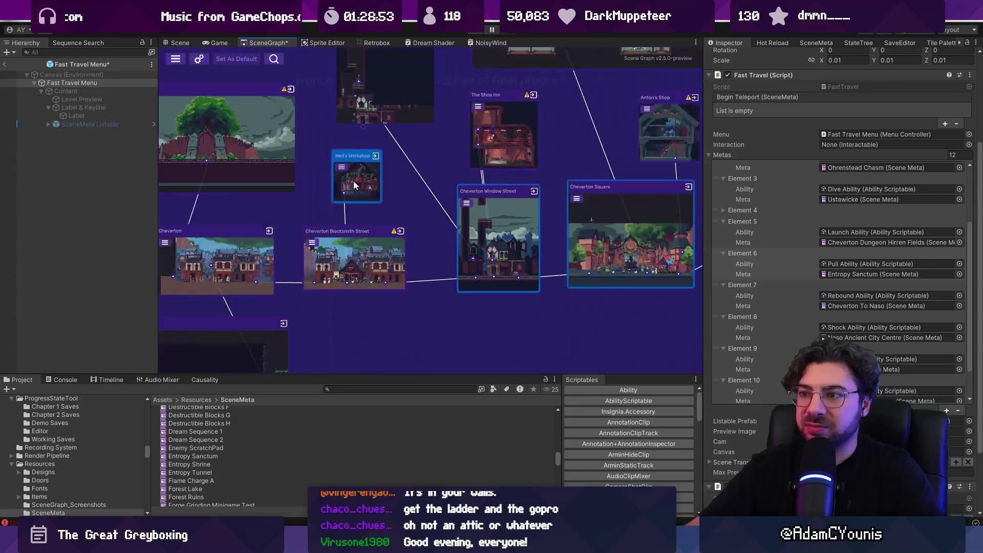
{"action": "mouse_move", "coordinate": [350, 174]}
{"action": "left_mouse_down"}
{"action": "mouse_move", "coordinate": [381, 179]}
{"action": "mouse_move", "coordinate": [402, 228]}
{"action": "mouse_move", "coordinate": [386, 217]}
{"action": "left_mouse_up"}
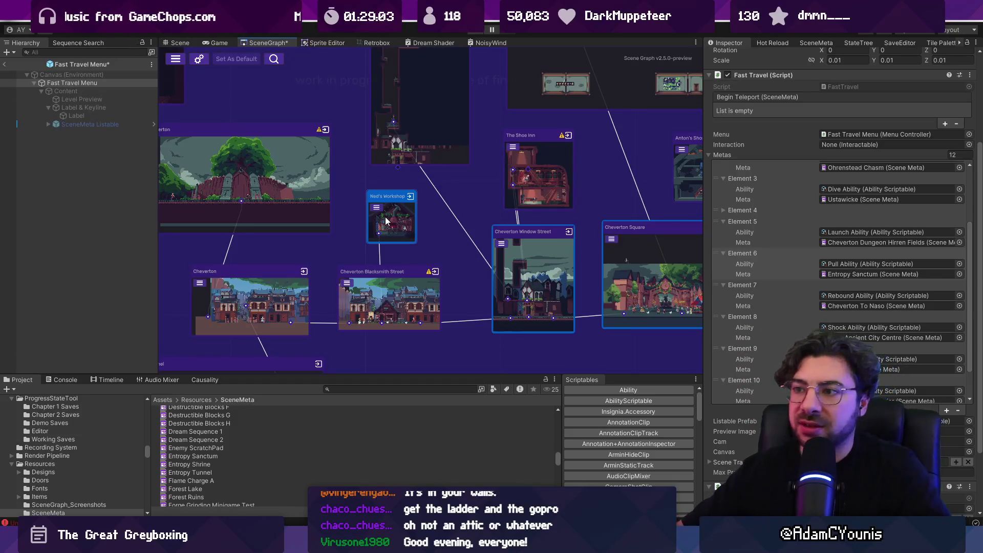
{"action": "scroll", "coordinate": [460, 241], "scroll_direction": "down", "scroll_amount": 5}
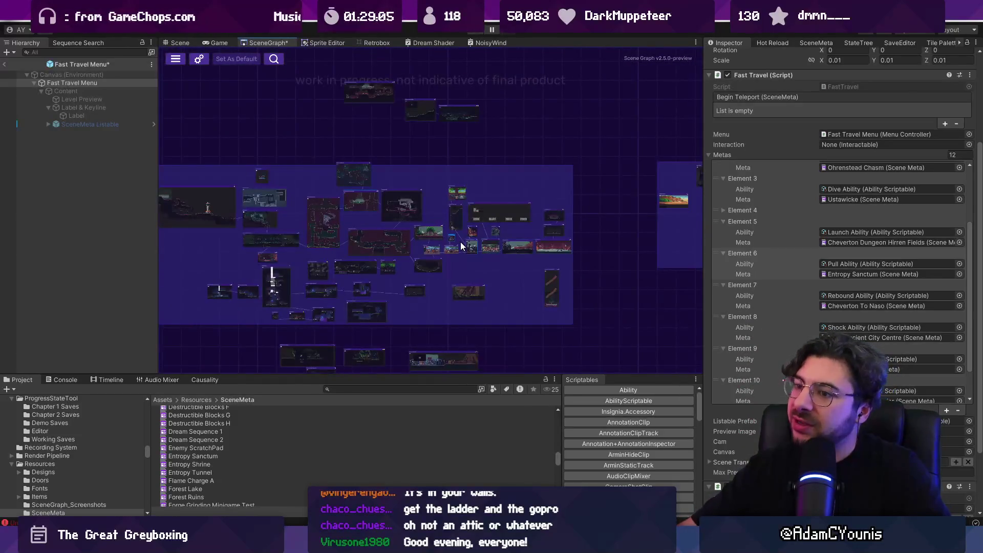
{"action": "scroll", "coordinate": [396, 232], "scroll_direction": "up", "scroll_amount": 5}
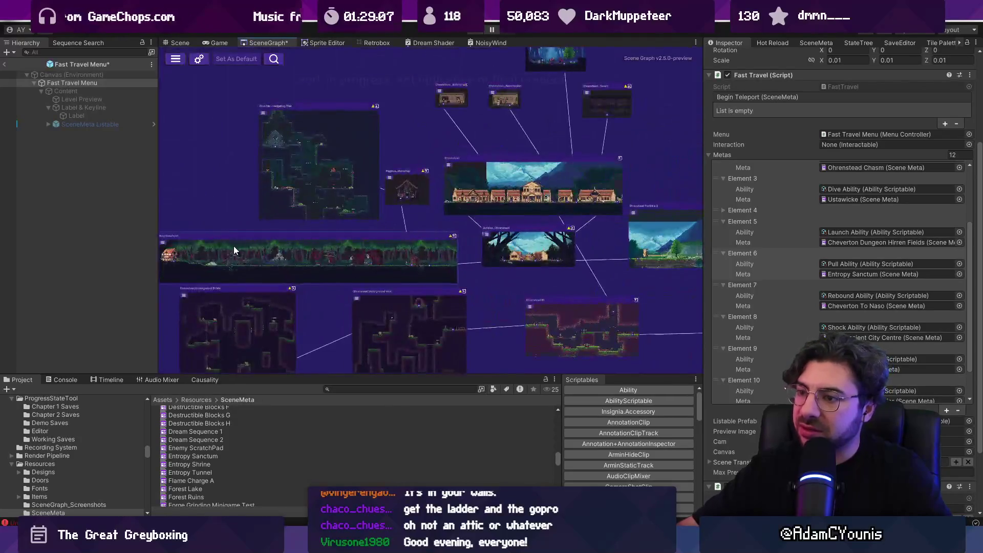
{"action": "scroll", "coordinate": [415, 204], "scroll_direction": "down", "scroll_amount": 5}
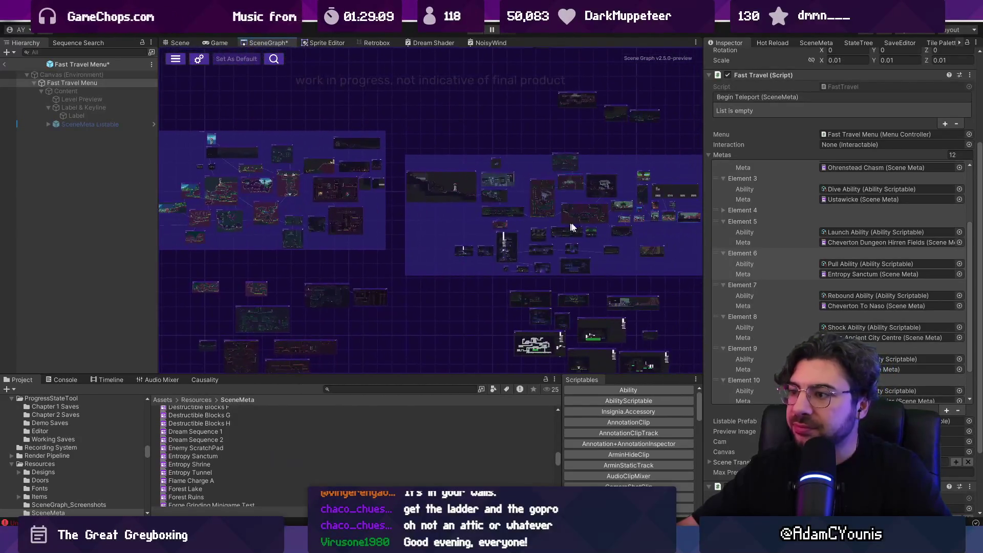
{"action": "scroll", "coordinate": [528, 224], "scroll_direction": "up", "scroll_amount": 3}
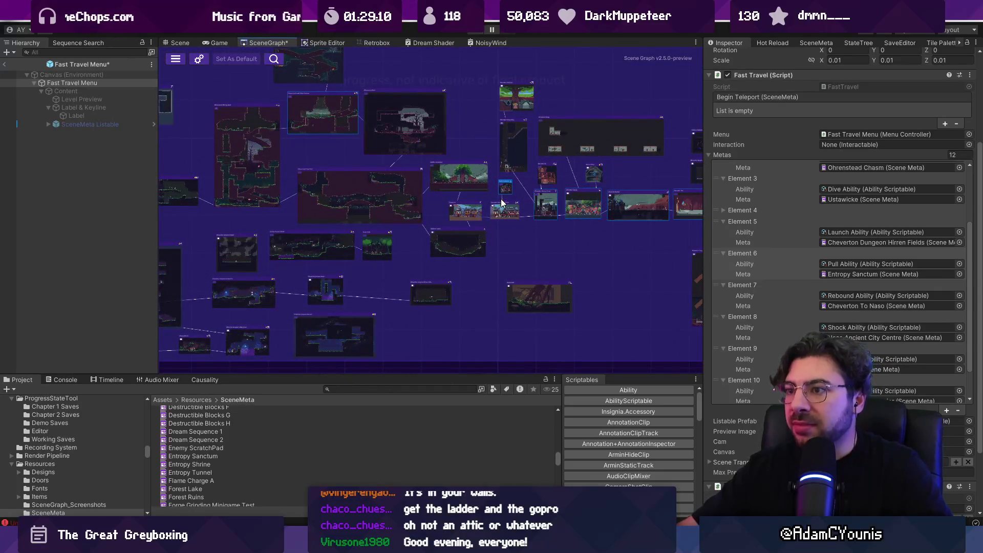
{"action": "scroll", "coordinate": [358, 138], "scroll_direction": "up", "scroll_amount": 5}
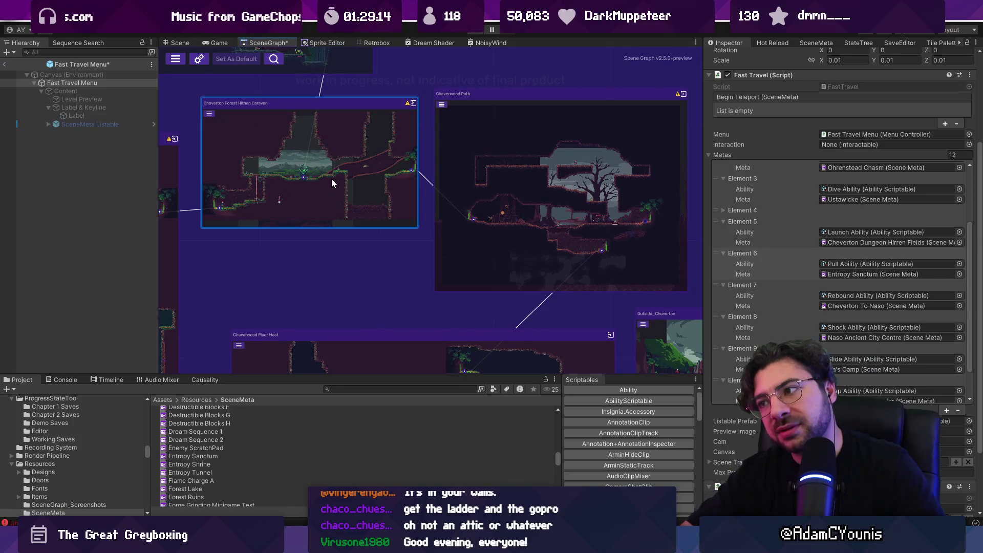
{"action": "scroll", "coordinate": [325, 182], "scroll_direction": "down", "scroll_amount": 5}
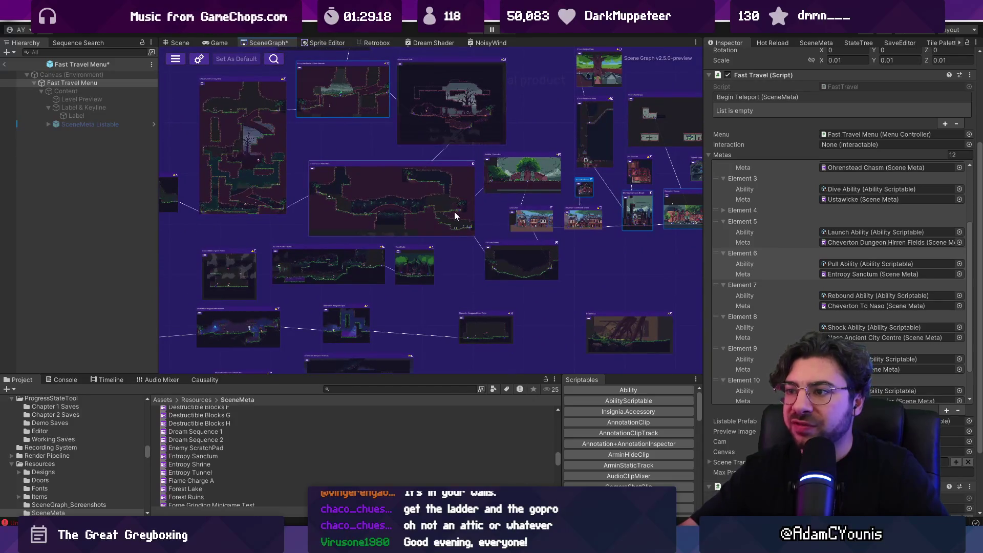
{"action": "scroll", "coordinate": [483, 201], "scroll_direction": "right", "scroll_amount": 3}
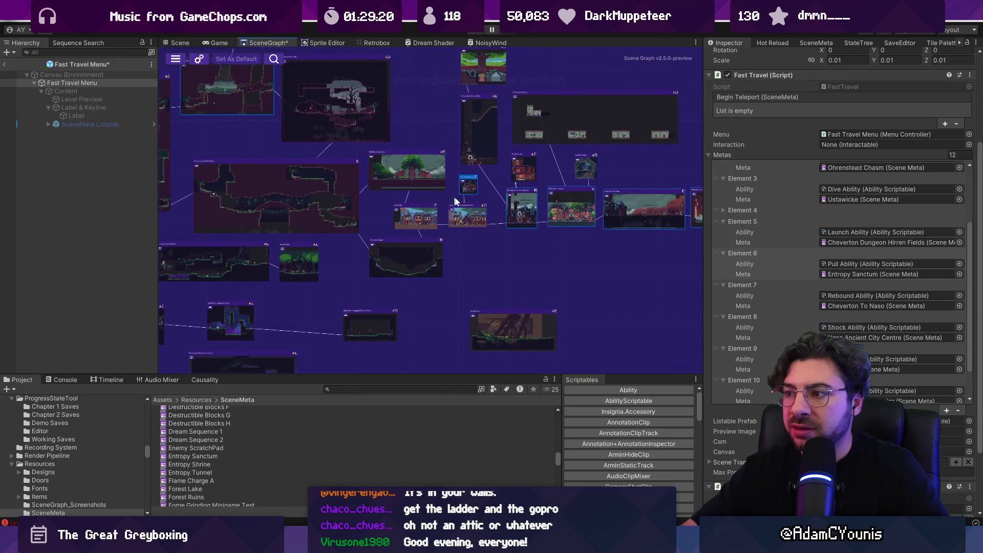
{"action": "scroll", "coordinate": [459, 190], "scroll_direction": "up", "scroll_amount": 3}
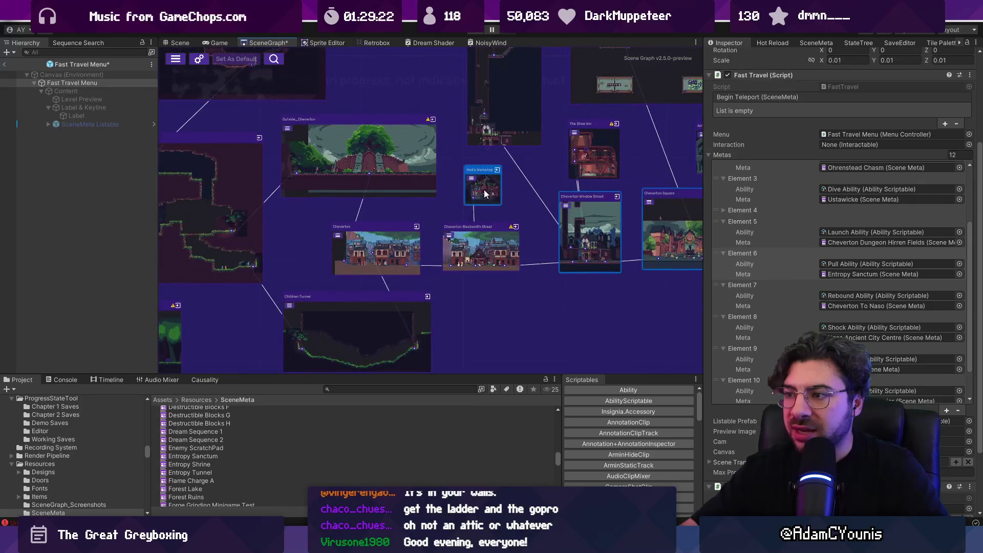
{"action": "scroll", "coordinate": [484, 194], "scroll_direction": "down", "scroll_amount": 3}
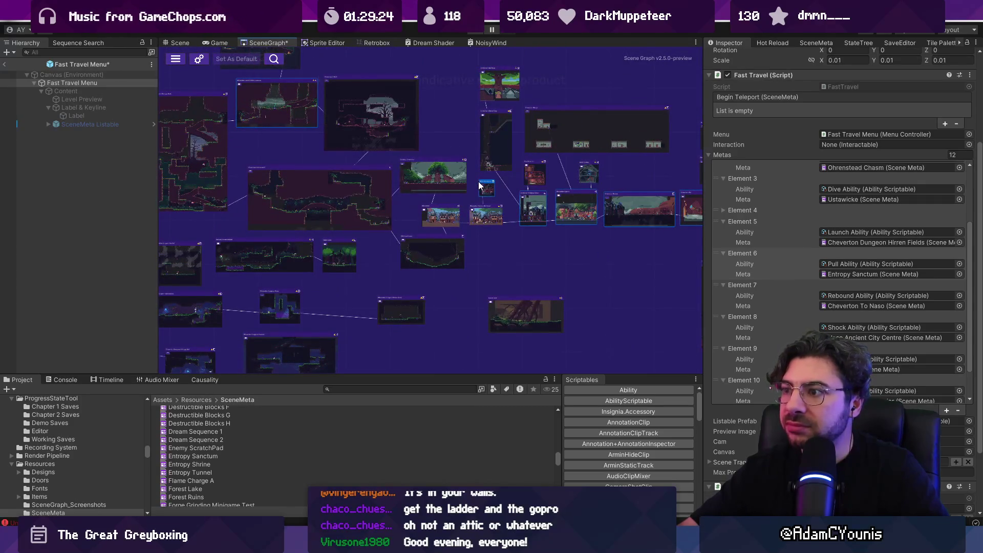
{"action": "scroll", "coordinate": [480, 185], "scroll_direction": "up", "scroll_amount": 4}
{"action": "scroll", "coordinate": [477, 198], "scroll_direction": "up", "scroll_amount": 2}
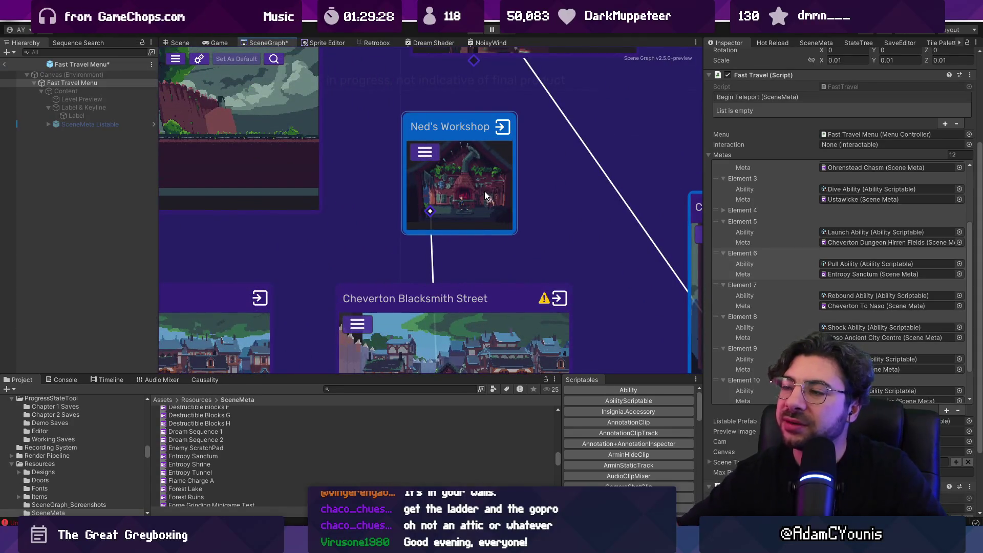
{"action": "scroll", "coordinate": [512, 189], "scroll_direction": "down", "scroll_amount": 6}
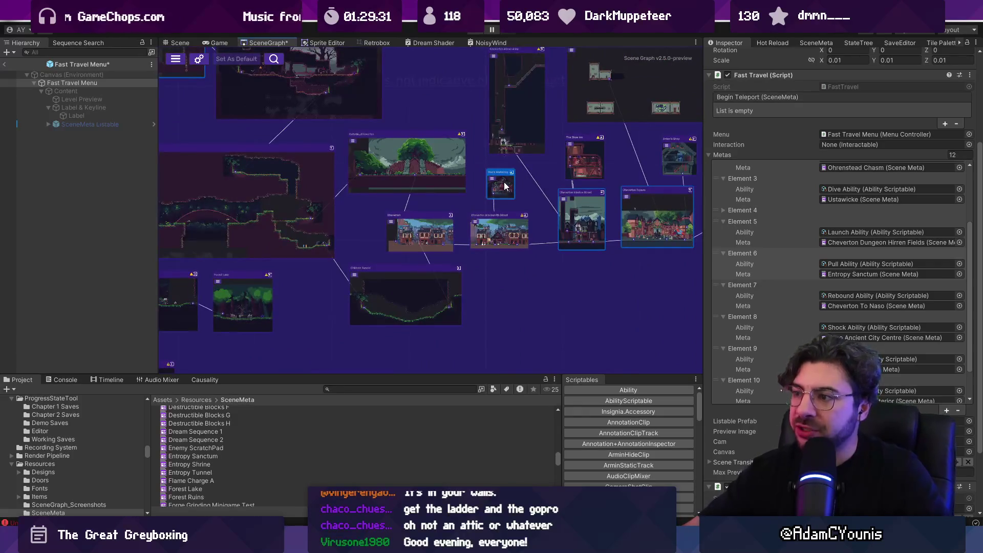
{"action": "mouse_move", "coordinate": [505, 185]}
{"action": "left_mouse_down"}
{"action": "mouse_move", "coordinate": [523, 187]}
{"action": "mouse_move", "coordinate": [590, 275]}
{"action": "left_mouse_up"}
{"action": "scroll", "coordinate": [393, 260], "scroll_direction": "up", "scroll_amount": 6}
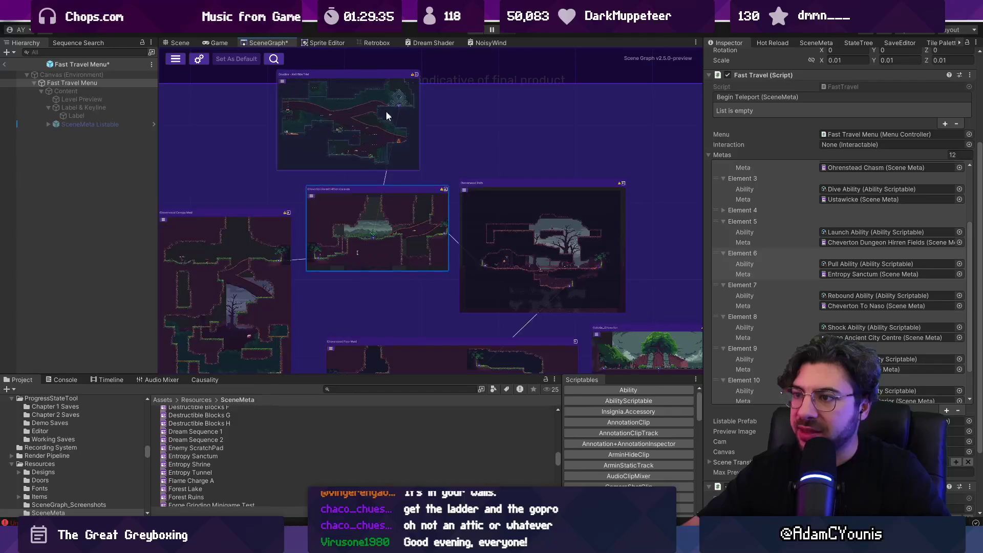
{"action": "scroll", "coordinate": [378, 188], "scroll_direction": "down", "scroll_amount": 5}
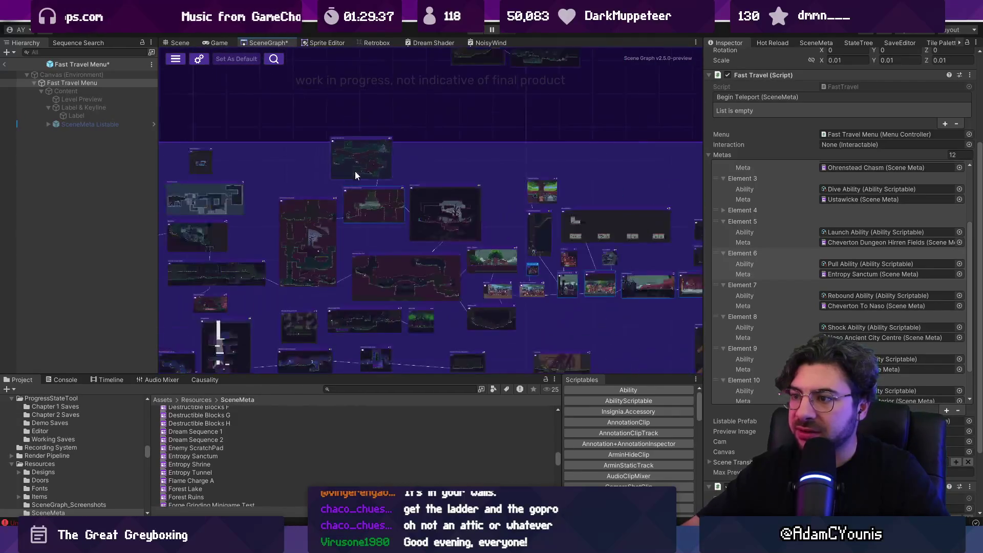
{"action": "scroll", "coordinate": [381, 103], "scroll_direction": "up", "scroll_amount": 2}
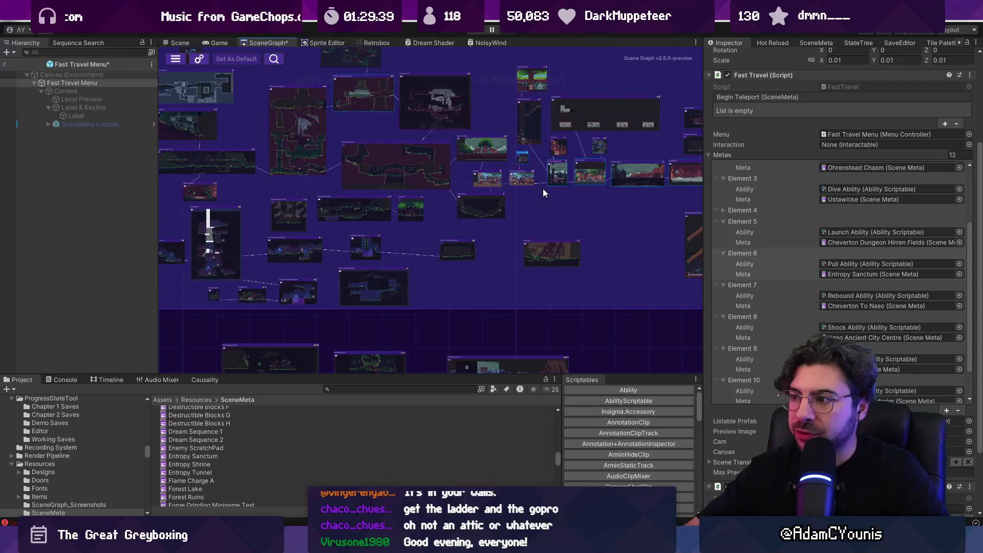
{"action": "left_click_drag", "start_coordinate": [576, 229], "coordinate": [589, 236]}
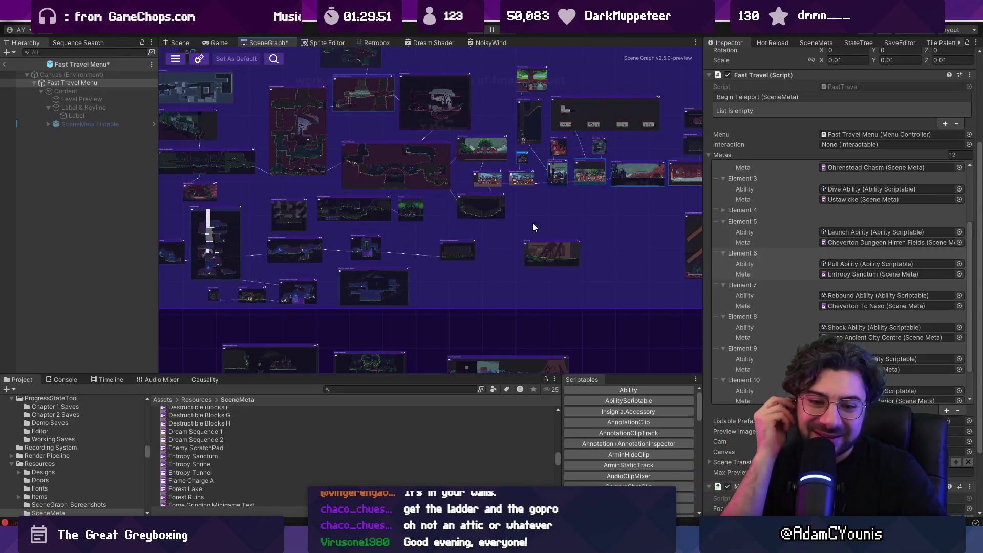
{"action": "left_click_drag", "start_coordinate": [567, 204], "coordinate": [526, 213]}
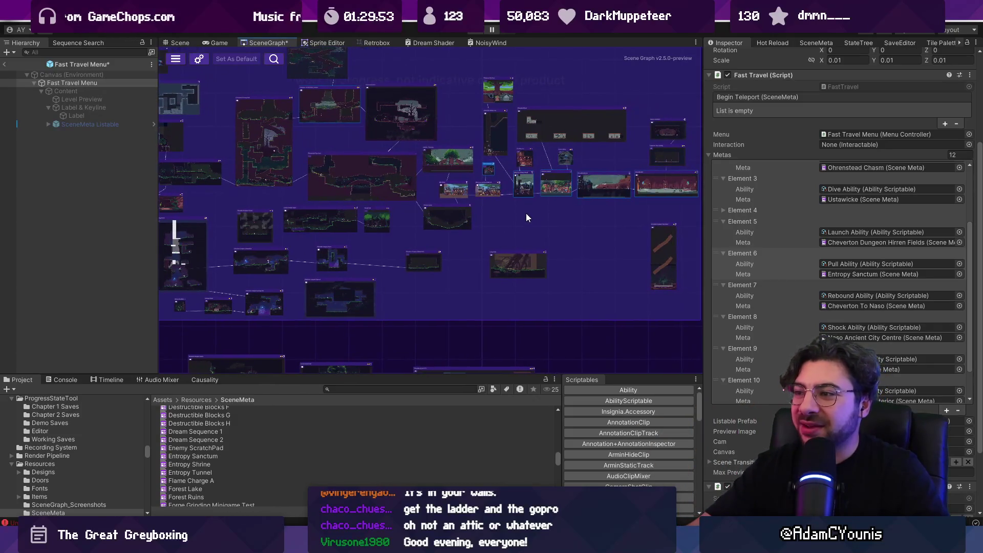
{"action": "scroll", "coordinate": [528, 214], "scroll_direction": "up", "scroll_amount": 3}
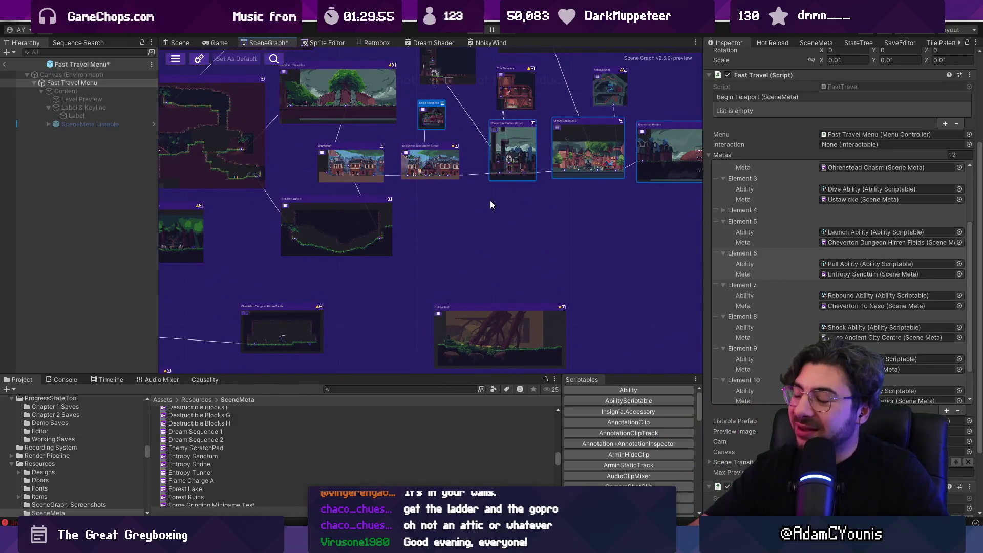
{"action": "mouse_move", "coordinate": [438, 204]}
{"action": "left_mouse_down"}
{"action": "mouse_move", "coordinate": [601, 238]}
{"action": "mouse_move", "coordinate": [589, 251]}
{"action": "left_mouse_up"}
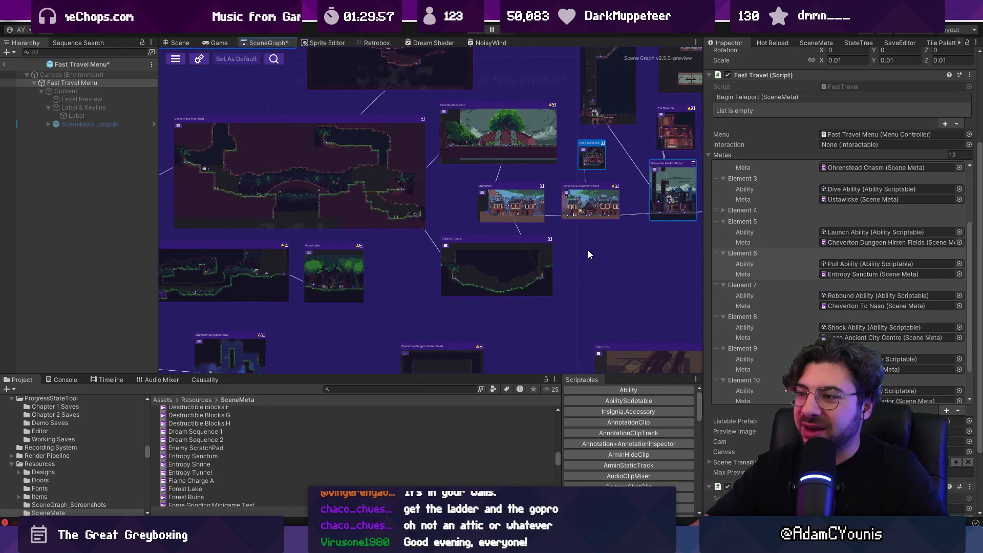
{"action": "left_click_drag", "start_coordinate": [720, 347], "coordinate": [668, 316]}
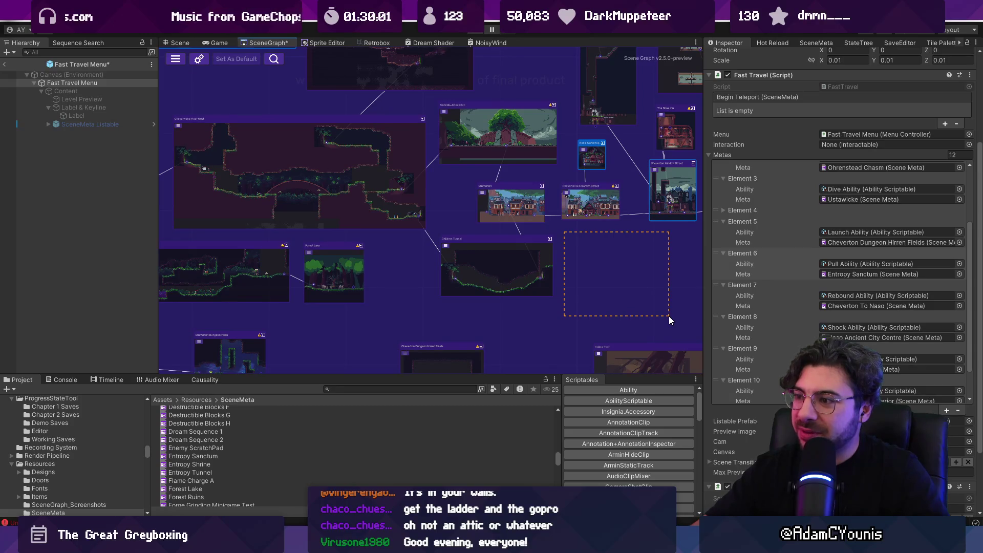
{"action": "left_click_drag", "start_coordinate": [297, 216], "coordinate": [467, 192]}
{"action": "scroll", "coordinate": [342, 255], "scroll_direction": "up", "scroll_amount": 3}
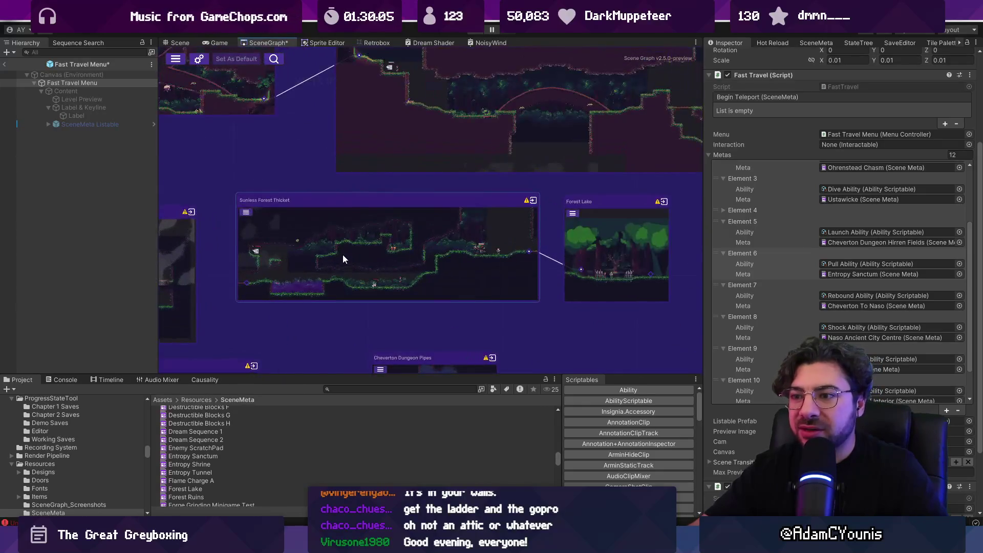
{"action": "scroll", "coordinate": [352, 177], "scroll_direction": "down", "scroll_amount": 2}
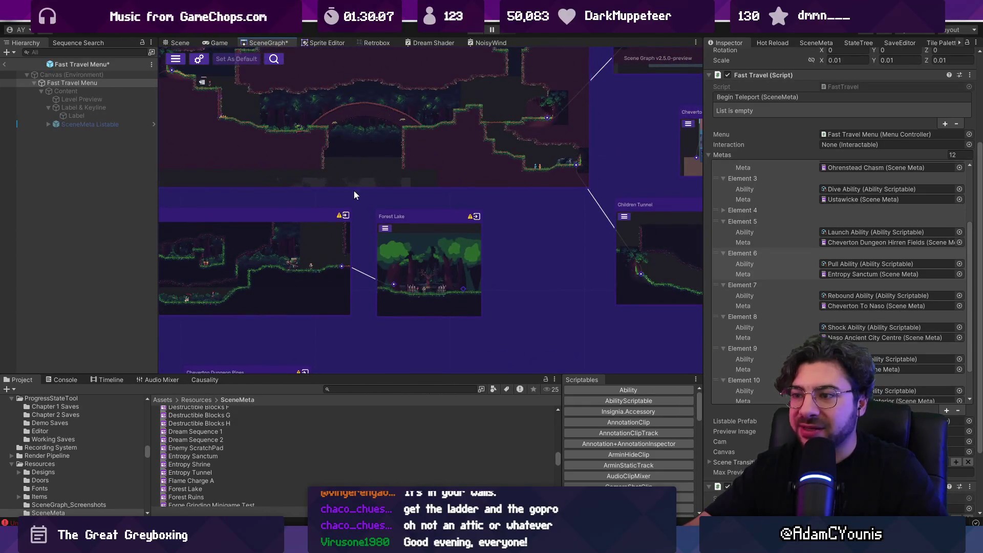
{"action": "scroll", "coordinate": [349, 188], "scroll_direction": "down", "scroll_amount": 3}
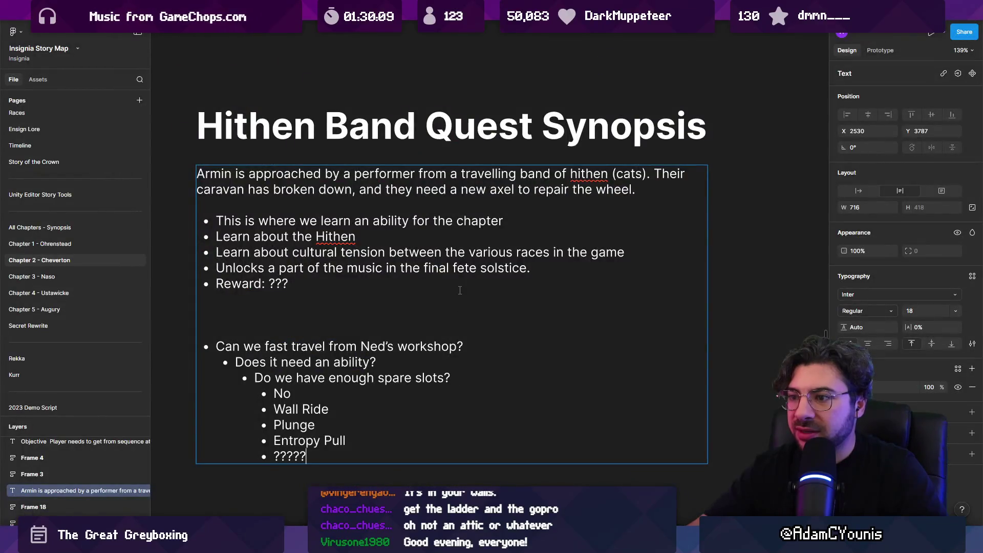
- Pan to the Scouting Path stickies and replace 'Hammerfall' with 'Plunge' in the yellow crucible sticky
{"action": "scroll", "coordinate": [528, 320], "scroll_direction": "down", "scroll_amount": 10}
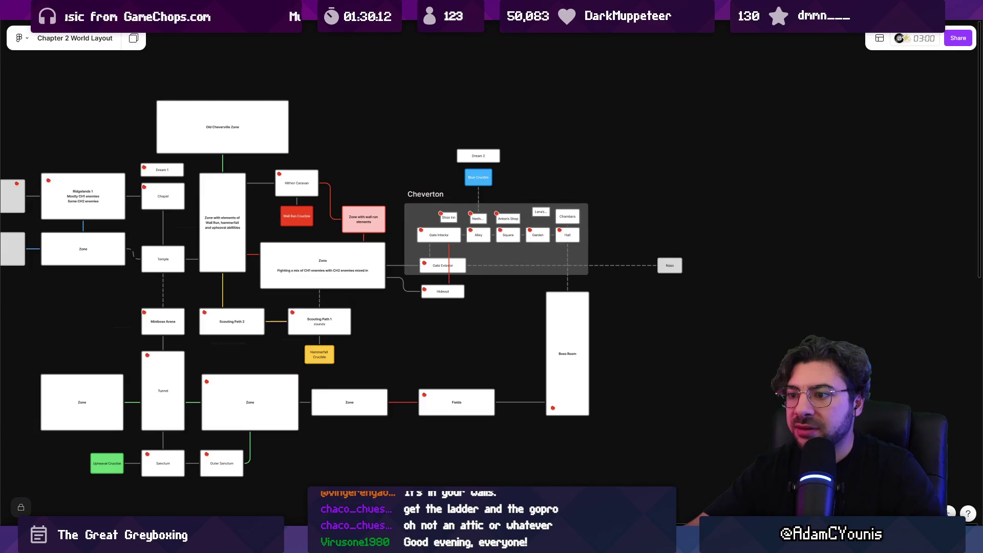
{"action": "mouse_move", "coordinate": [453, 10]}
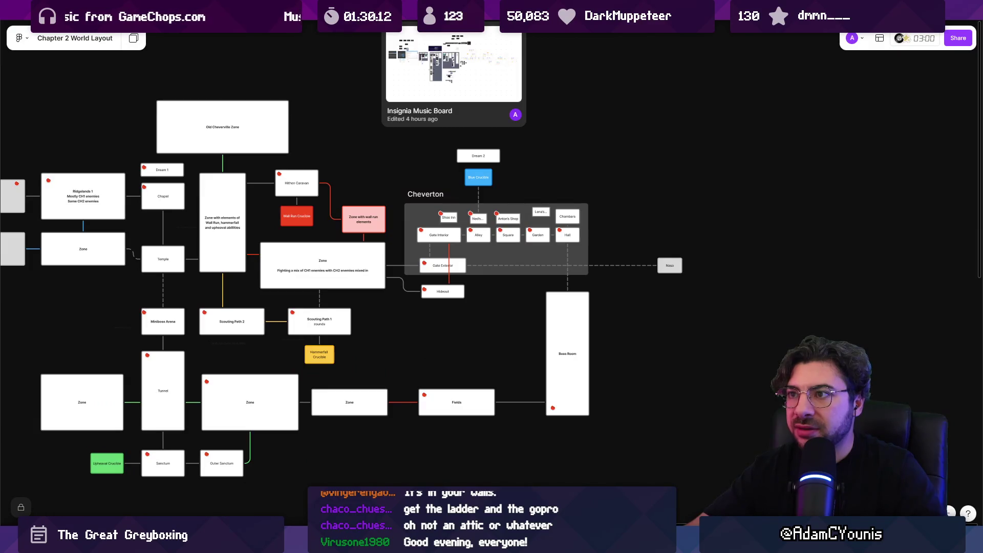
{"action": "mouse_move", "coordinate": [389, 283]}
{"action": "left_mouse_down"}
{"action": "mouse_move", "coordinate": [512, 159]}
{"action": "mouse_move", "coordinate": [567, 215]}
{"action": "mouse_move", "coordinate": [531, 226]}
{"action": "left_mouse_up"}
{"action": "scroll", "coordinate": [461, 307], "scroll_direction": "up", "scroll_amount": 5}
{"action": "left_click", "coordinate": [451, 345]}
{"action": "scroll", "coordinate": [451, 345], "scroll_direction": "up", "scroll_amount": 5}
{"action": "double_click", "coordinate": [430, 323]}
{"action": "double_click", "coordinate": [429, 323]}
{"action": "type", "text": "Plunge"}
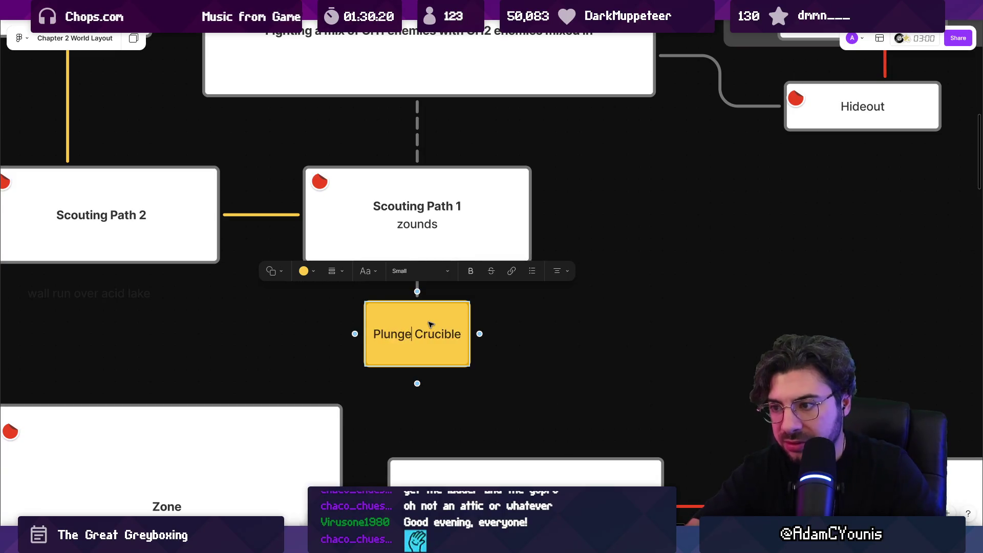
{"action": "key", "text": "Escape"}
- Drag the Plunge Crucible sticky beside Boss Room, then undo that move
{"action": "scroll", "coordinate": [433, 327], "scroll_direction": "down", "scroll_amount": 5}
{"action": "scroll", "coordinate": [434, 327], "scroll_direction": "down", "scroll_amount": 3}
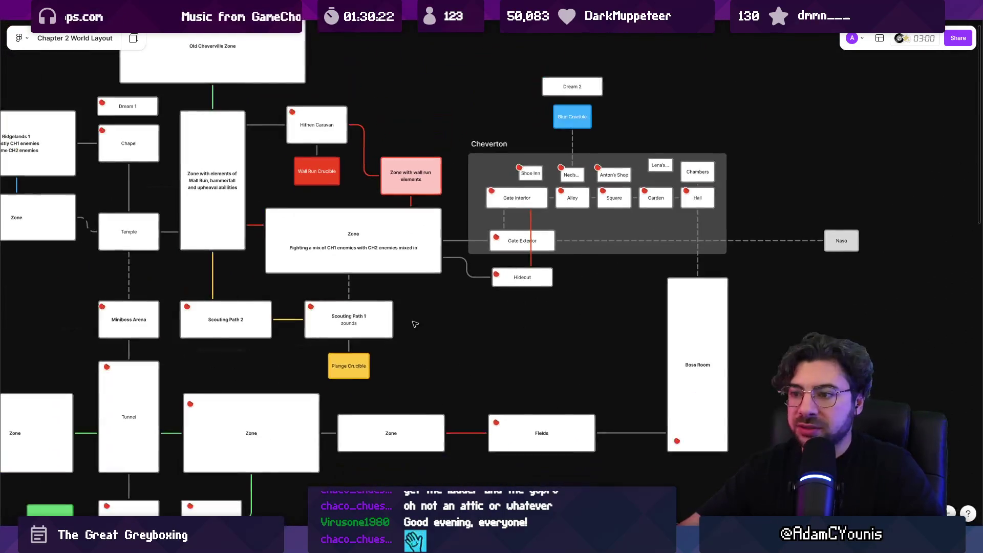
{"action": "left_click_drag", "start_coordinate": [347, 361], "coordinate": [571, 351]}
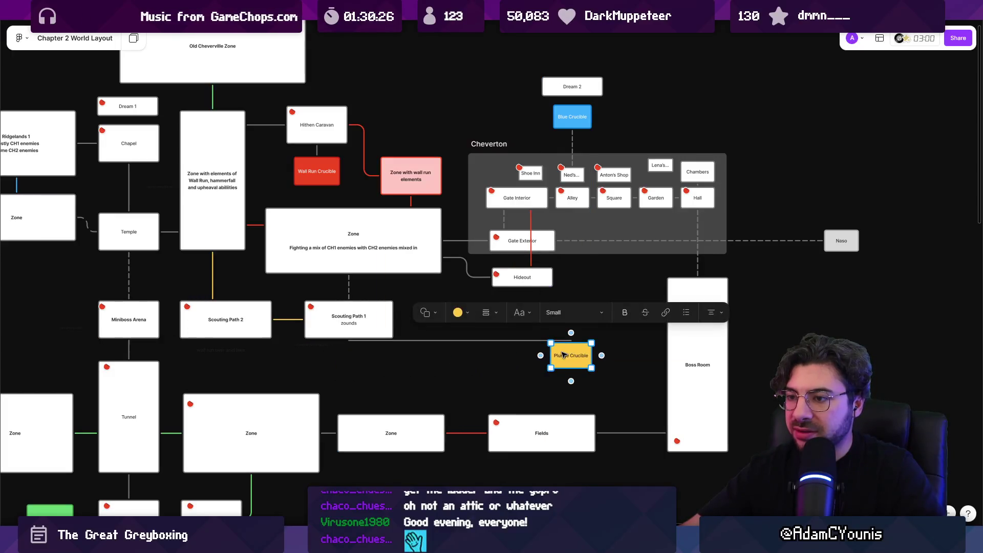
{"action": "key", "text": "ctrl+z"}
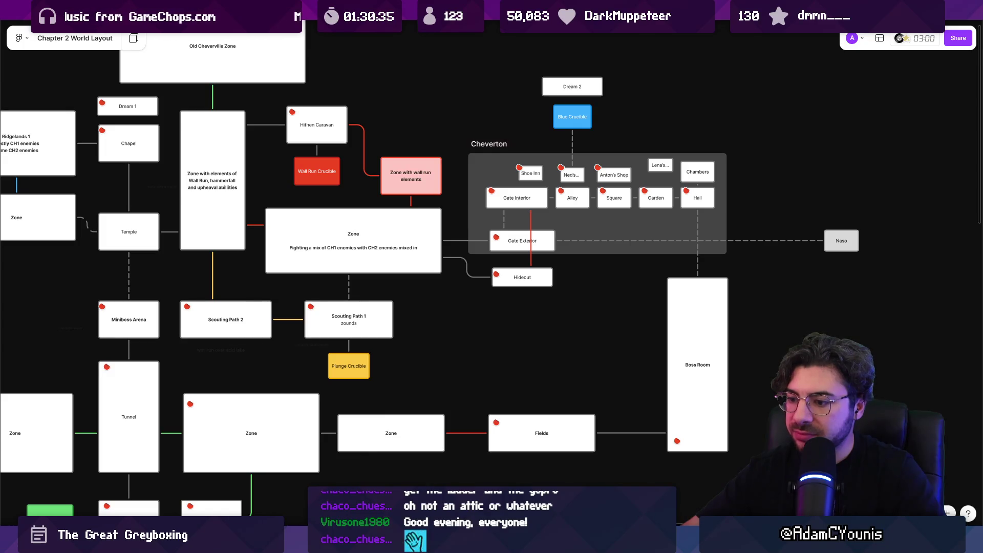
- In the Unity scene graph, move the Cheverton Dungeon Hirren Fields room up-left and select Ned's Workshop
{"action": "left_click", "coordinate": [461, 544]}
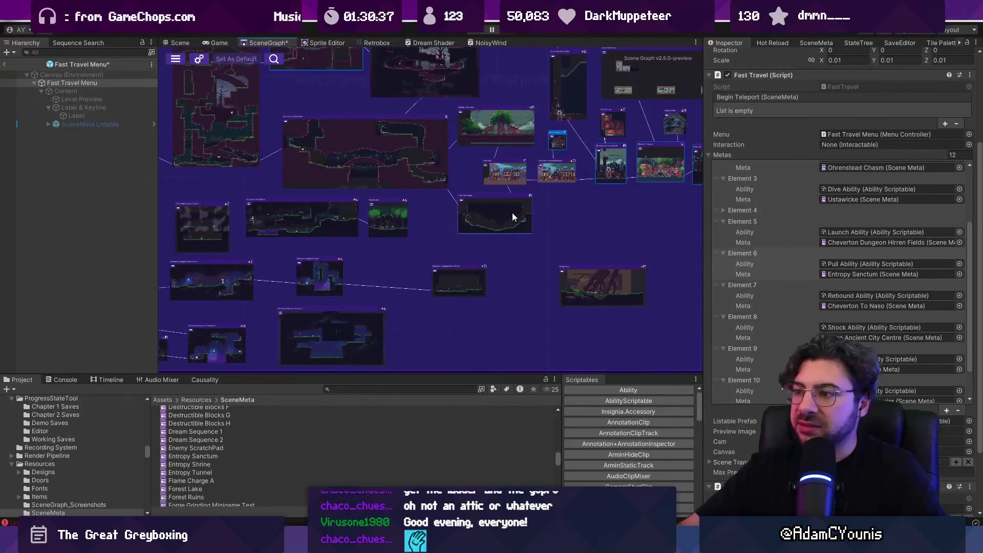
{"action": "scroll", "coordinate": [481, 254], "scroll_direction": "up", "scroll_amount": 5}
{"action": "left_click_drag", "start_coordinate": [404, 296], "coordinate": [362, 276]}
{"action": "scroll", "coordinate": [362, 276], "scroll_direction": "down", "scroll_amount": 5}
{"action": "scroll", "coordinate": [403, 245], "scroll_direction": "up", "scroll_amount": 5}
{"action": "left_click", "coordinate": [398, 194]}
{"action": "mouse_move", "coordinate": [395, 341]}
{"action": "left_mouse_down"}
{"action": "mouse_move", "coordinate": [426, 214]}
{"action": "mouse_move", "coordinate": [464, 296]}
{"action": "mouse_move", "coordinate": [483, 309]}
{"action": "left_mouse_up"}
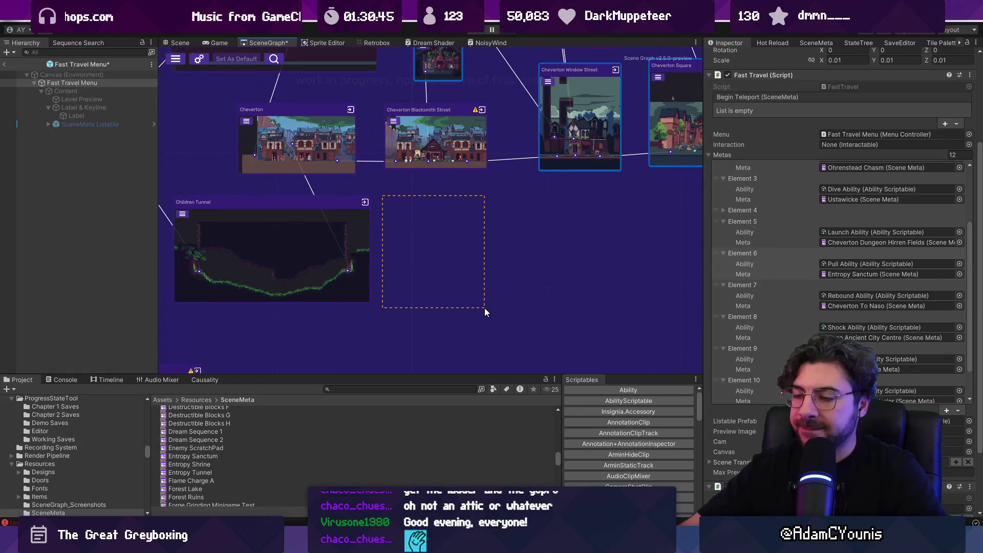
{"action": "left_click_drag", "start_coordinate": [484, 309], "coordinate": [485, 306]}
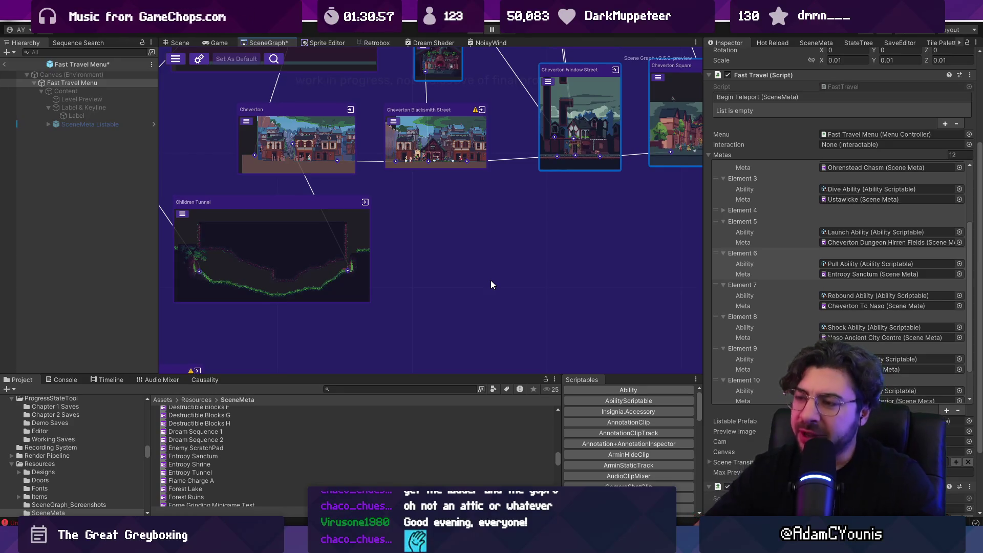
- Return to FigJam's Chapter 2 World Layout board from the taskbar window preview
{"action": "scroll", "coordinate": [490, 281], "scroll_direction": "down", "scroll_amount": 3}
{"action": "scroll", "coordinate": [547, 247], "scroll_direction": "down", "scroll_amount": 2}
{"action": "scroll", "coordinate": [553, 249], "scroll_direction": "down", "scroll_amount": 1}
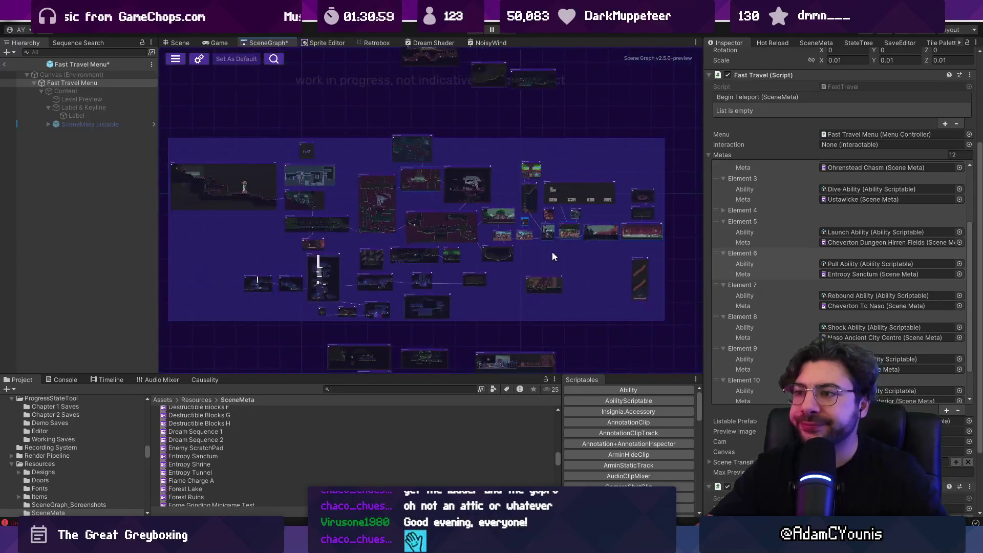
{"action": "scroll", "coordinate": [547, 257], "scroll_direction": "up", "scroll_amount": 5}
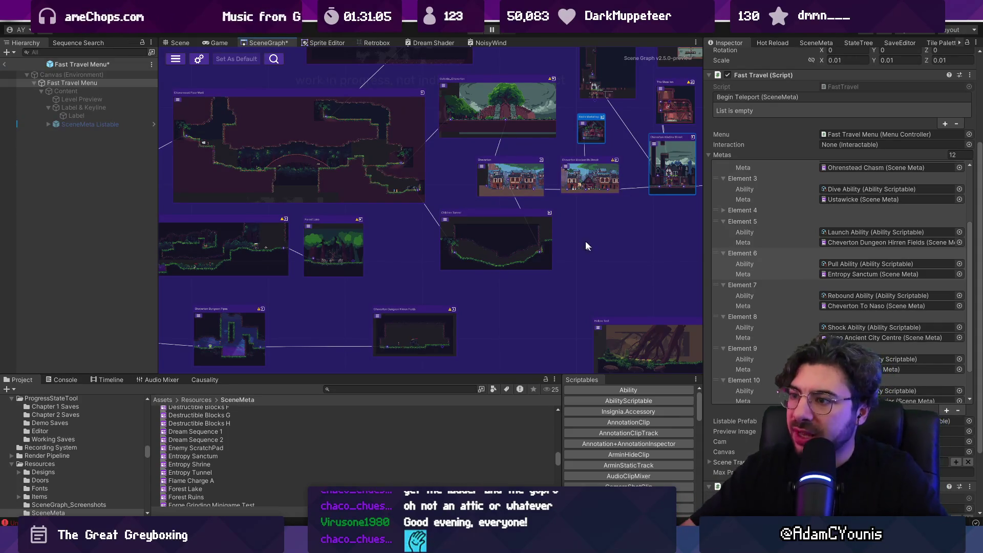
{"action": "mouse_move", "coordinate": [436, 545]}
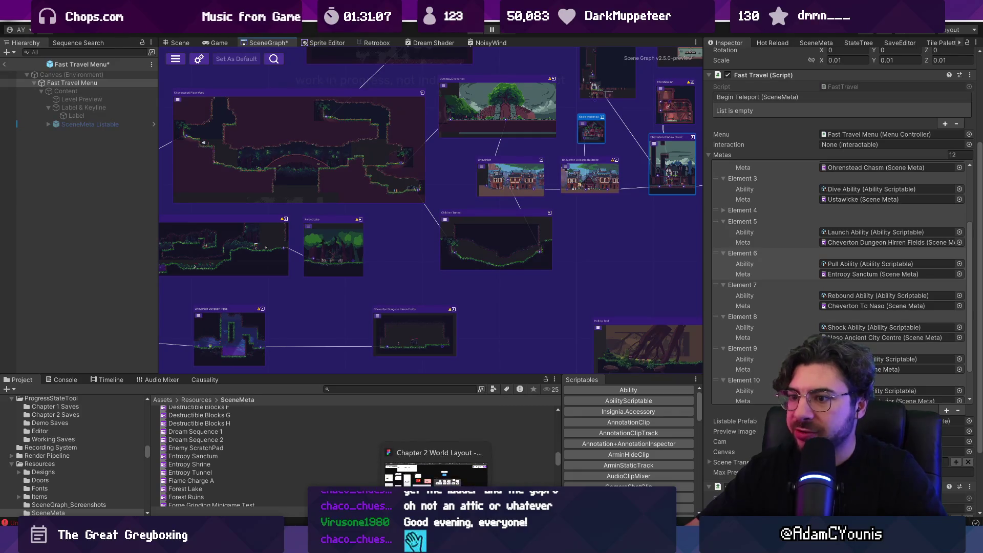
{"action": "left_click", "coordinate": [436, 475]}
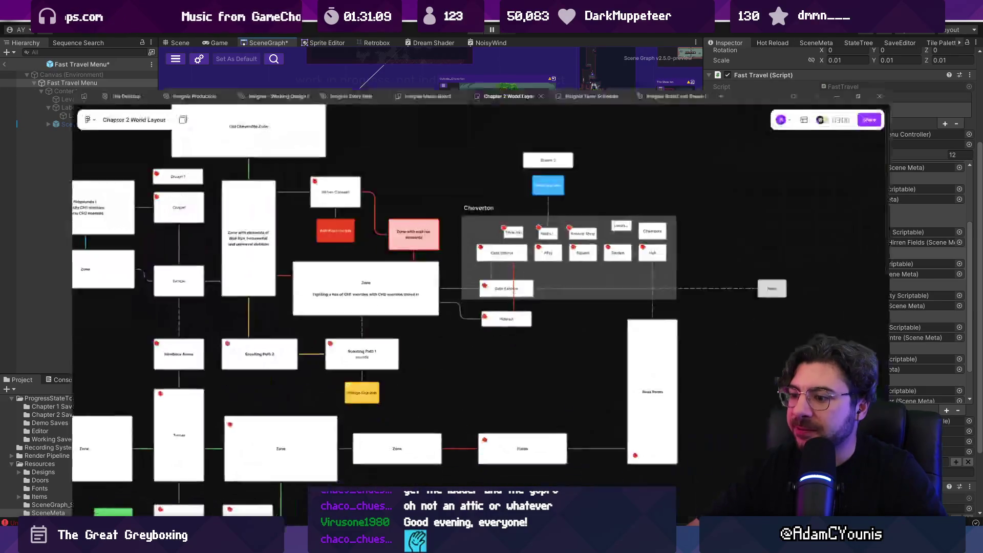
- Move the Plunge Crucible card below Hideout, deleting a stray connector to Scouting Path 1
{"action": "left_click", "coordinate": [365, 361]}
{"action": "scroll", "coordinate": [365, 358], "scroll_direction": "up", "scroll_amount": 5}
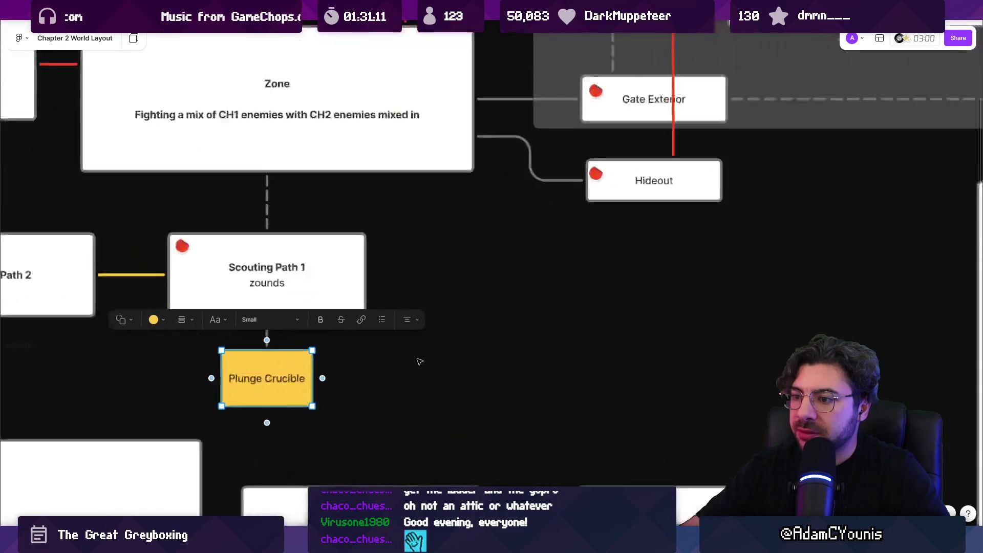
{"action": "left_click_drag", "start_coordinate": [267, 350], "coordinate": [267, 318]}
{"action": "key", "text": "Delete"}
{"action": "left_click_drag", "start_coordinate": [267, 379], "coordinate": [917, 379]}
{"action": "scroll", "coordinate": [535, 422], "scroll_direction": "down", "scroll_amount": 1}
{"action": "scroll", "coordinate": [535, 408], "scroll_direction": "right", "scroll_amount": 5}
{"action": "scroll", "coordinate": [284, 438], "scroll_direction": "down", "scroll_amount": 3}
{"action": "scroll", "coordinate": [284, 438], "scroll_direction": "up", "scroll_amount": 1}
{"action": "mouse_move", "coordinate": [447, 414]}
{"action": "left_mouse_down"}
{"action": "mouse_move", "coordinate": [352, 414]}
{"action": "mouse_move", "coordinate": [365, 414]}
{"action": "mouse_move", "coordinate": [356, 382]}
{"action": "mouse_move", "coordinate": [369, 330]}
{"action": "left_mouse_up"}
- Draw a connector from the shop card above Alley down to Plunge Crucible
{"action": "scroll", "coordinate": [365, 374], "scroll_direction": "up", "scroll_amount": 5}
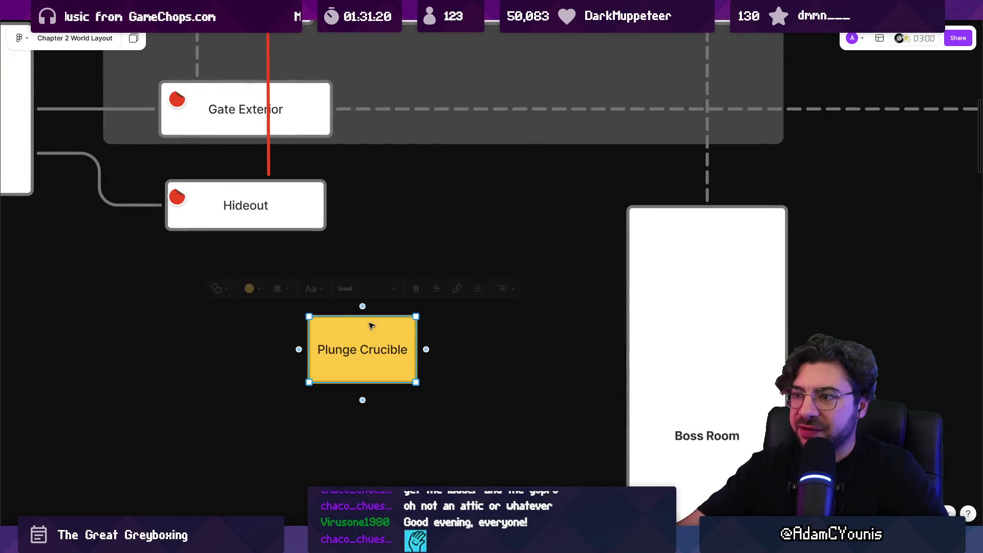
{"action": "scroll", "coordinate": [368, 329], "scroll_direction": "up", "scroll_amount": 5}
{"action": "scroll", "coordinate": [328, 402], "scroll_direction": "down", "scroll_amount": 3}
{"action": "left_click", "coordinate": [334, 220]}
{"action": "mouse_move", "coordinate": [335, 227]}
{"action": "left_mouse_down"}
{"action": "mouse_move", "coordinate": [336, 304]}
{"action": "mouse_move", "coordinate": [335, 185]}
{"action": "mouse_move", "coordinate": [310, 481]}
{"action": "mouse_move", "coordinate": [318, 435]}
{"action": "mouse_move", "coordinate": [330, 430]}
{"action": "left_mouse_up"}
{"action": "scroll", "coordinate": [336, 304], "scroll_direction": "up", "scroll_amount": 5}
{"action": "scroll", "coordinate": [328, 426], "scroll_direction": "down", "scroll_amount": 3}
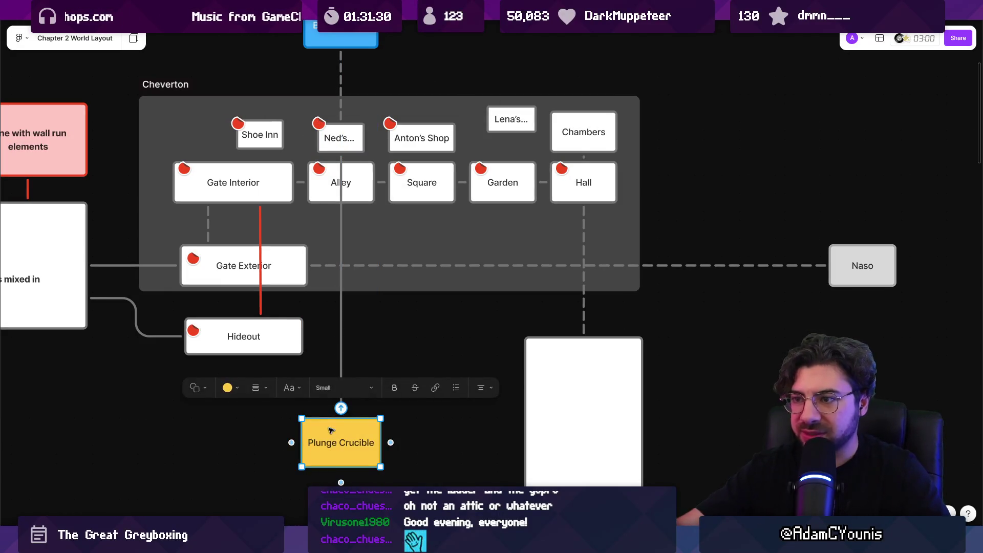
- Paste a red sticker onto the Alley card and place it at Alley's top-left corner
{"action": "left_click", "coordinate": [322, 198]}
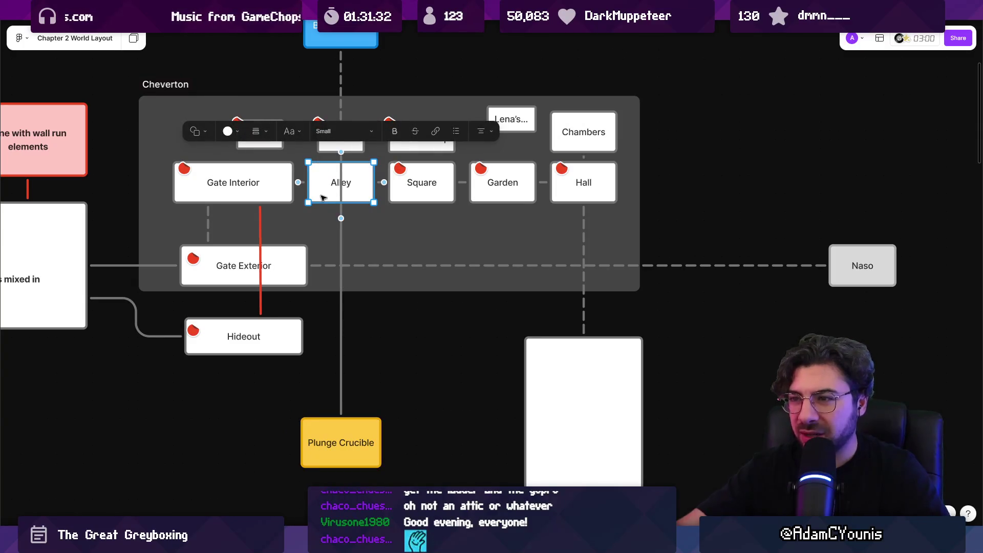
{"action": "key", "text": "ctrl+v"}
{"action": "left_click", "coordinate": [319, 169]}
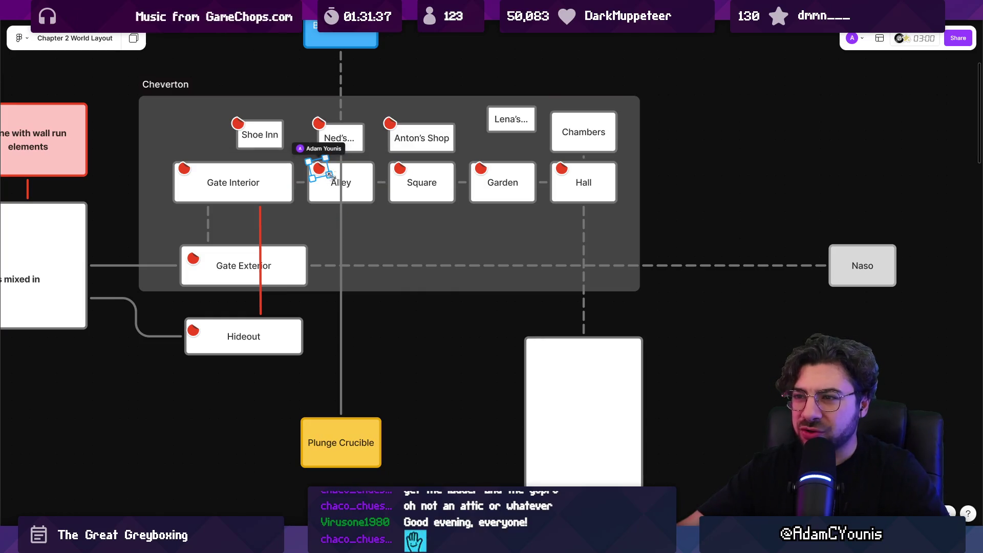
{"action": "left_click", "coordinate": [368, 179]}
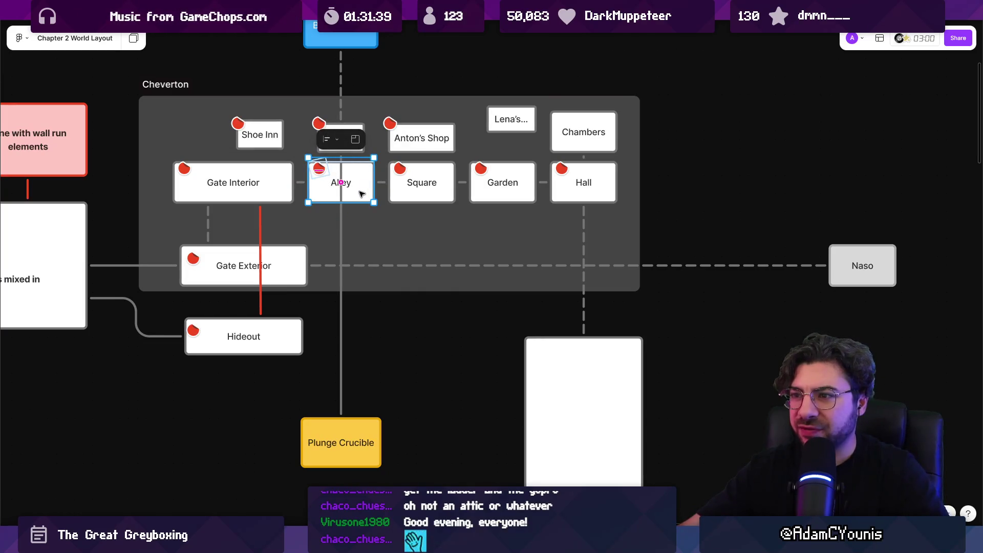
{"action": "left_click", "coordinate": [364, 129]}
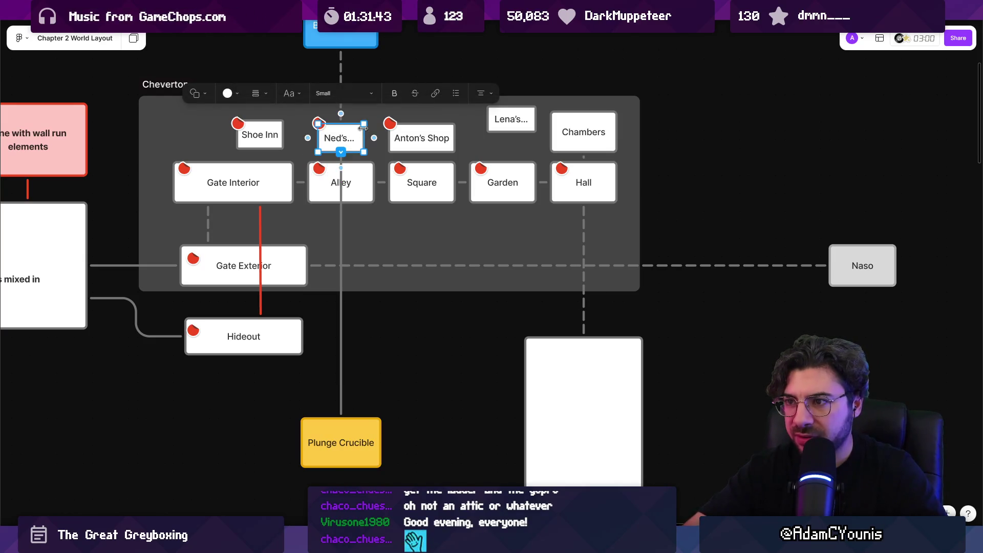
{"action": "left_click", "coordinate": [351, 193]}
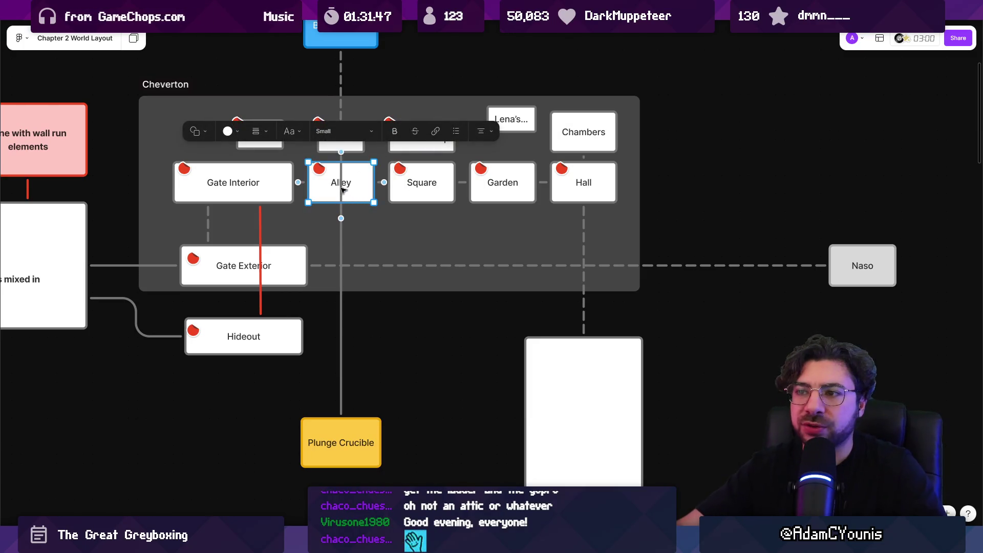
{"action": "left_click", "coordinate": [320, 171]}
{"action": "left_click_drag", "start_coordinate": [319, 173], "coordinate": [311, 163]}
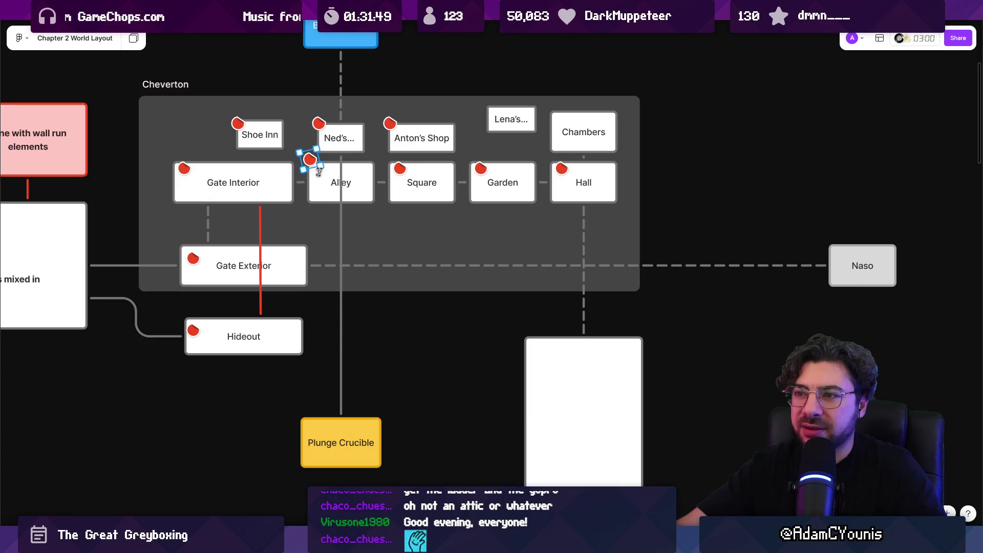
{"action": "left_click", "coordinate": [369, 177]}
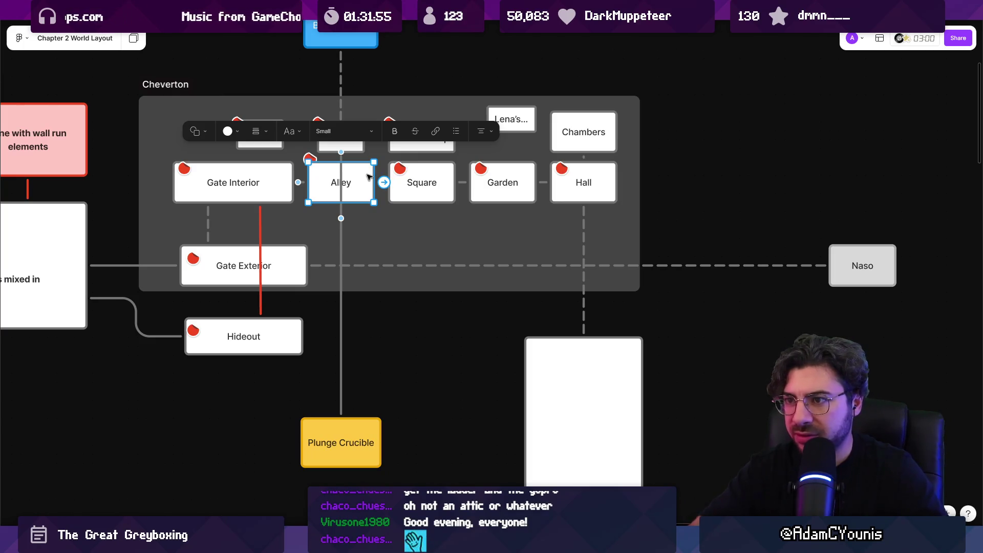
{"action": "left_click", "coordinate": [395, 169]}
- Check the connector and cards linking Plunge Crucible up into the Cheverton group
{"action": "left_click", "coordinate": [342, 202]}
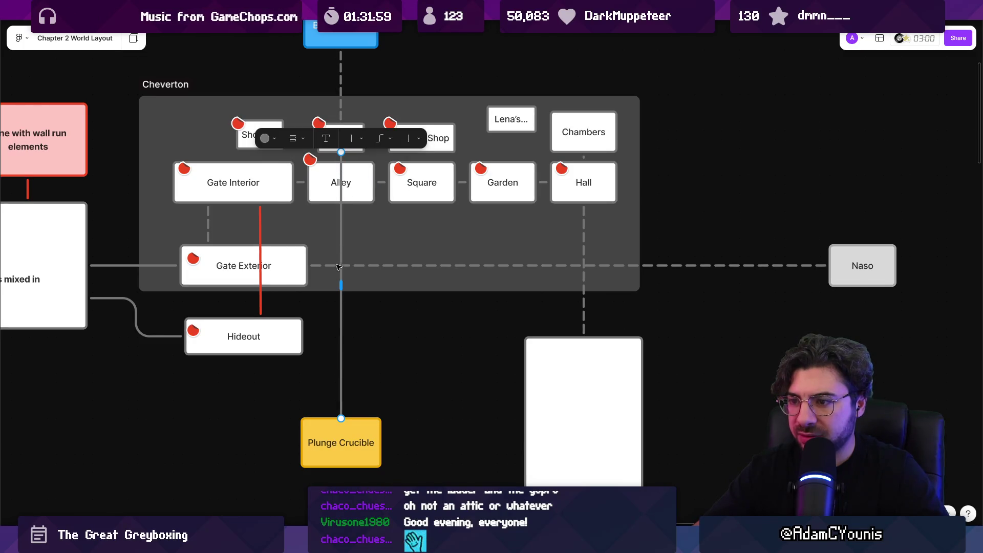
{"action": "left_click", "coordinate": [352, 429]}
{"action": "key", "text": "Delete"}
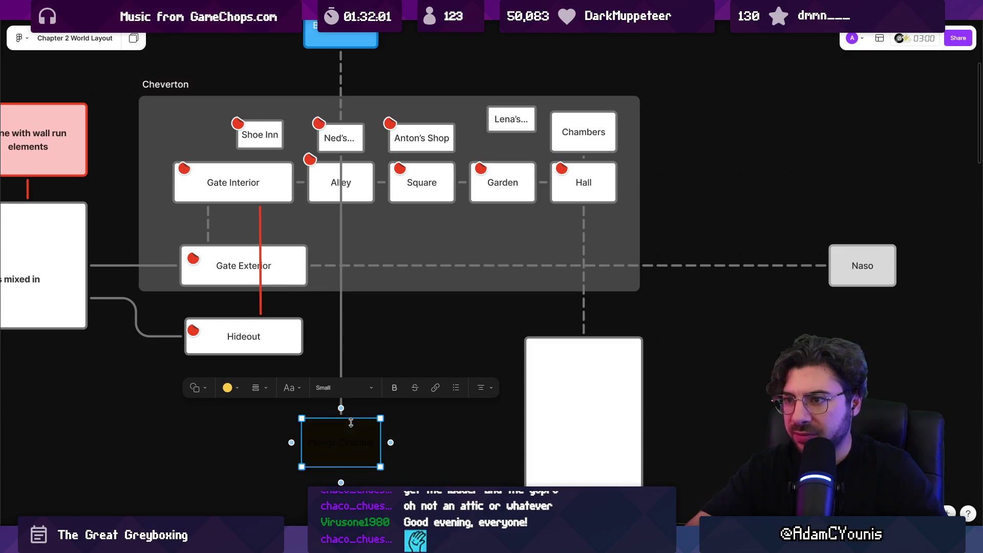
{"action": "left_click", "coordinate": [342, 367]}
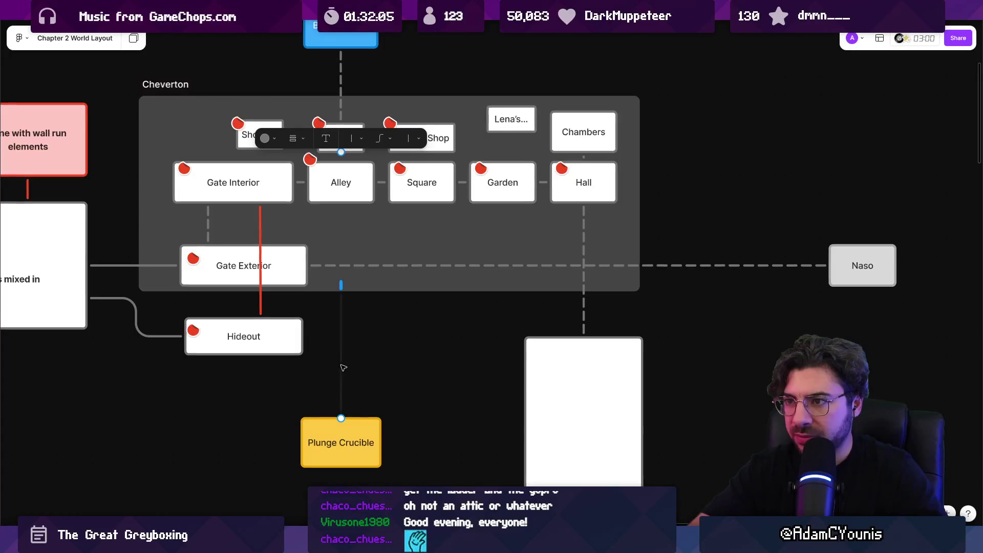
{"action": "key", "text": "Escape"}
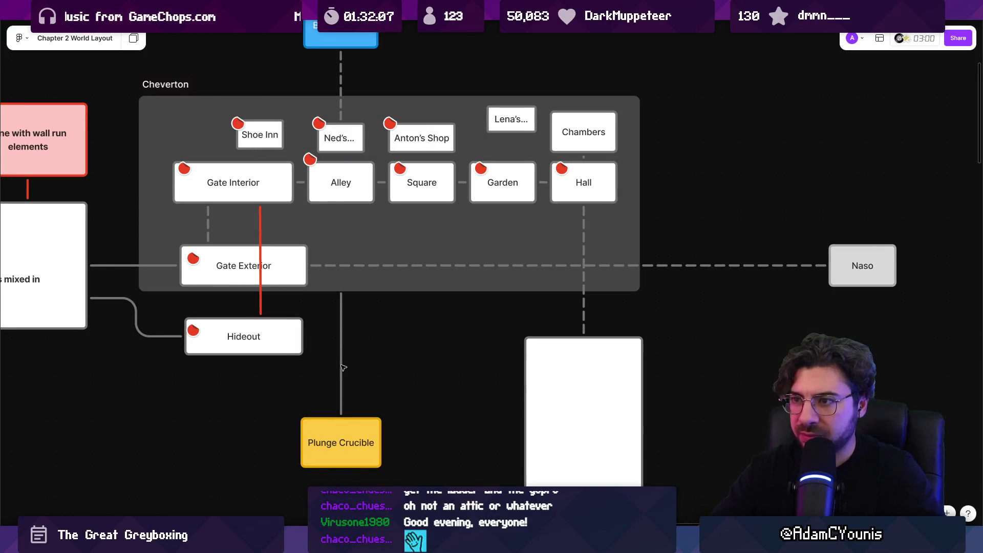
{"action": "scroll", "coordinate": [387, 267], "scroll_direction": "down", "scroll_amount": 5}
{"action": "scroll", "coordinate": [377, 262], "scroll_direction": "up", "scroll_amount": 4}
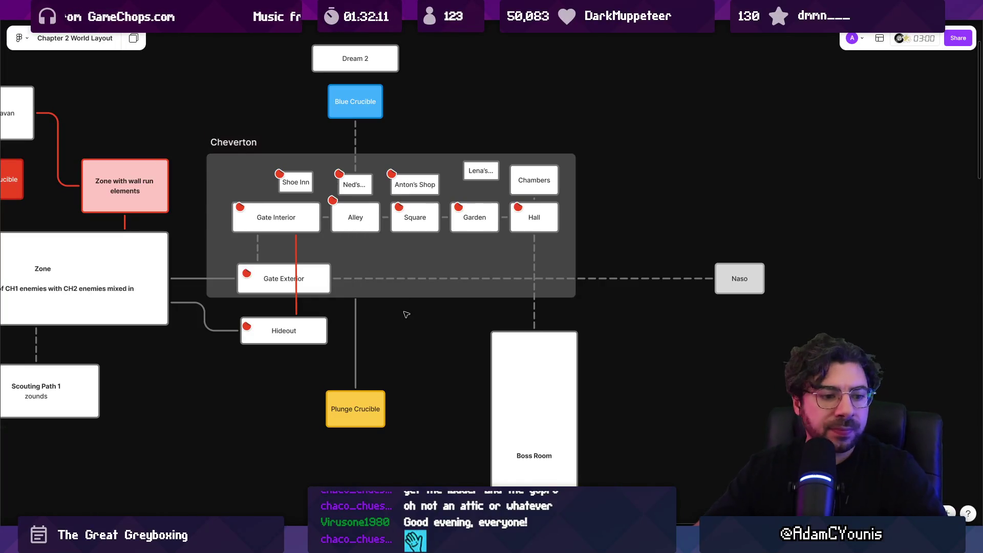
{"action": "scroll", "coordinate": [440, 286], "scroll_direction": "left", "scroll_amount": 3}
{"action": "scroll", "coordinate": [440, 287], "scroll_direction": "down", "scroll_amount": 1}
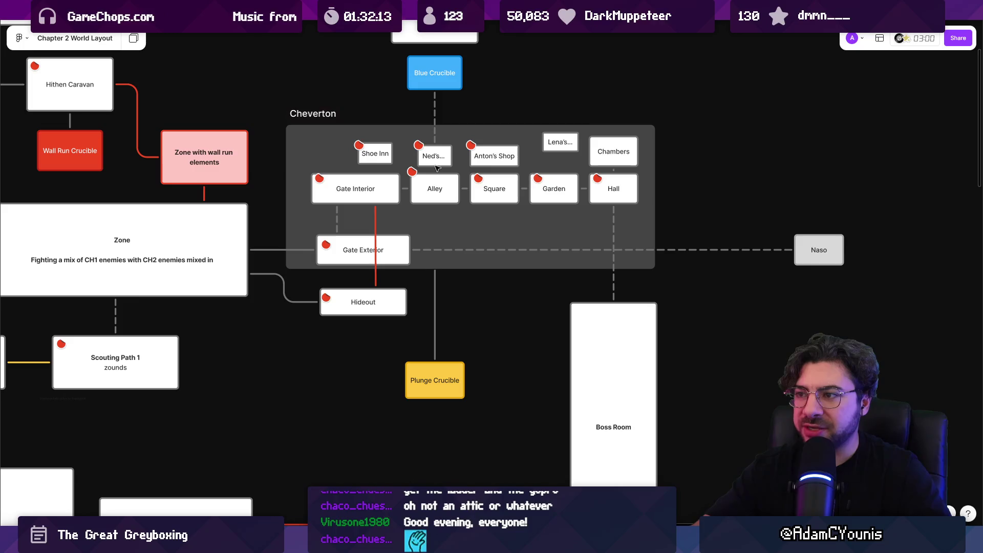
{"action": "left_click", "coordinate": [435, 165]}
{"action": "scroll", "coordinate": [440, 162], "scroll_direction": "down", "scroll_amount": 2}
{"action": "left_click", "coordinate": [475, 310]}
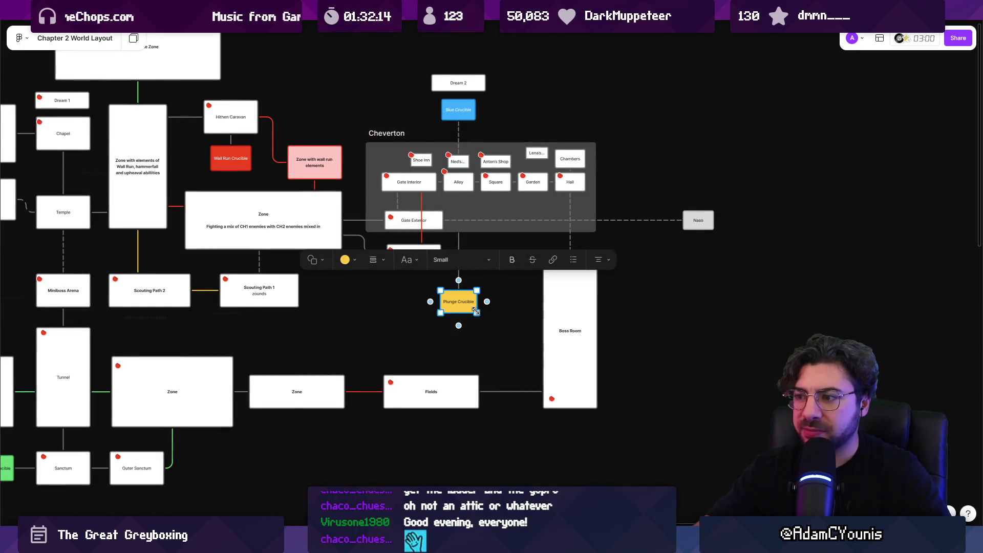
{"action": "left_click", "coordinate": [518, 299]}
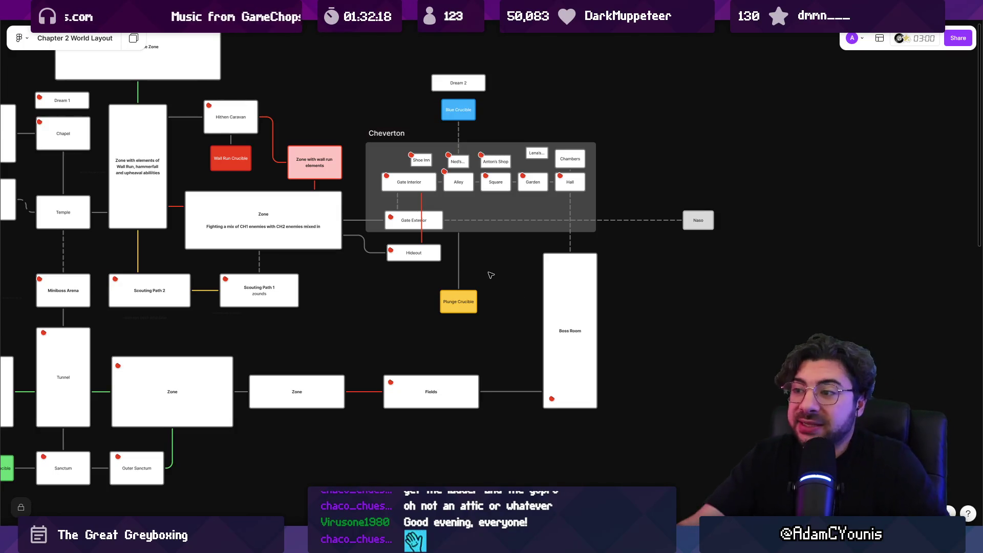
{"action": "left_click", "coordinate": [502, 208]}
{"action": "left_click", "coordinate": [413, 111]}
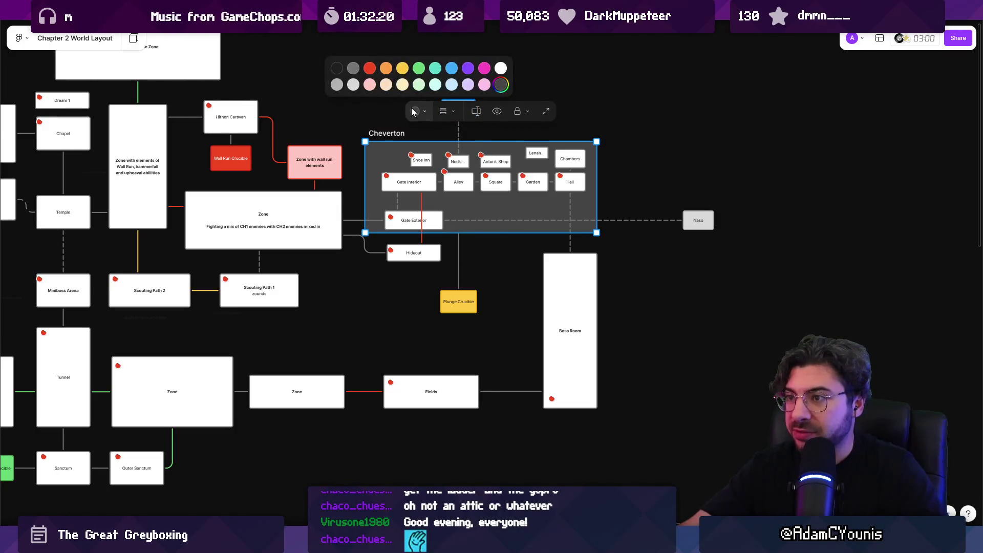
{"action": "left_click", "coordinate": [501, 85]}
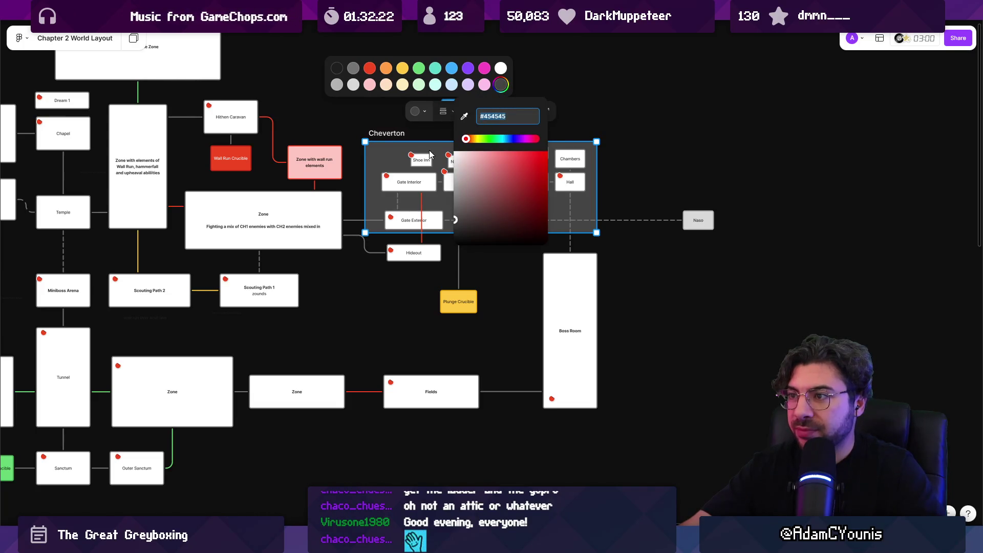
{"action": "key", "text": "Escape"}
{"action": "scroll", "coordinate": [423, 329], "scroll_direction": "left", "scroll_amount": 3}
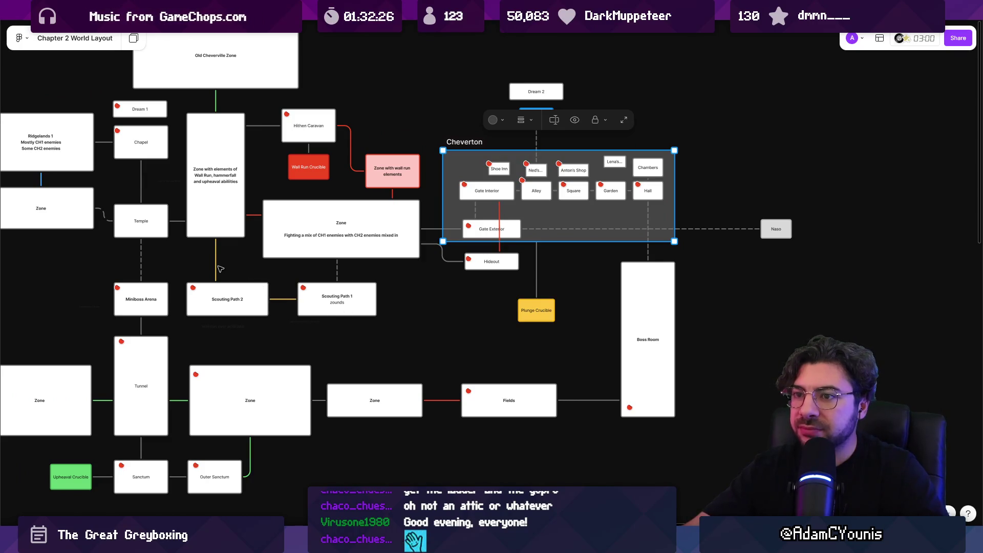
{"action": "scroll", "coordinate": [313, 288], "scroll_direction": "up", "scroll_amount": 3}
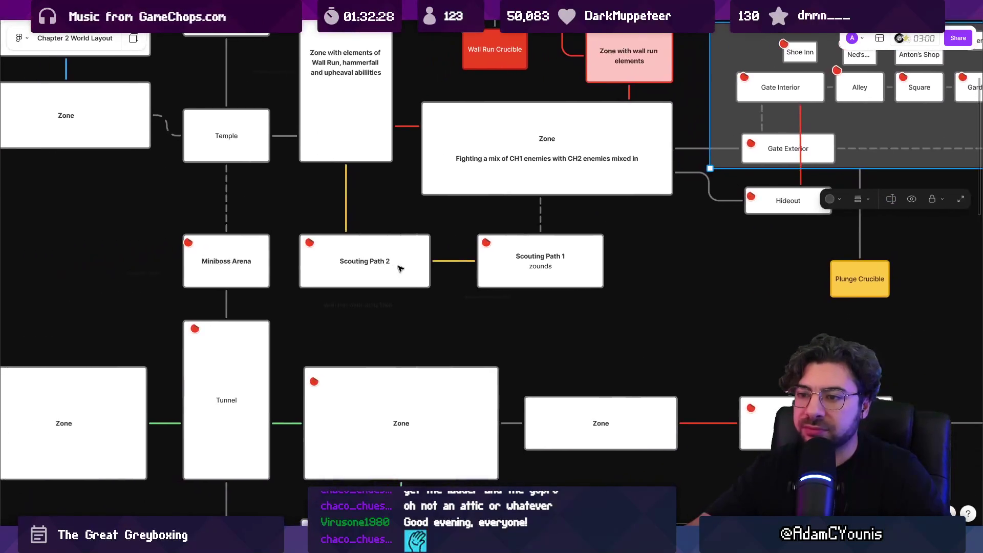
{"action": "scroll", "coordinate": [399, 269], "scroll_direction": "down", "scroll_amount": 5}
{"action": "scroll", "coordinate": [399, 269], "scroll_direction": "up", "scroll_amount": 5}
{"action": "mouse_move", "coordinate": [388, 199]}
{"action": "left_mouse_down"}
{"action": "mouse_move", "coordinate": [318, 292]}
{"action": "mouse_move", "coordinate": [274, 312]}
{"action": "left_mouse_up"}
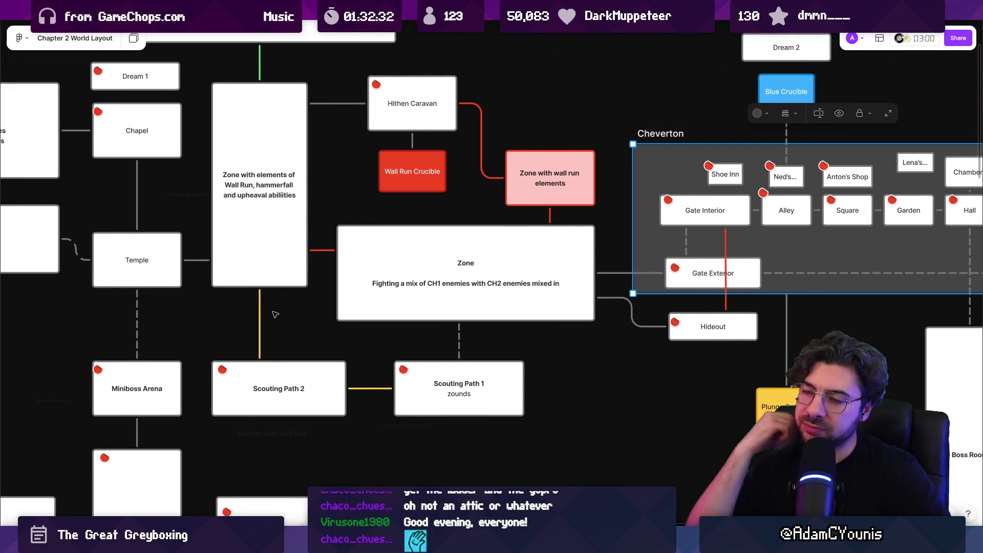
- Start replacing 'hammerfall' with 'Pl' in the Wall Run zone note, then undo to restore hammerfall
{"action": "double_click", "coordinate": [272, 187]}
{"action": "type", "text": "Plung"}
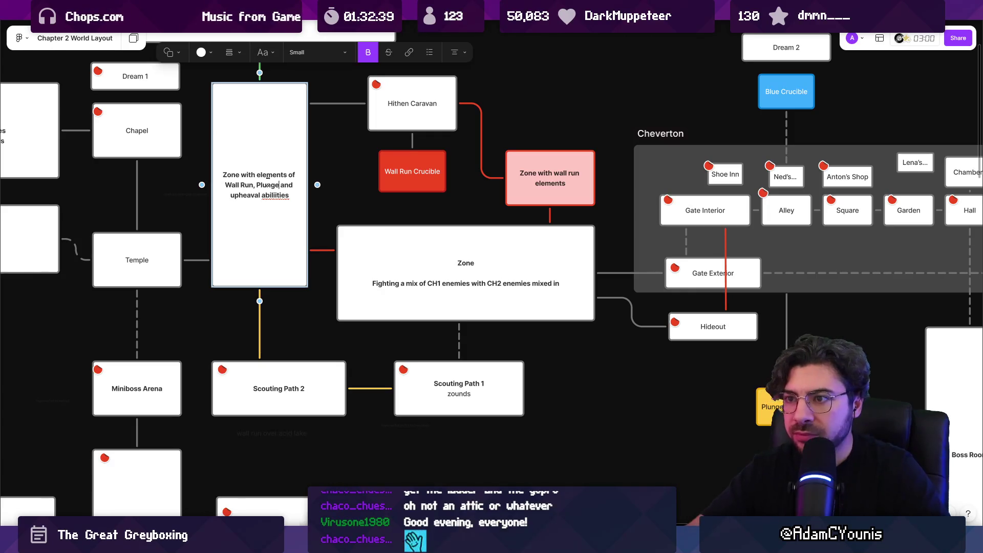
{"action": "mouse_move", "coordinate": [228, 225]}
{"action": "left_mouse_down"}
{"action": "mouse_move", "coordinate": [365, 108]}
{"action": "mouse_move", "coordinate": [399, 108]}
{"action": "mouse_move", "coordinate": [409, 284]}
{"action": "mouse_move", "coordinate": [486, 327]}
{"action": "mouse_move", "coordinate": [332, 307]}
{"action": "mouse_move", "coordinate": [213, 191]}
{"action": "mouse_move", "coordinate": [272, 130]}
{"action": "mouse_move", "coordinate": [244, 155]}
{"action": "left_mouse_up"}
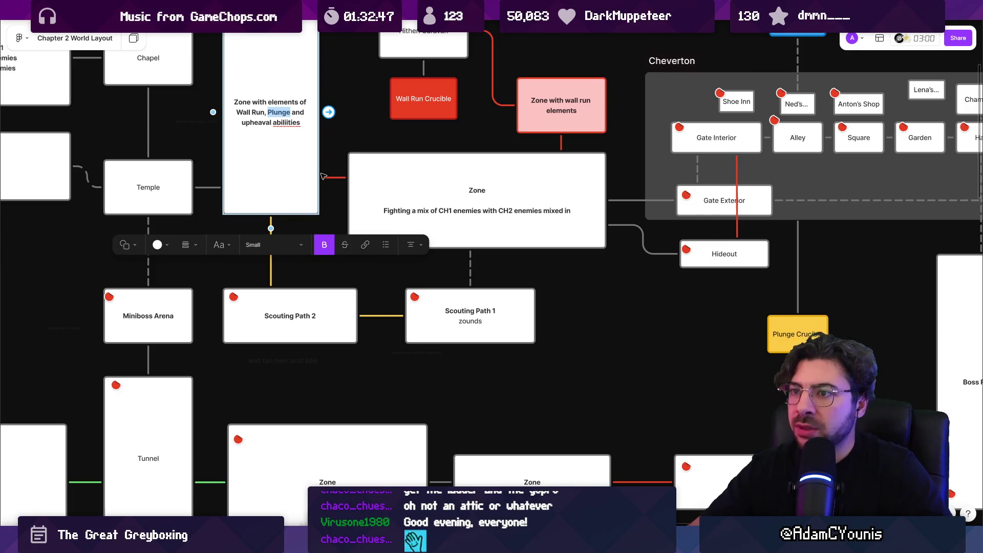
{"action": "key", "text": "ctrl+z"}
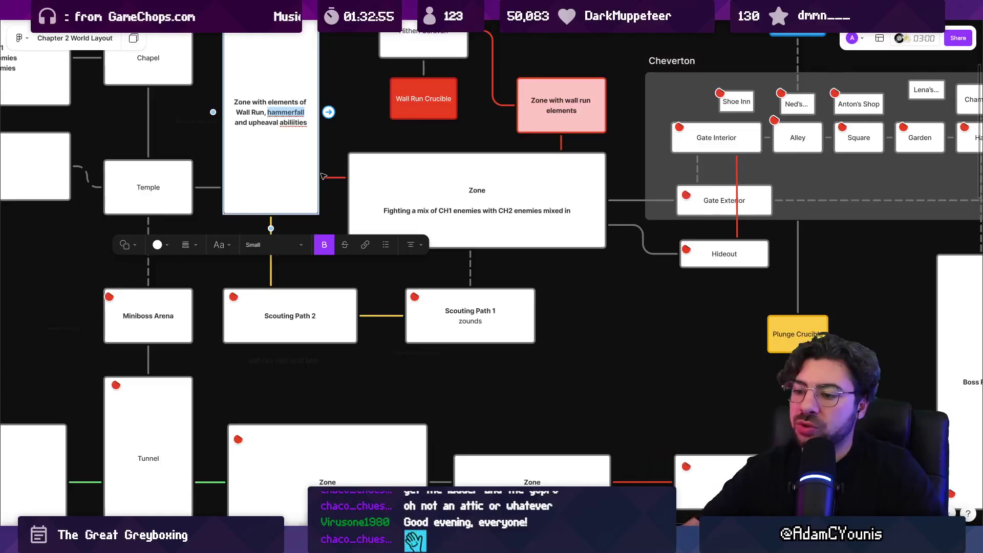
{"action": "mouse_move", "coordinate": [323, 543]}
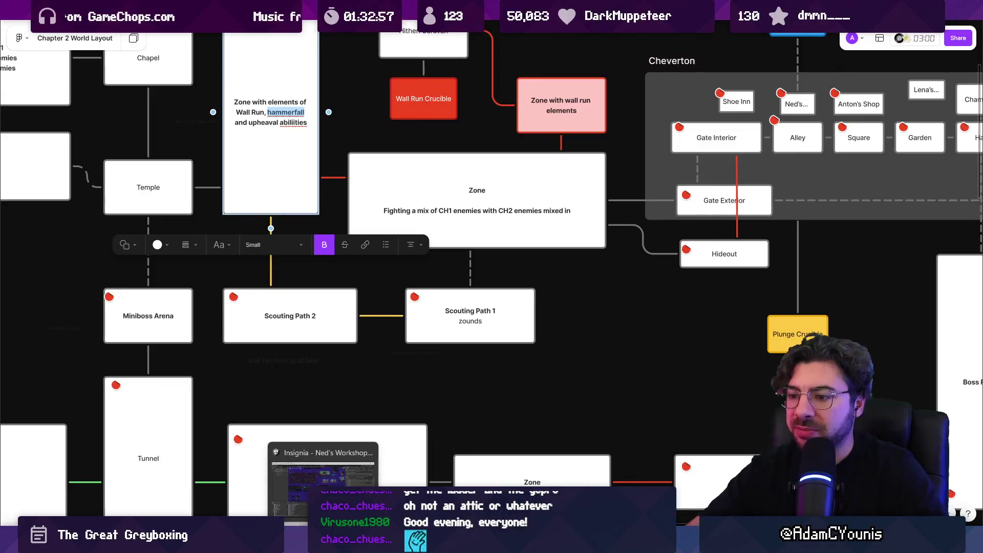
{"action": "mouse_move", "coordinate": [435, 544]}
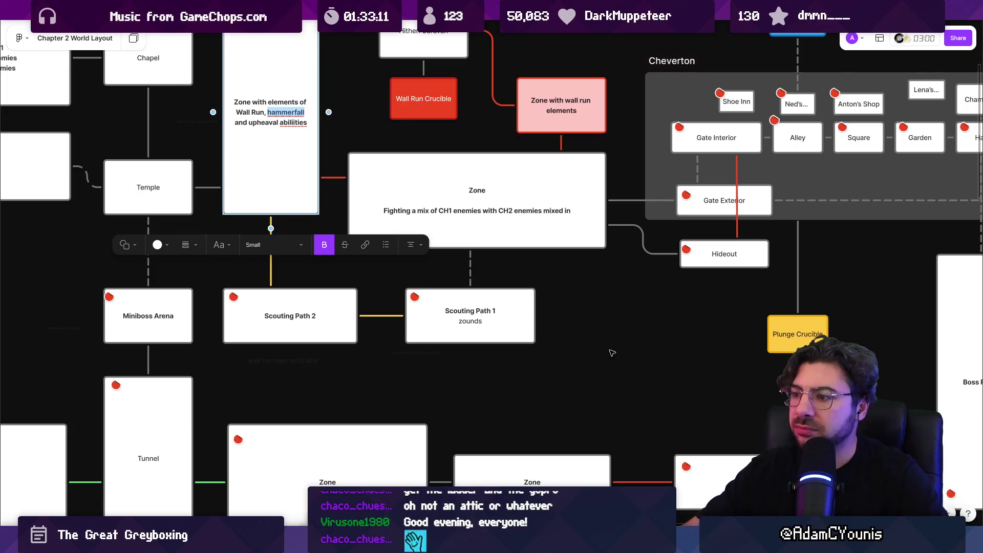
- Turn both the wall-run-over-acid-lake note and the Hammerfall note white
{"action": "left_click", "coordinate": [304, 361]}
{"action": "scroll", "coordinate": [304, 362], "scroll_direction": "up", "scroll_amount": 5}
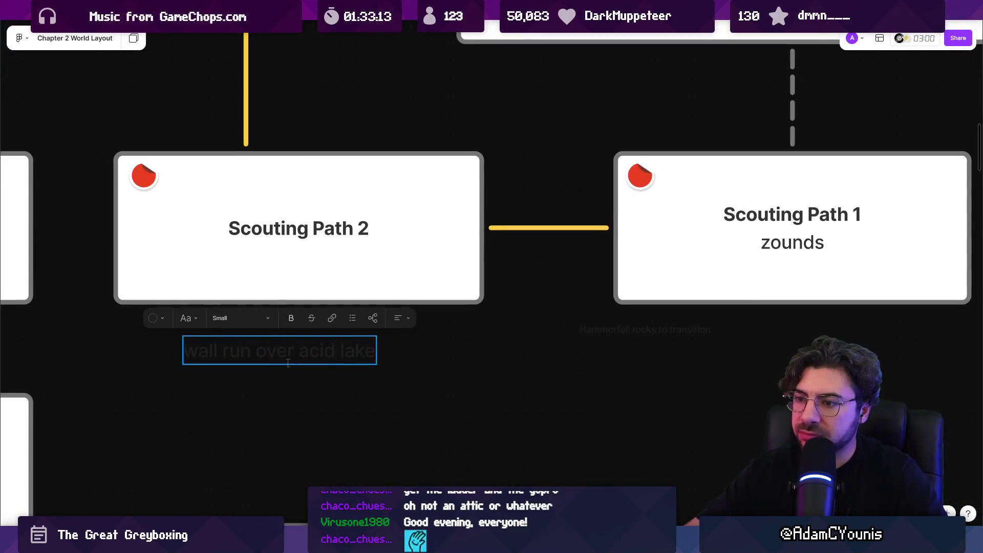
{"action": "scroll", "coordinate": [288, 359], "scroll_direction": "down", "scroll_amount": 5}
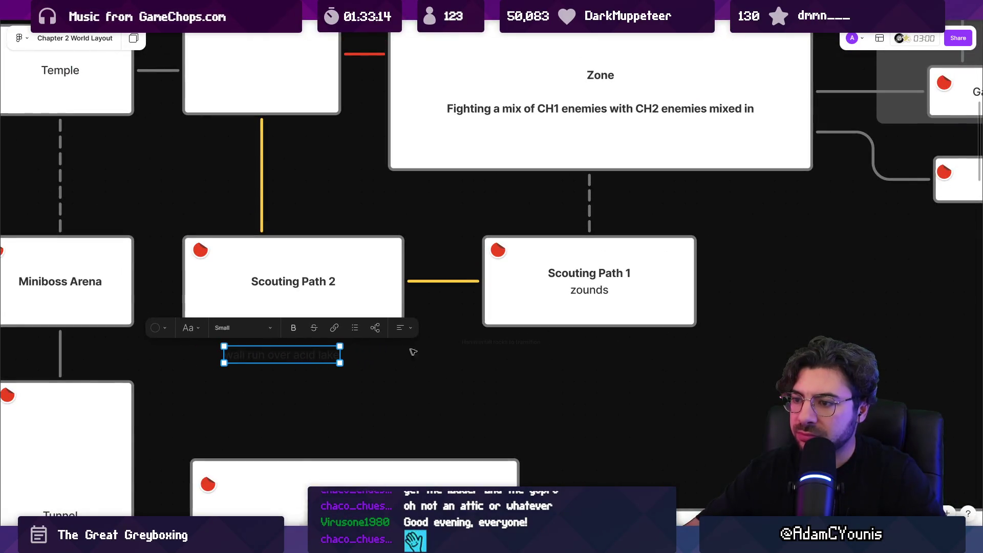
{"action": "left_click", "coordinate": [502, 342], "text": "shift"}
{"action": "scroll", "coordinate": [461, 353], "scroll_direction": "down", "scroll_amount": 3}
{"action": "left_click", "coordinate": [283, 325]}
{"action": "left_click", "coordinate": [368, 284]}
{"action": "left_click", "coordinate": [424, 385]}
- Centre the Hammerfall note under Scouting Path 1, then switch to the Insignia design document
{"action": "scroll", "coordinate": [425, 385], "scroll_direction": "down", "scroll_amount": 3}
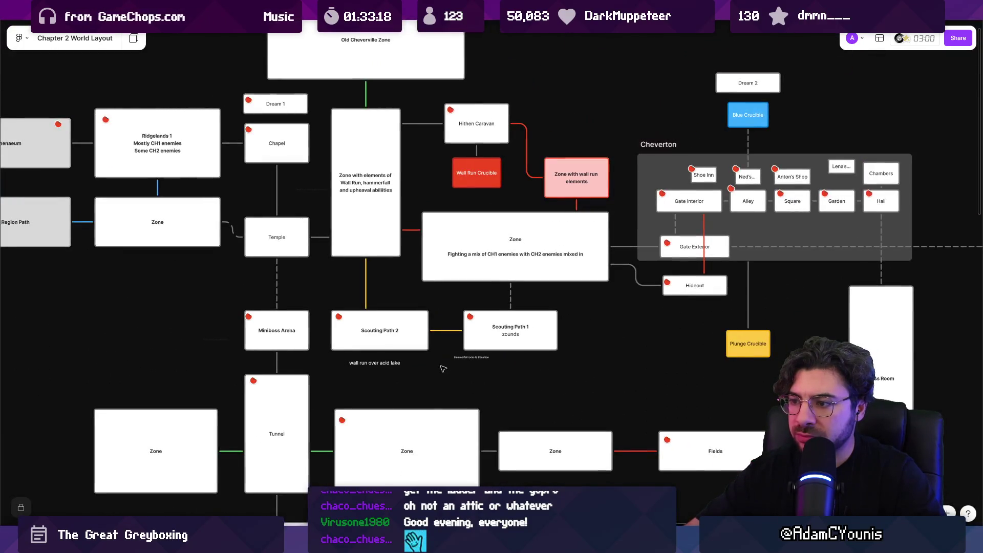
{"action": "scroll", "coordinate": [442, 370], "scroll_direction": "up", "scroll_amount": 5}
{"action": "scroll", "coordinate": [492, 359], "scroll_direction": "down", "scroll_amount": 3}
{"action": "scroll", "coordinate": [443, 344], "scroll_direction": "up", "scroll_amount": 5}
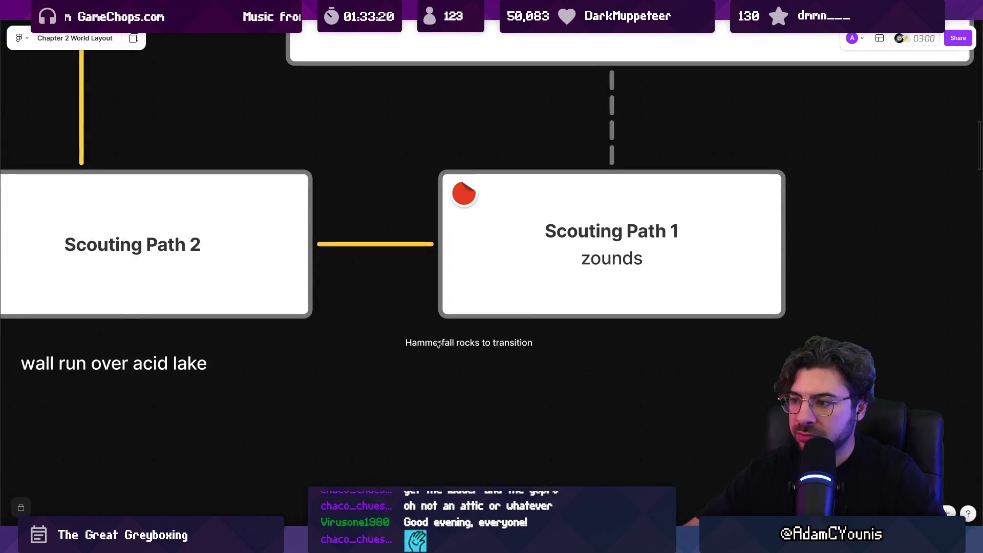
{"action": "mouse_move", "coordinate": [474, 342]}
{"action": "left_mouse_down"}
{"action": "mouse_move", "coordinate": [290, 326]}
{"action": "mouse_move", "coordinate": [451, 326]}
{"action": "left_mouse_up"}
{"action": "left_click", "coordinate": [290, 328]}
{"action": "scroll", "coordinate": [285, 345], "scroll_direction": "down", "scroll_amount": 6}
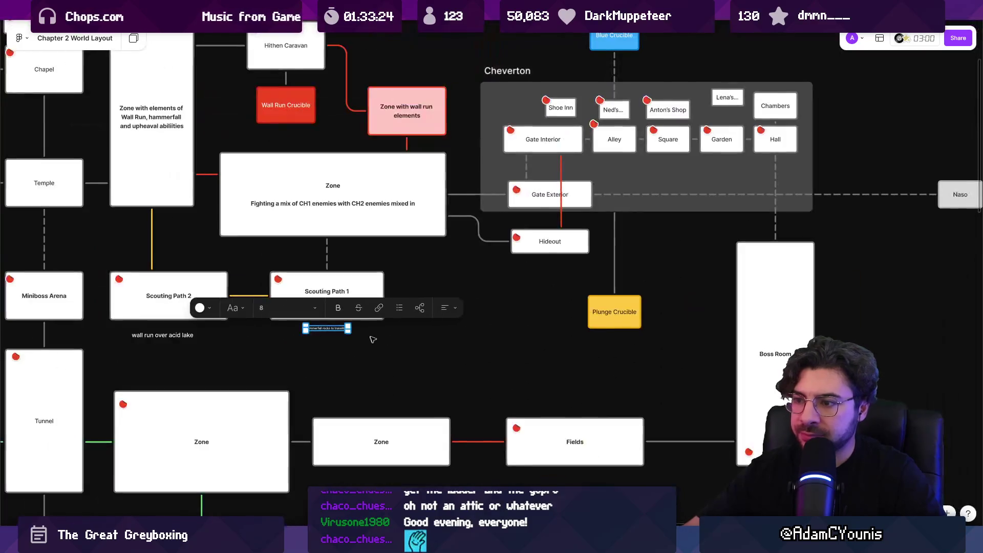
{"action": "left_click", "coordinate": [436, 344]}
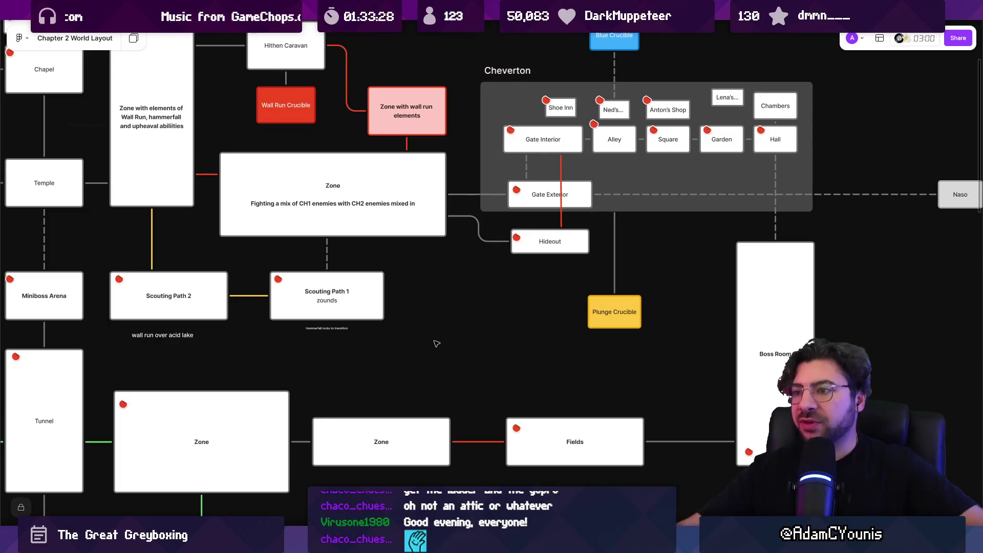
{"action": "mouse_move", "coordinate": [364, 10]}
{"action": "left_click", "coordinate": [256, 10]}
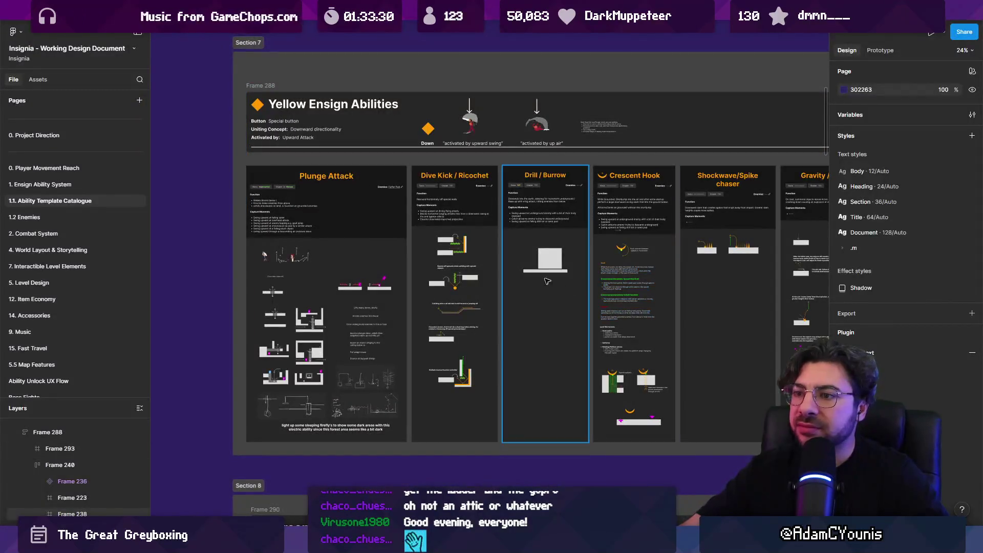
{"action": "scroll", "coordinate": [346, 383], "scroll_direction": "up", "scroll_amount": 5}
{"action": "scroll", "coordinate": [346, 383], "scroll_direction": "up", "scroll_amount": 5}
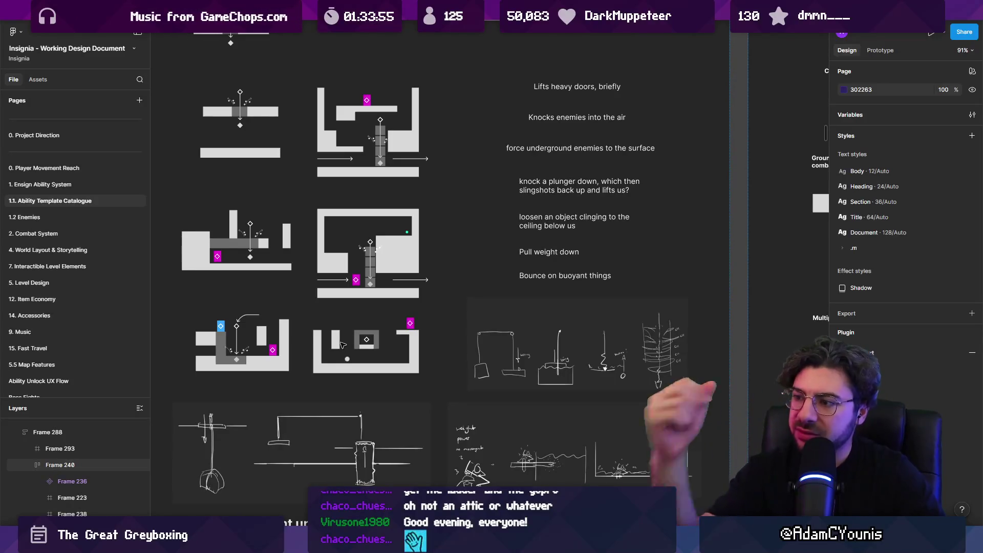
{"action": "scroll", "coordinate": [342, 345], "scroll_direction": "down", "scroll_amount": 5}
{"action": "scroll", "coordinate": [397, 265], "scroll_direction": "down", "scroll_amount": 3}
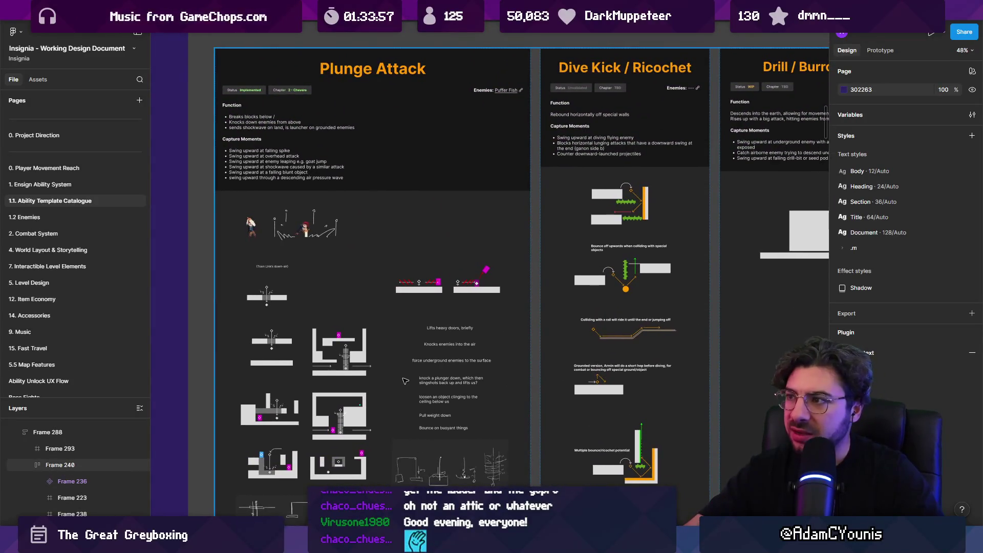
{"action": "scroll", "coordinate": [365, 348], "scroll_direction": "down", "scroll_amount": 3}
{"action": "scroll", "coordinate": [365, 348], "scroll_direction": "right", "scroll_amount": 5}
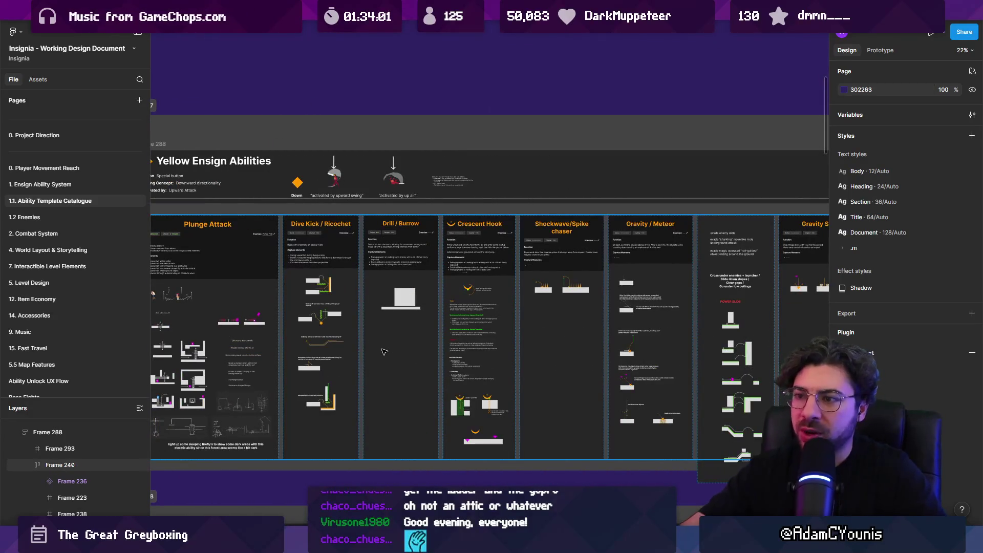
{"action": "scroll", "coordinate": [434, 384], "scroll_direction": "left", "scroll_amount": 5}
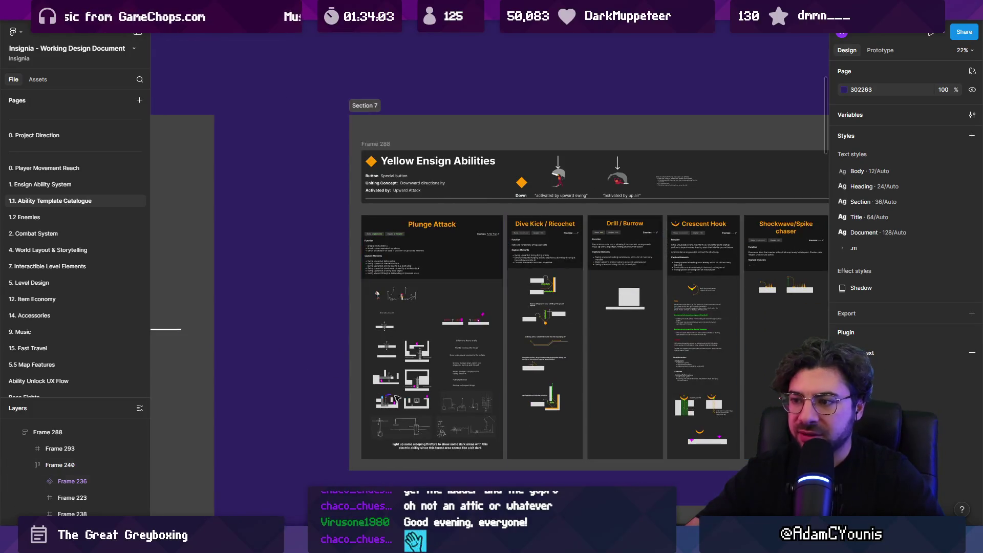
{"action": "scroll", "coordinate": [434, 384], "scroll_direction": "up", "scroll_amount": 5}
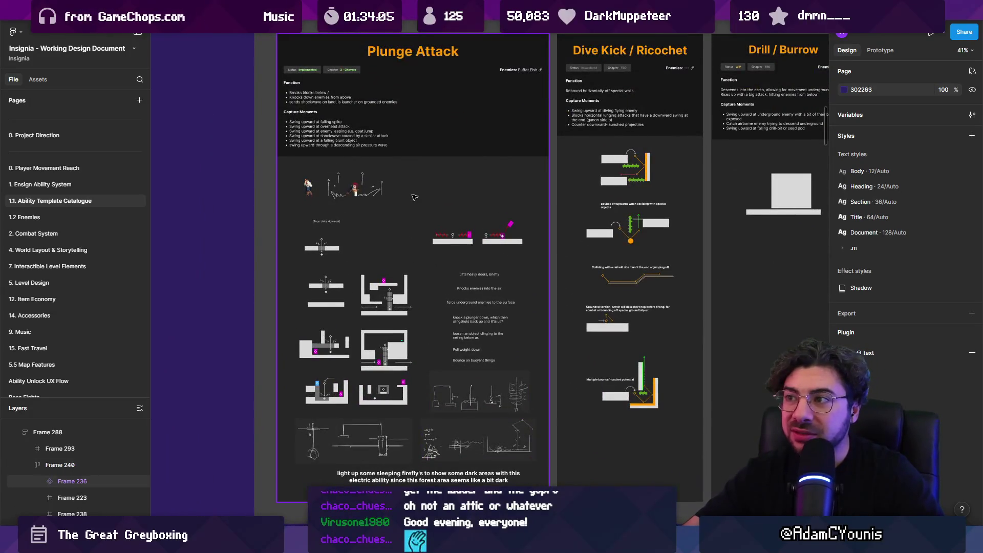
{"action": "left_click", "coordinate": [418, 197]}
{"action": "key", "text": "shift+2"}
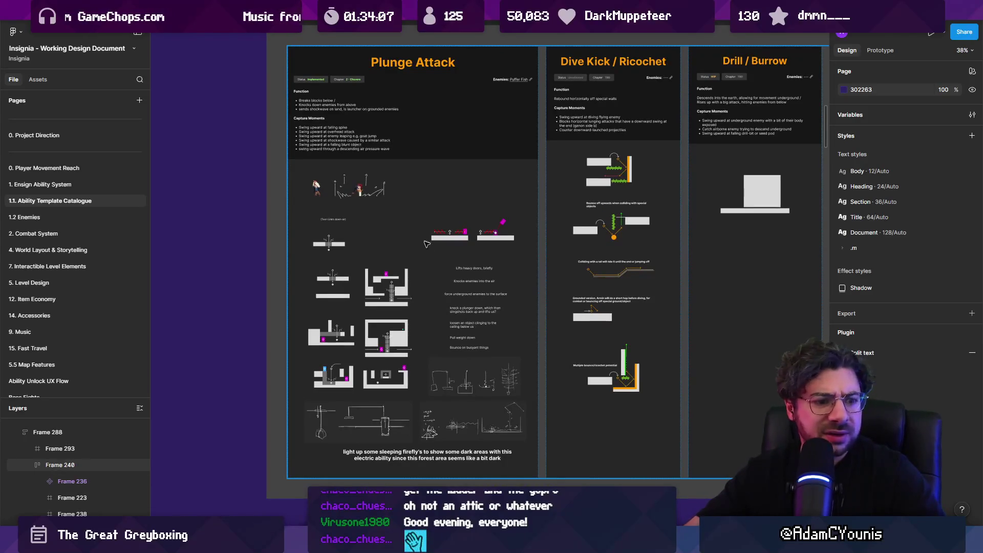
{"action": "key", "text": "Escape"}
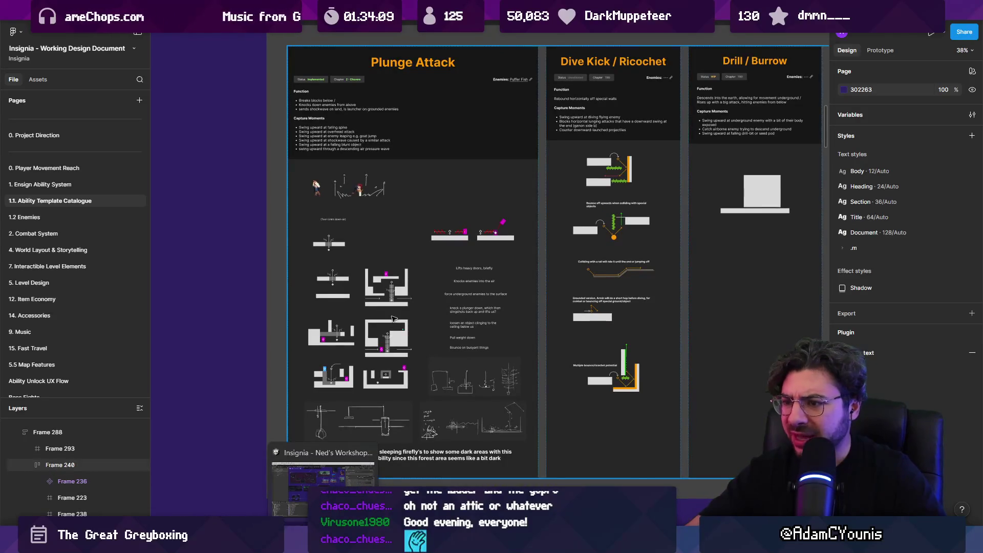
{"action": "left_click", "coordinate": [382, 237]}
{"action": "left_click", "coordinate": [382, 237]}
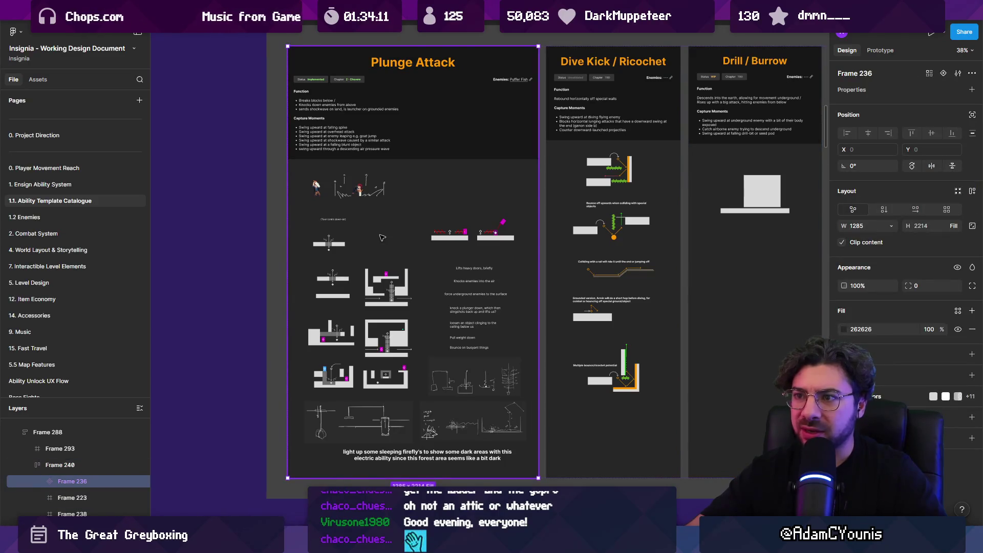
{"action": "mouse_move", "coordinate": [323, 541]}
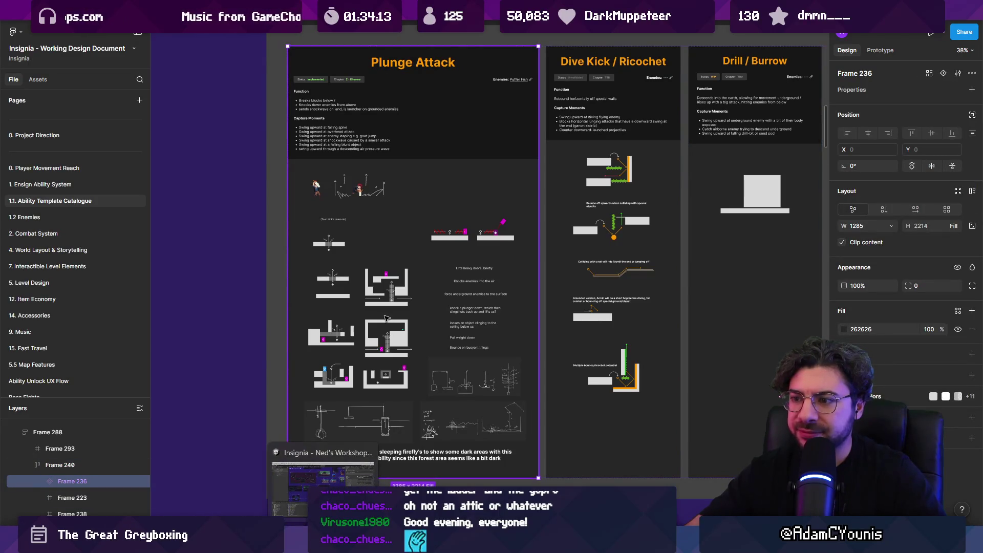
{"action": "left_click", "coordinate": [259, 288]}
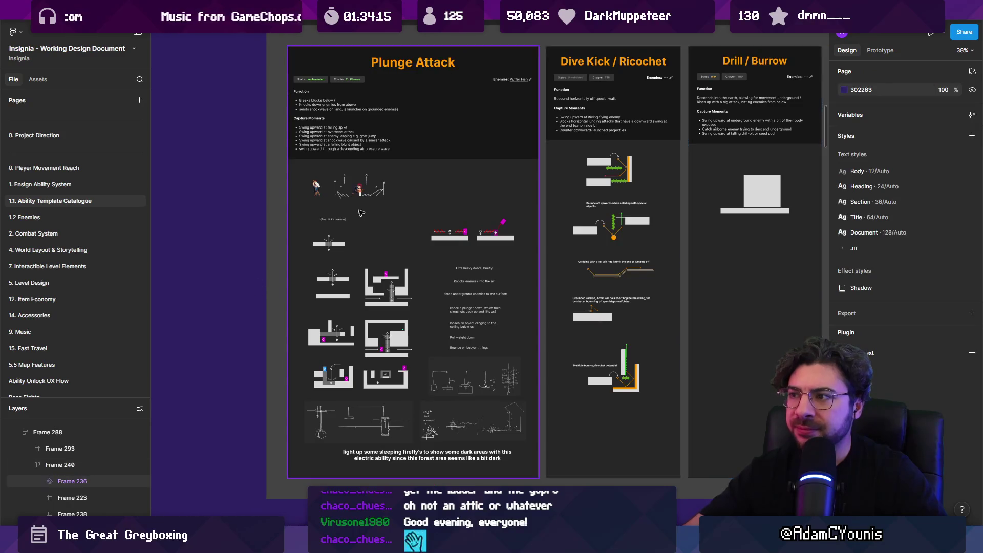
{"action": "scroll", "coordinate": [341, 260], "scroll_direction": "down", "scroll_amount": 10}
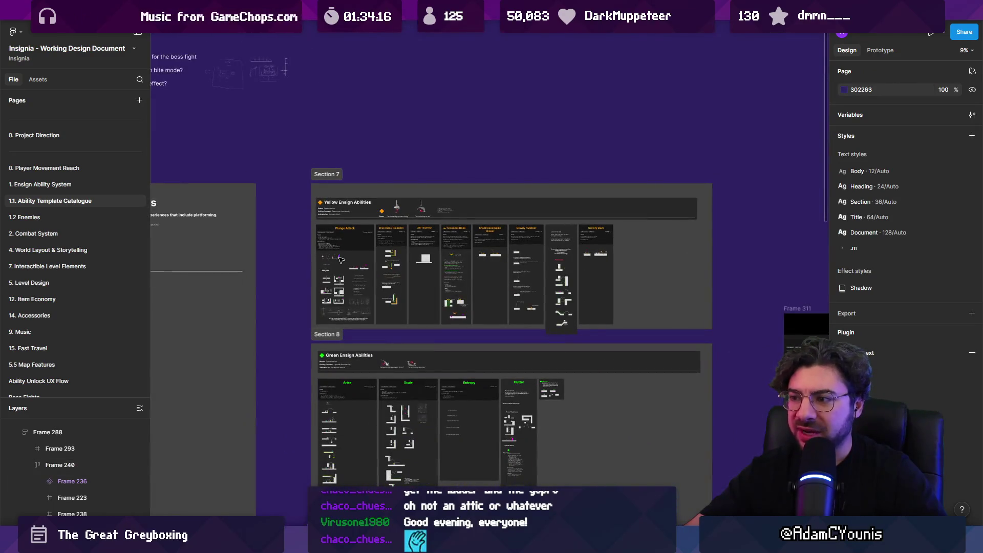
{"action": "scroll", "coordinate": [338, 261], "scroll_direction": "up", "scroll_amount": 5}
{"action": "scroll", "coordinate": [333, 274], "scroll_direction": "up", "scroll_amount": 3}
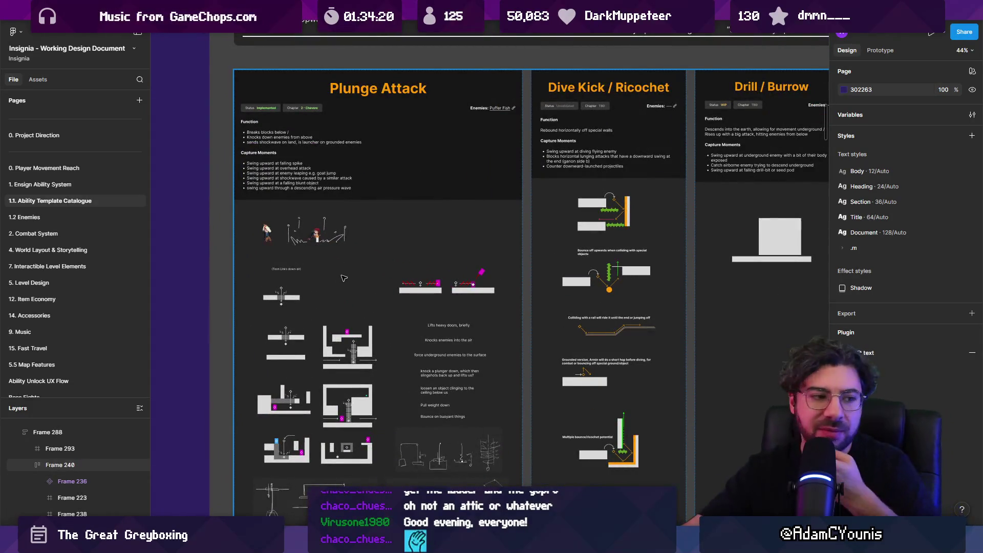
{"action": "scroll", "coordinate": [441, 347], "scroll_direction": "up", "scroll_amount": 2}
{"action": "scroll", "coordinate": [482, 318], "scroll_direction": "down", "scroll_amount": 3}
{"action": "scroll", "coordinate": [515, 290], "scroll_direction": "down", "scroll_amount": 1}
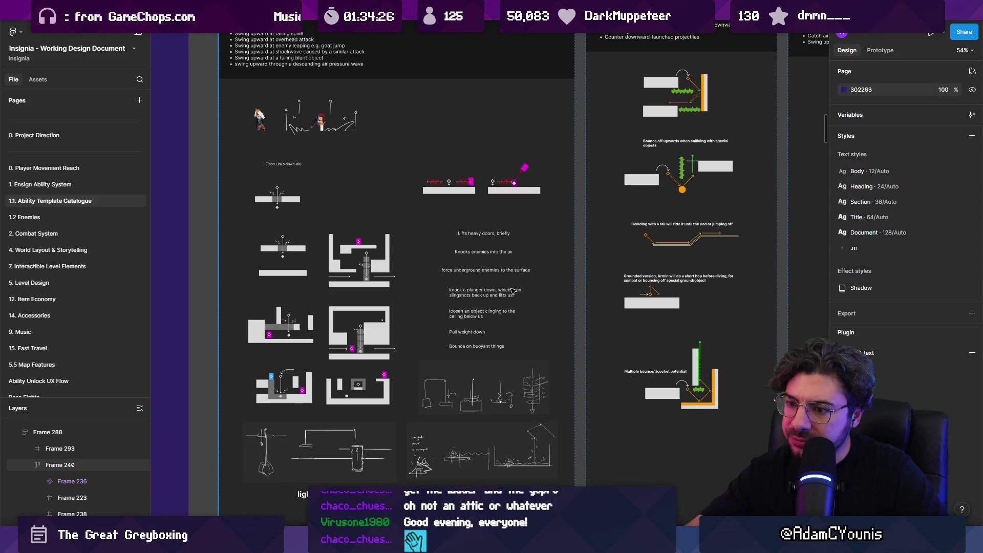
{"action": "scroll", "coordinate": [487, 317], "scroll_direction": "down", "scroll_amount": 2}
{"action": "scroll", "coordinate": [444, 385], "scroll_direction": "up", "scroll_amount": 2}
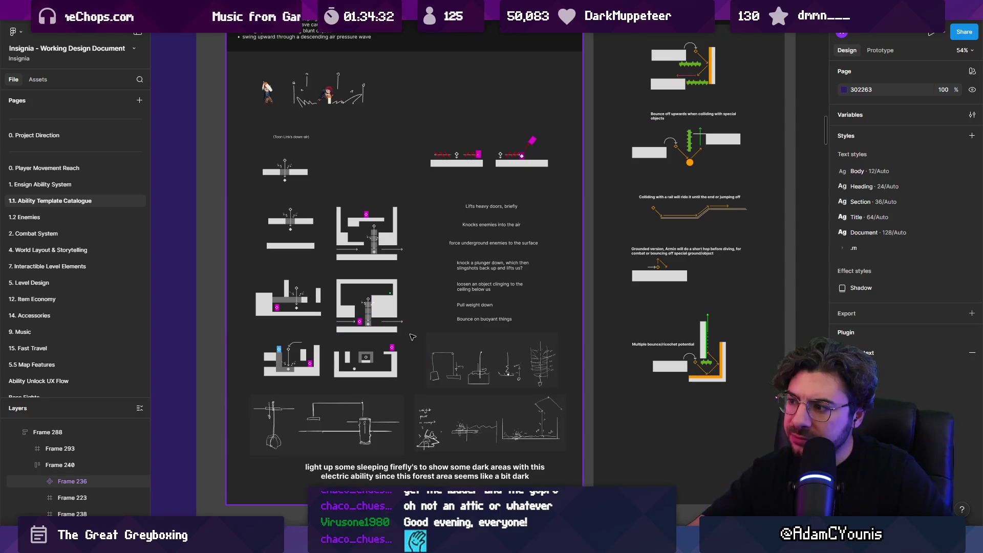
{"action": "scroll", "coordinate": [413, 336], "scroll_direction": "down", "scroll_amount": 5}
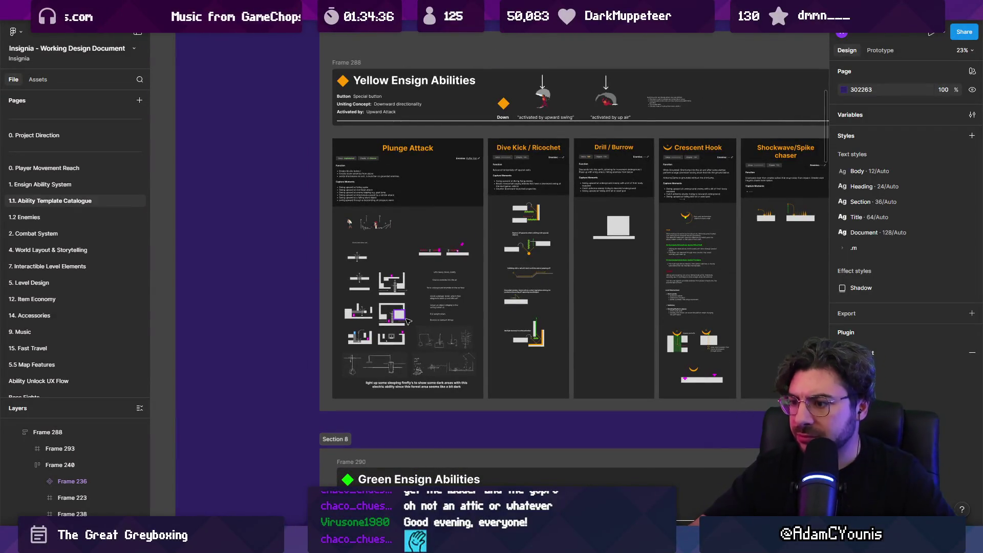
{"action": "left_click", "coordinate": [405, 321]}
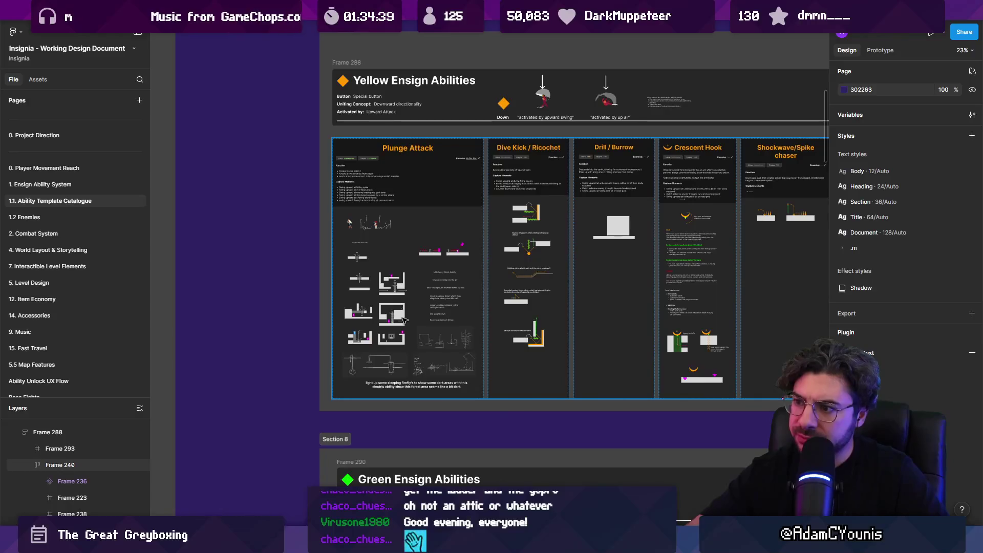